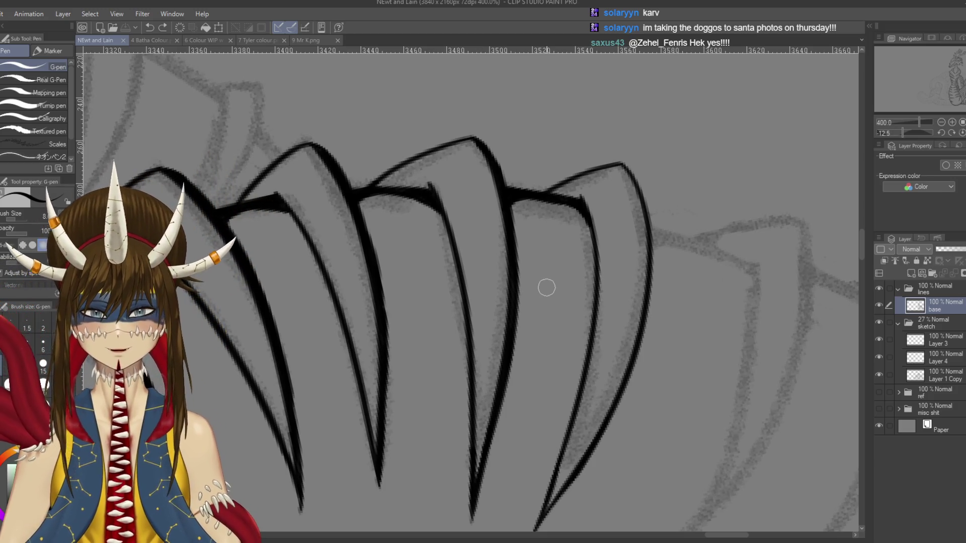
# Step: Ink the top and outer edge of the rightmost claw as a clean tapering line
pyautogui.moveTo(547, 287); pyautogui.dragTo(481, 225)
pyautogui.moveTo(566, 100)
pyautogui.mouseDown()
pyautogui.moveTo(597, 164)
pyautogui.moveTo(597, 202)
pyautogui.mouseUp()
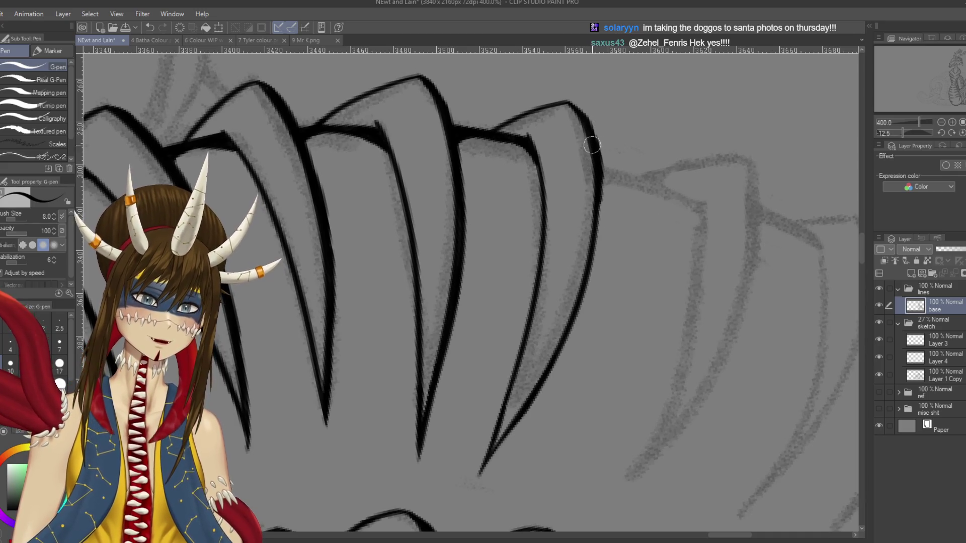
pyautogui.moveTo(588, 143)
pyautogui.mouseDown()
pyautogui.moveTo(598, 226)
pyautogui.moveTo(584, 307)
pyautogui.moveTo(594, 219)
pyautogui.moveTo(567, 334)
pyautogui.moveTo(602, 254)
pyautogui.mouseUp()
pyautogui.hotkey('ctrl', 'z')
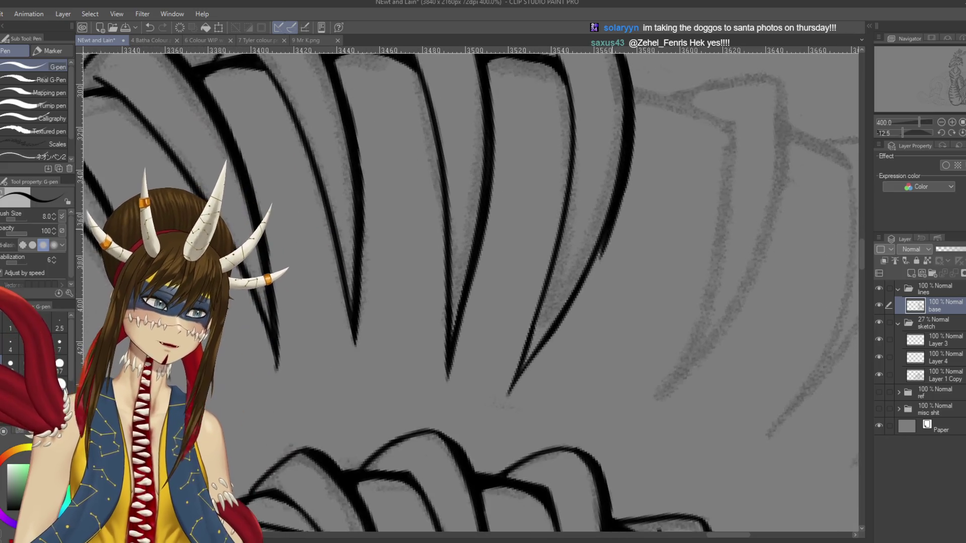
pyautogui.moveTo(610, 217)
pyautogui.mouseDown()
pyautogui.moveTo(508, 393)
pyautogui.moveTo(549, 337)
pyautogui.moveTo(377, 358)
pyautogui.mouseUp()
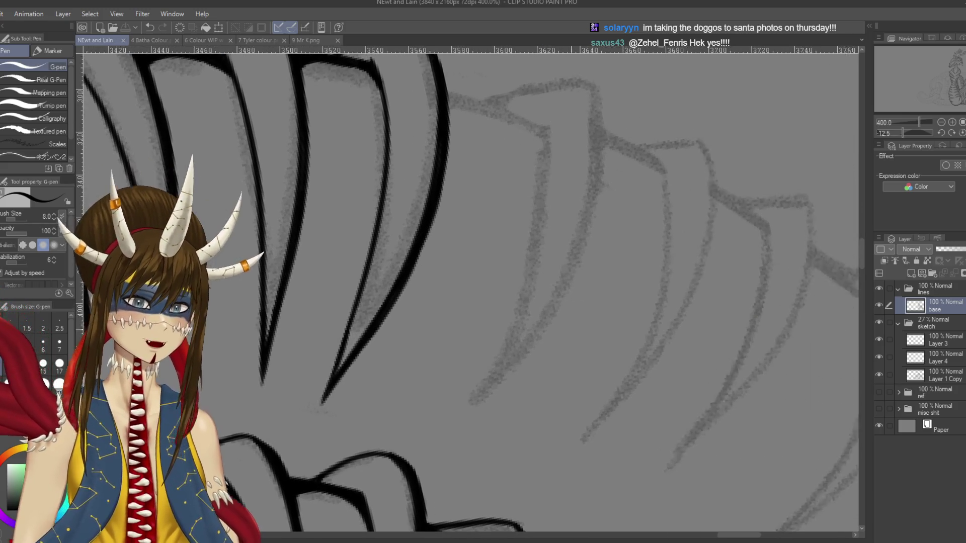
# Step: Zoom out and rotate the canvas to see the whole wing sketch
pyautogui.moveTo(623, 249); pyautogui.dragTo(587, 319)
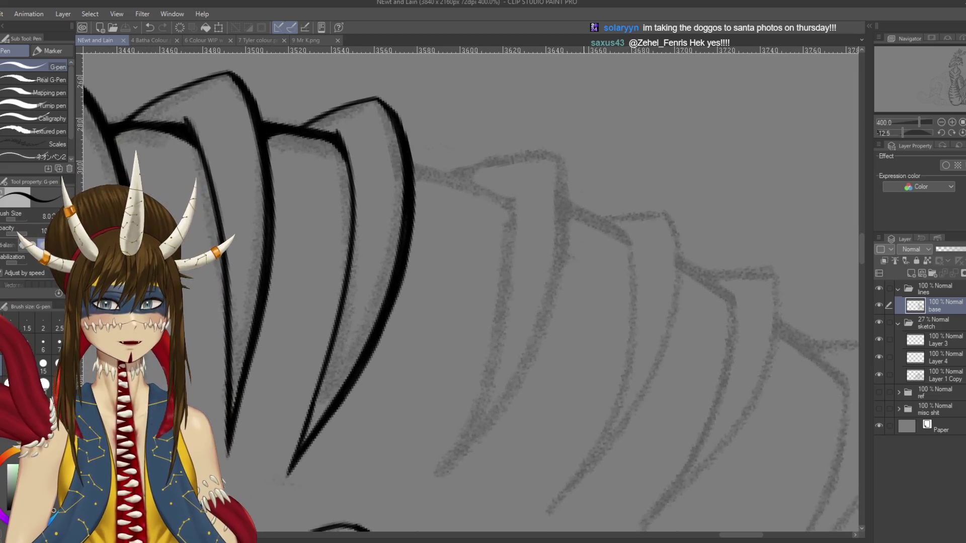
pyautogui.moveTo(489, 219); pyautogui.dragTo(532, 164)
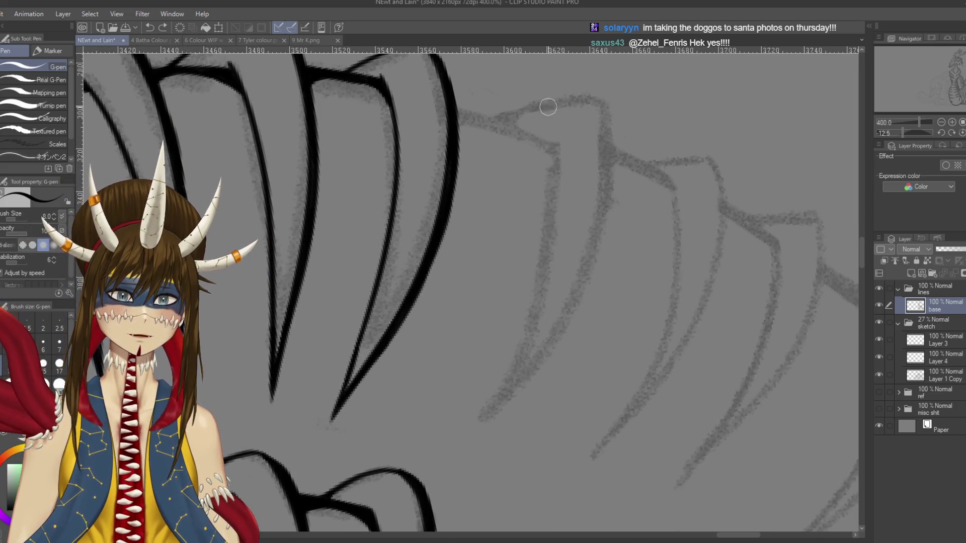
pyautogui.scroll(-4, 547, 106)
pyautogui.moveTo(548, 106); pyautogui.dragTo(503, 202)
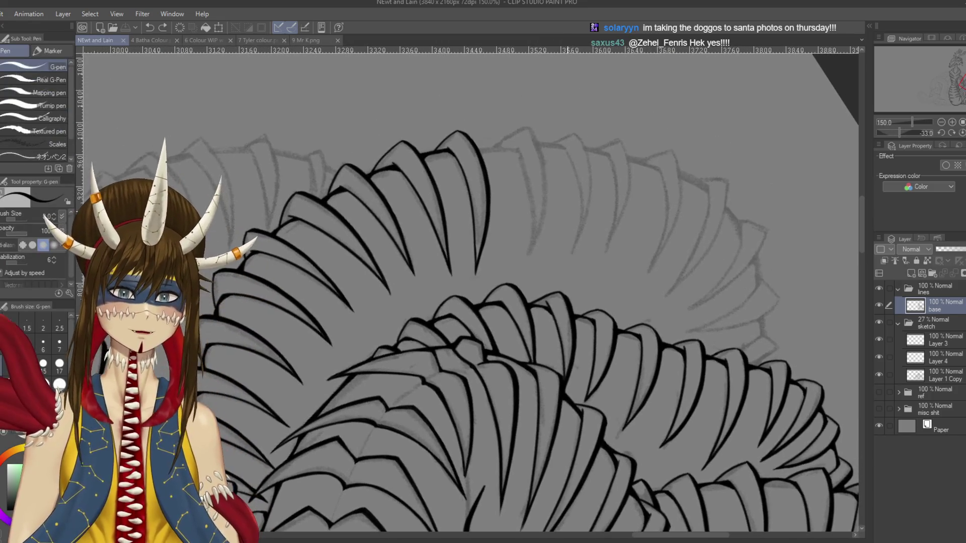
# Step: Try several strokes for the next scale's edge line, undoing each unsatisfying attempt
pyautogui.moveTo(521, 153); pyautogui.dragTo(531, 266)
pyautogui.hotkey('ctrl', 'z')
pyautogui.moveTo(515, 144); pyautogui.dragTo(531, 249)
pyautogui.hotkey('ctrl', 'z')
pyautogui.hotkey('ctrl', 'z')
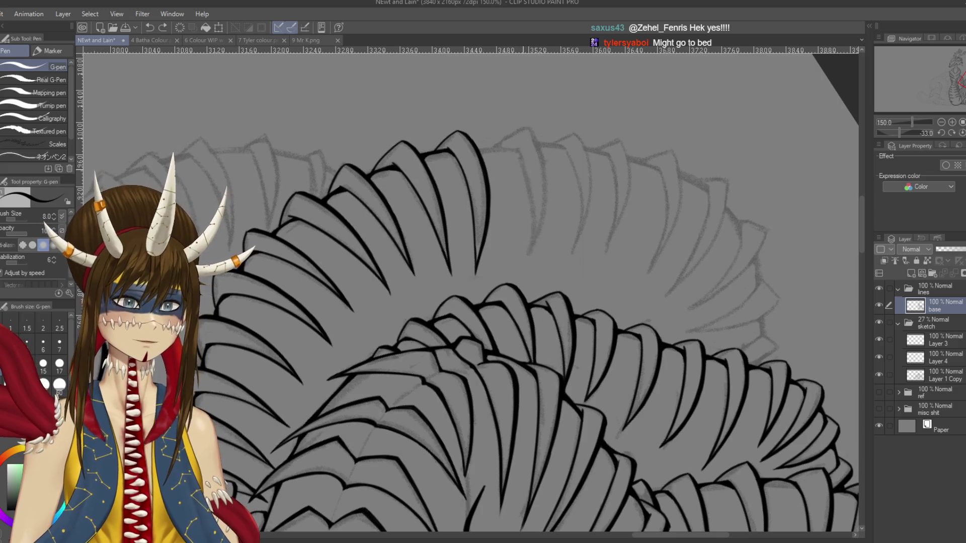
pyautogui.moveTo(515, 144); pyautogui.dragTo(528, 246)
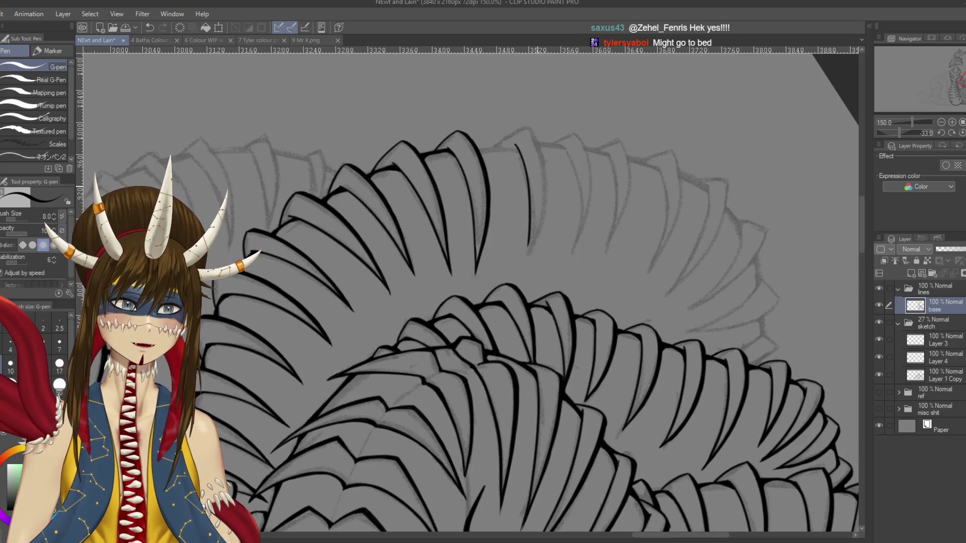
pyautogui.hotkey('ctrl', 'z')
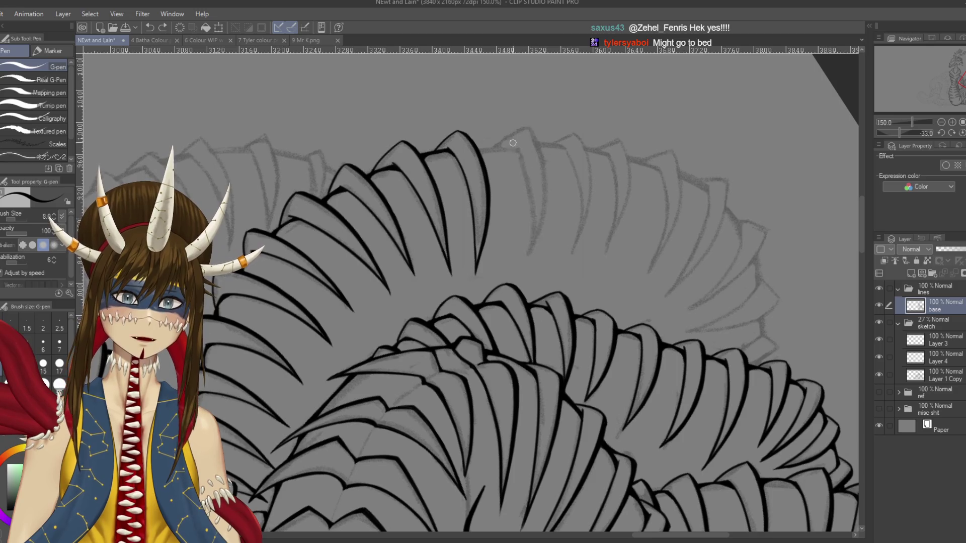
pyautogui.hotkey('ctrl', 'z')
pyautogui.moveTo(515, 145); pyautogui.dragTo(528, 256)
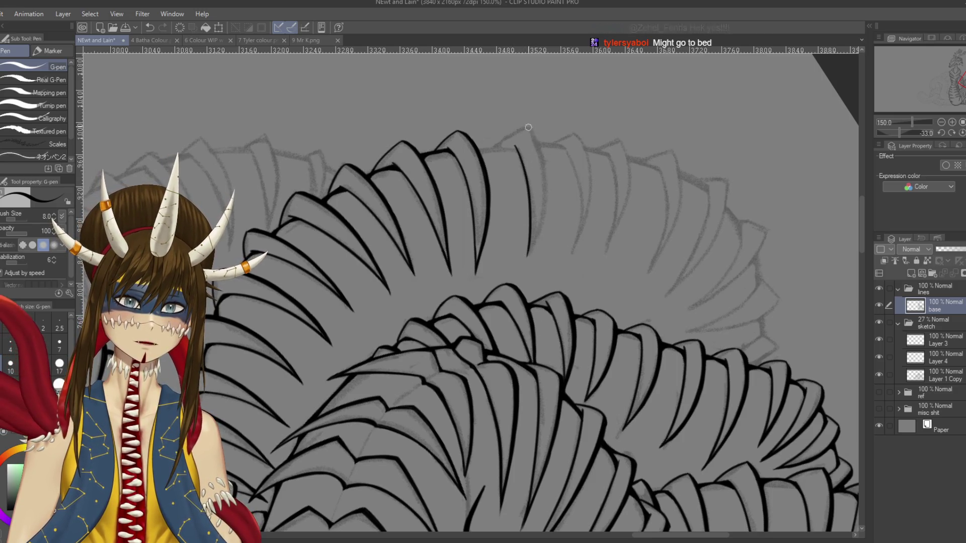
pyautogui.hotkey('ctrl', 'z')
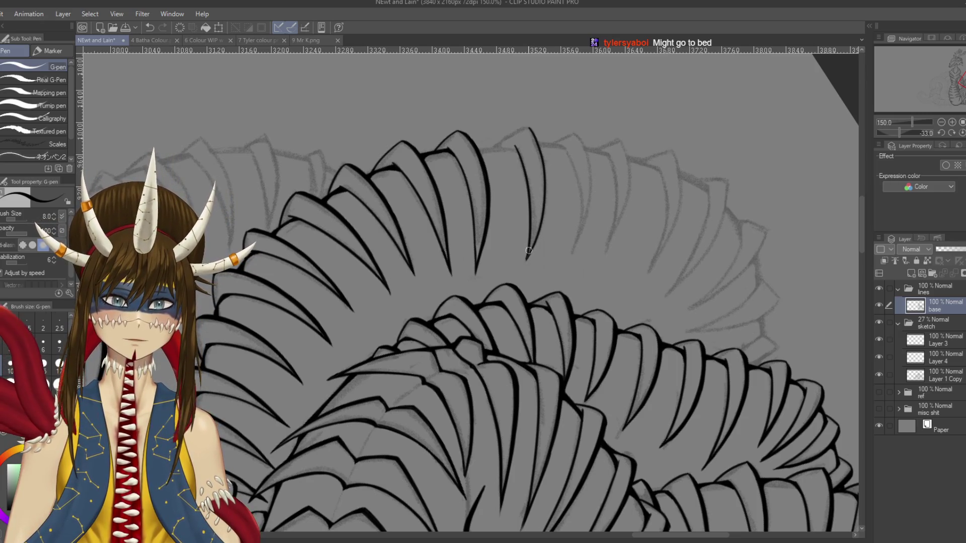
pyautogui.hotkey('ctrl', 'y')
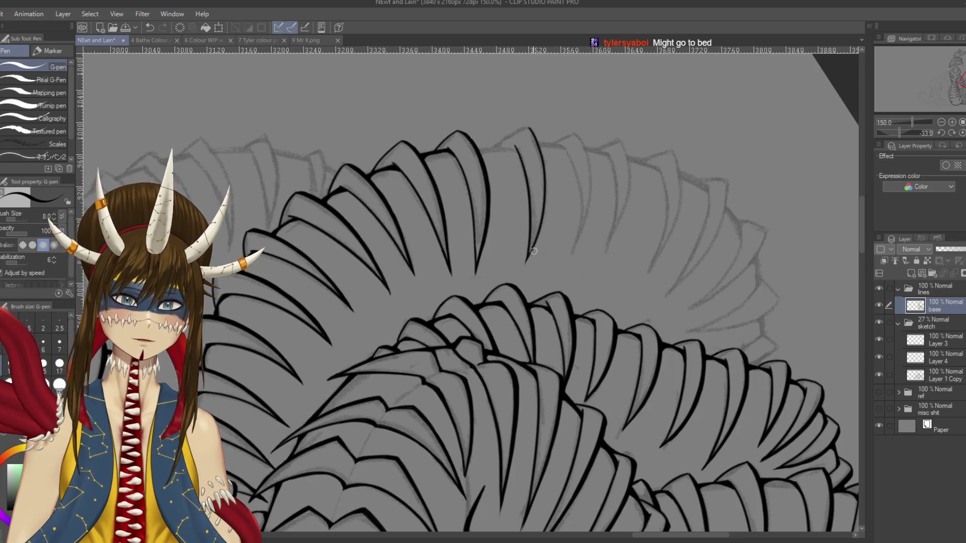
# Step: Rotate the view, ink the top scale's left edge, and save the drawing
pyautogui.moveTo(503, 252); pyautogui.dragTo(554, 352)
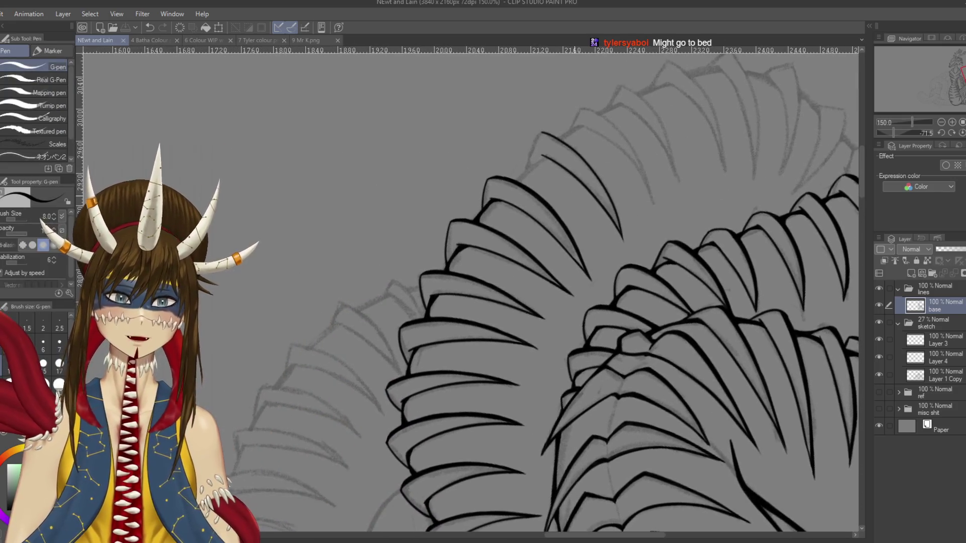
pyautogui.scroll(1, 560, 170)
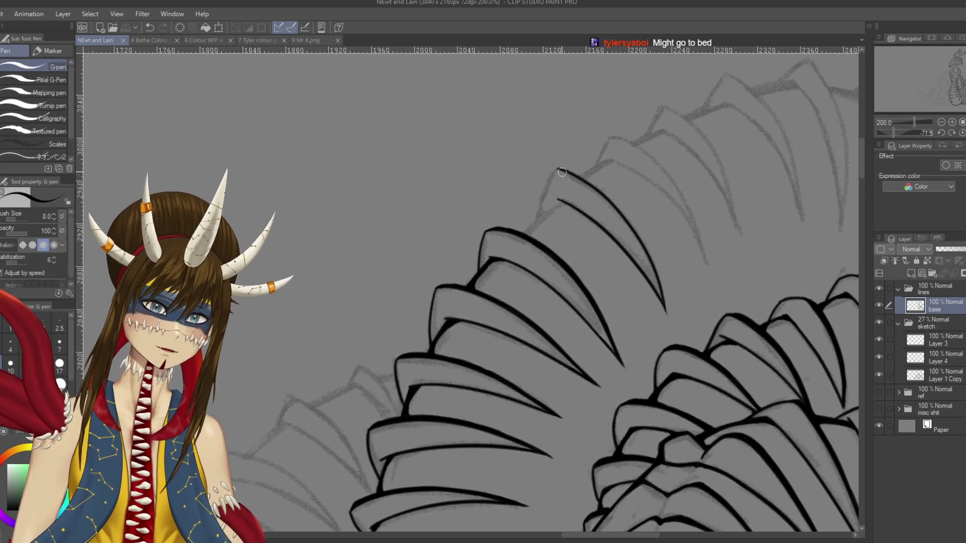
pyautogui.moveTo(582, 176); pyautogui.dragTo(535, 226)
pyautogui.hotkey('ctrl', 's')
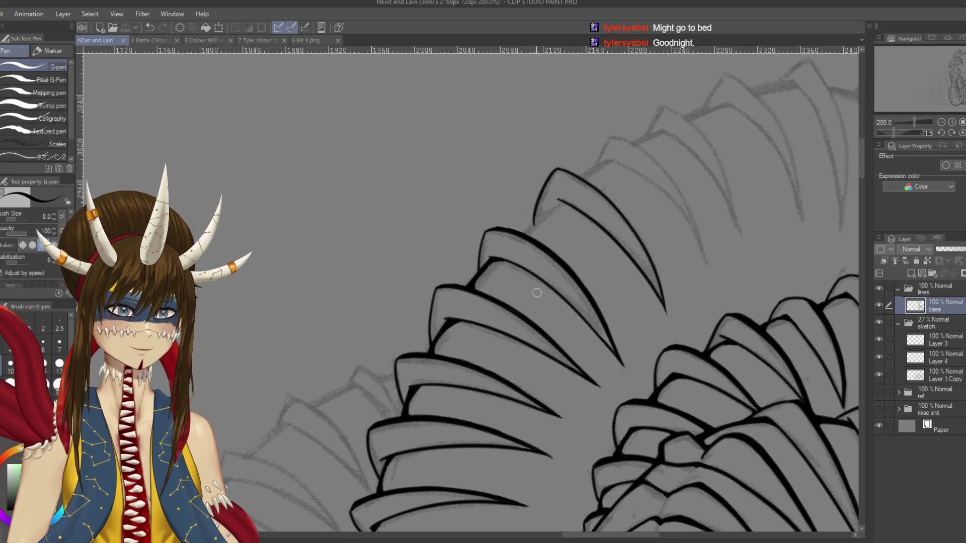
# Step: Undo the accidental shift of the ink lines and redraw the scale's left edge at a new angle
pyautogui.moveTo(689, 146); pyautogui.dragTo(629, 141)
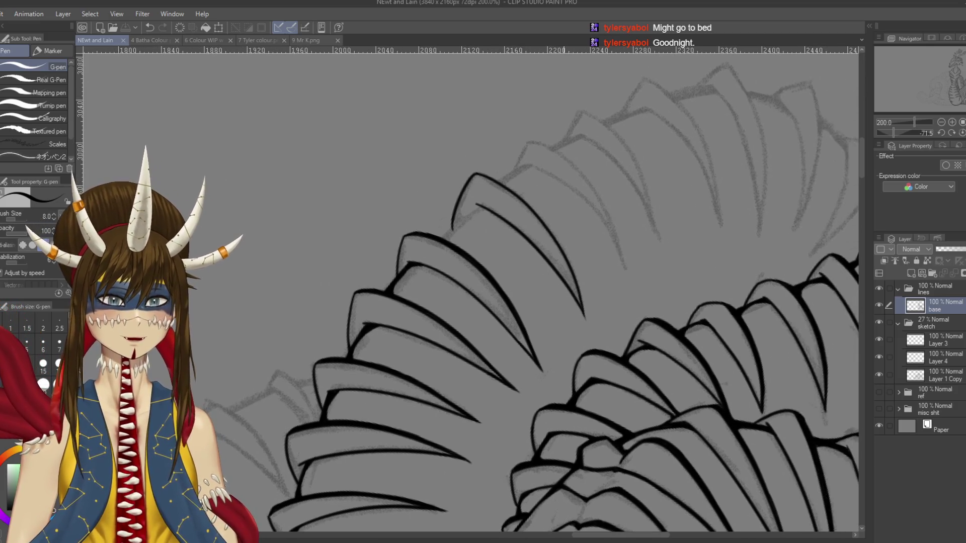
pyautogui.moveTo(568, 128); pyautogui.dragTo(512, 123)
pyautogui.hotkey('ctrl', 'z')
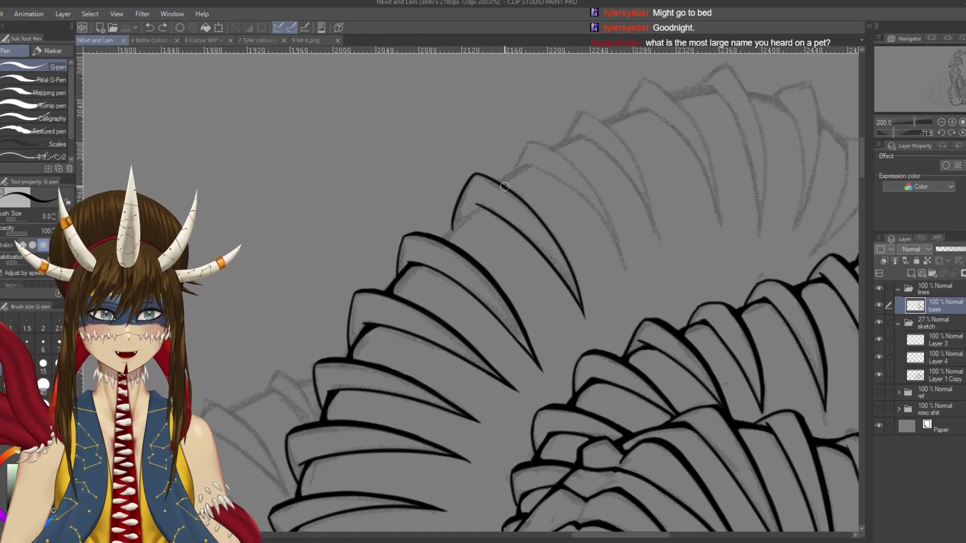
pyautogui.scroll(3, 503, 201)
pyautogui.press('r')
pyautogui.moveTo(503, 202)
pyautogui.mouseDown()
pyautogui.moveTo(513, 204)
pyautogui.moveTo(445, 256)
pyautogui.mouseUp()
pyautogui.press('p')
pyautogui.hotkey('ctrl', 'z')
pyautogui.moveTo(487, 180)
pyautogui.mouseDown()
pyautogui.moveTo(438, 257)
pyautogui.moveTo(449, 235)
pyautogui.mouseUp()
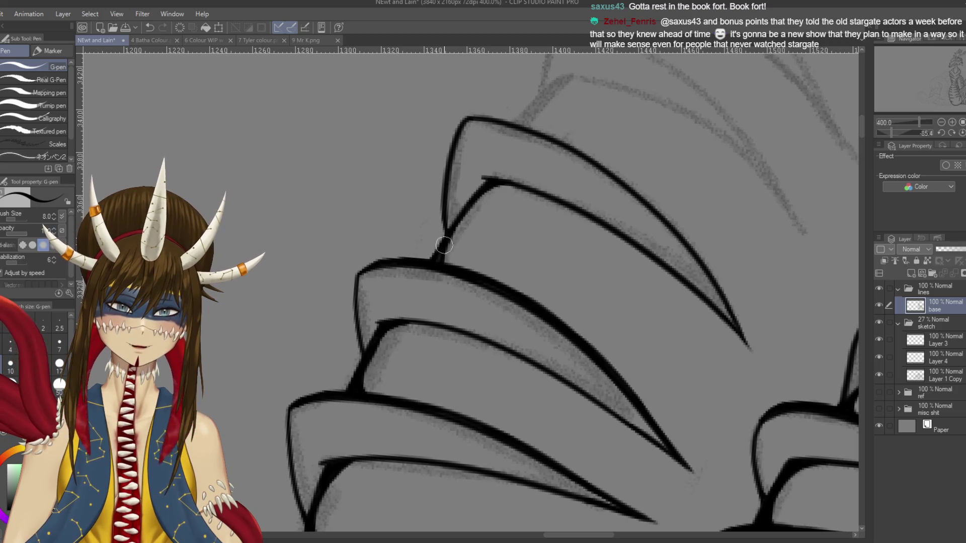
# Step: Darken the scale outline and thicken the rightmost claw's tip and outer edge
pyautogui.moveTo(443, 257); pyautogui.dragTo(501, 187)
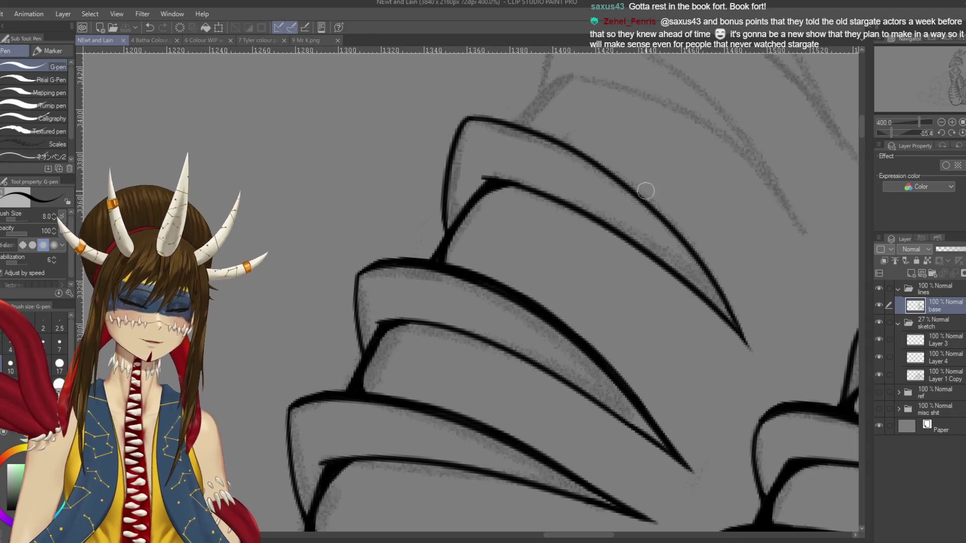
pyautogui.moveTo(636, 463); pyautogui.dragTo(581, 360)
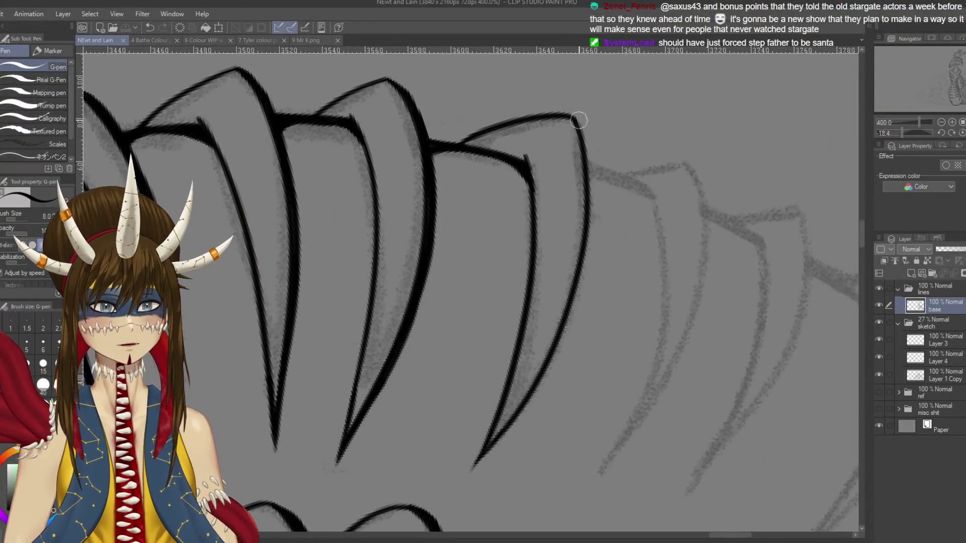
pyautogui.moveTo(574, 121); pyautogui.dragTo(578, 122)
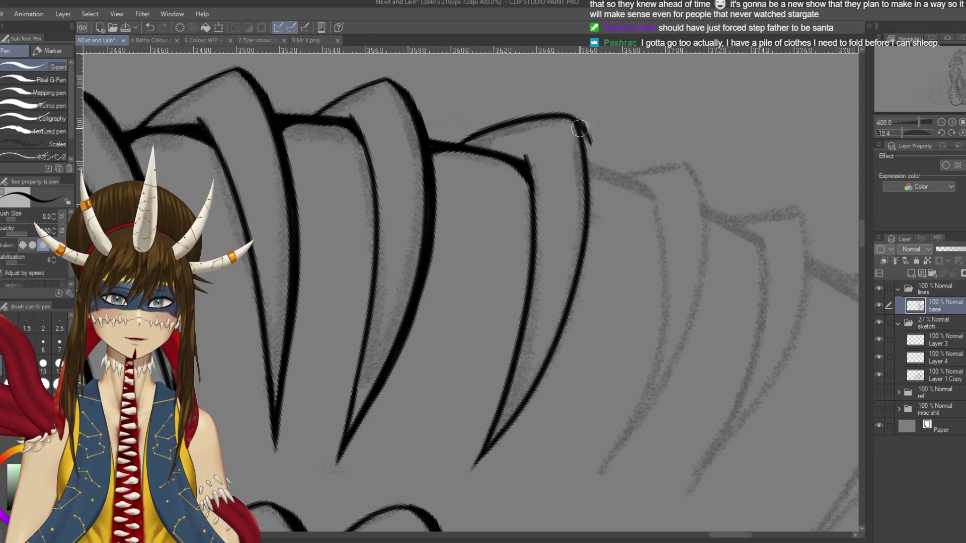
pyautogui.moveTo(586, 142); pyautogui.dragTo(583, 263)
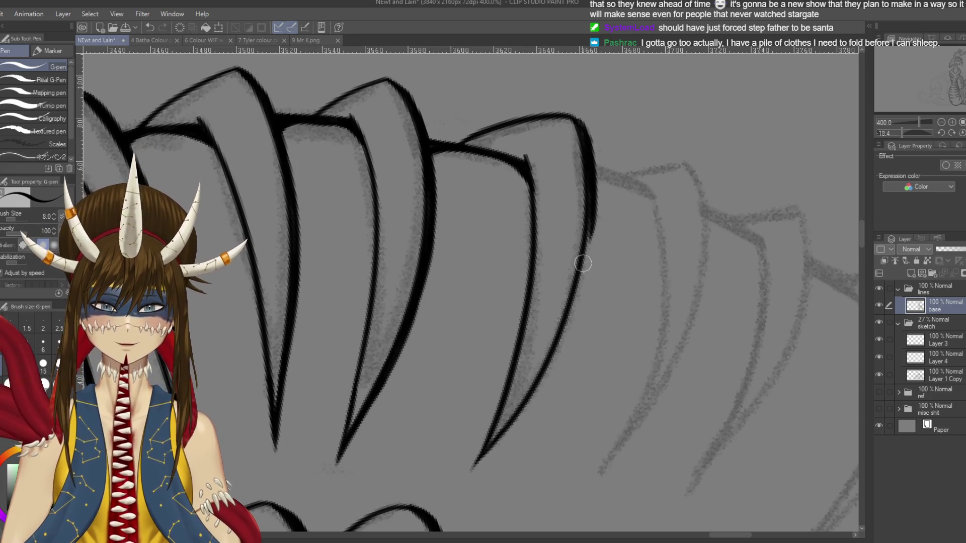
pyautogui.moveTo(590, 222); pyautogui.dragTo(562, 339)
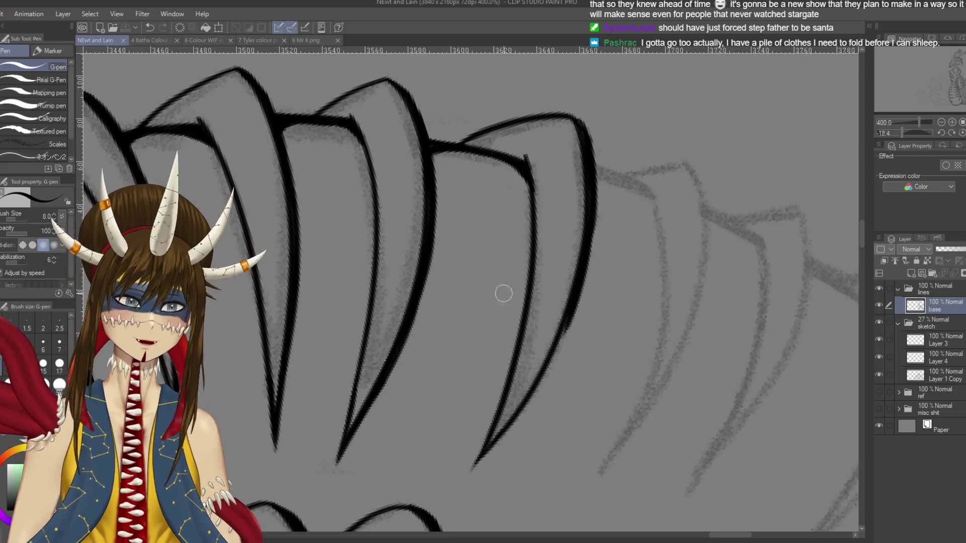
# Step: Redraw the rightmost claw line thicker with a longer, finer tapering tip
pyautogui.moveTo(498, 290); pyautogui.dragTo(54, 511)
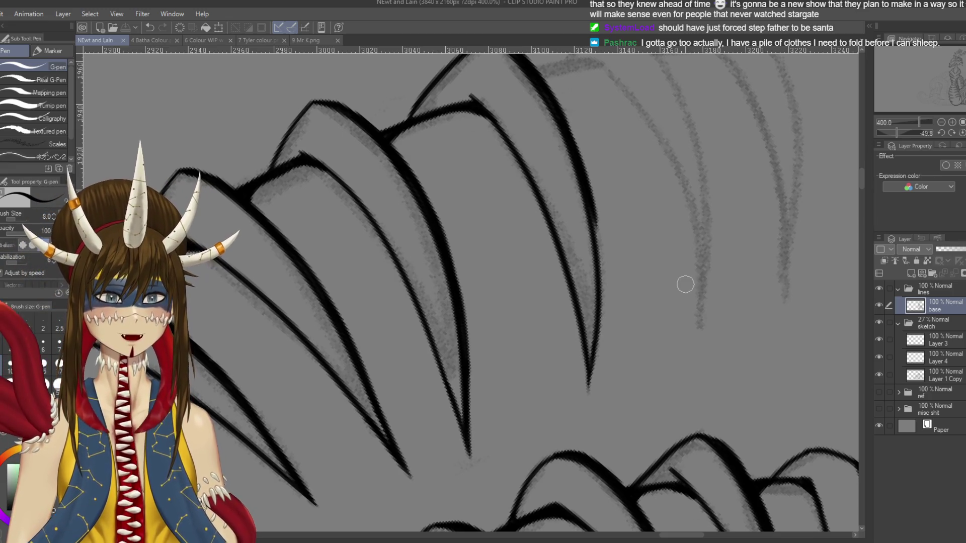
pyautogui.scroll(-2, 619, 227)
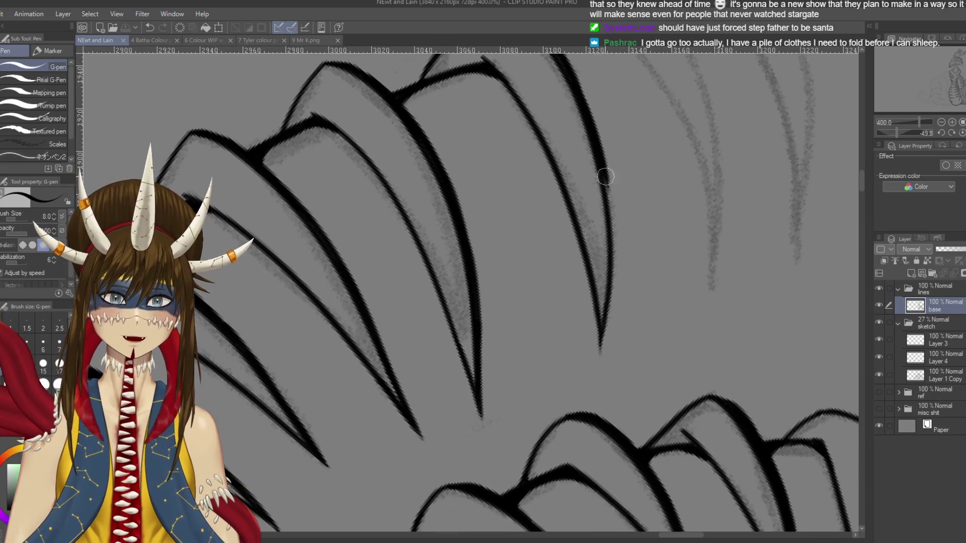
pyautogui.moveTo(606, 176); pyautogui.dragTo(612, 231)
pyautogui.hotkey('ctrl', 'z')
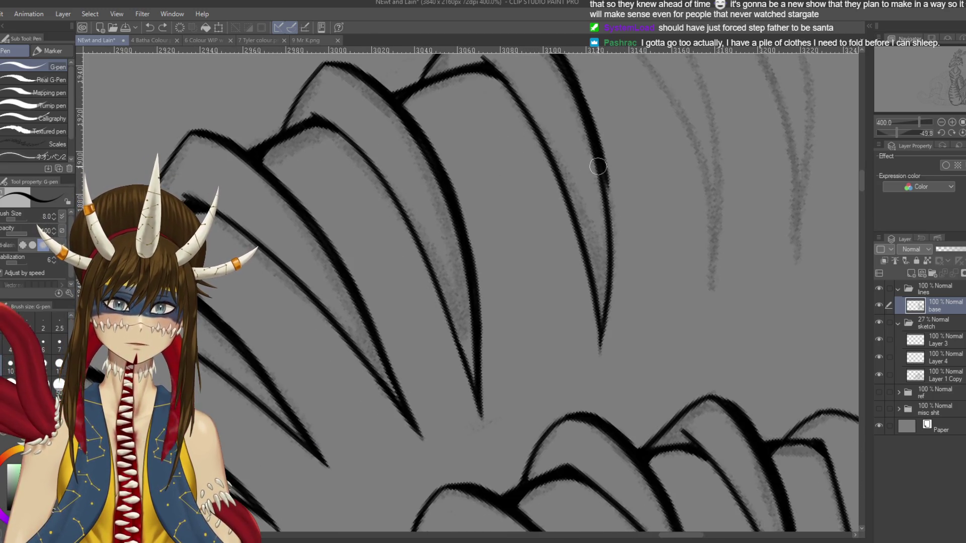
pyautogui.moveTo(617, 260)
pyautogui.mouseDown()
pyautogui.moveTo(609, 212)
pyautogui.moveTo(605, 322)
pyautogui.mouseUp()
pyautogui.hotkey('ctrl', 'z')
pyautogui.moveTo(613, 247); pyautogui.dragTo(604, 365)
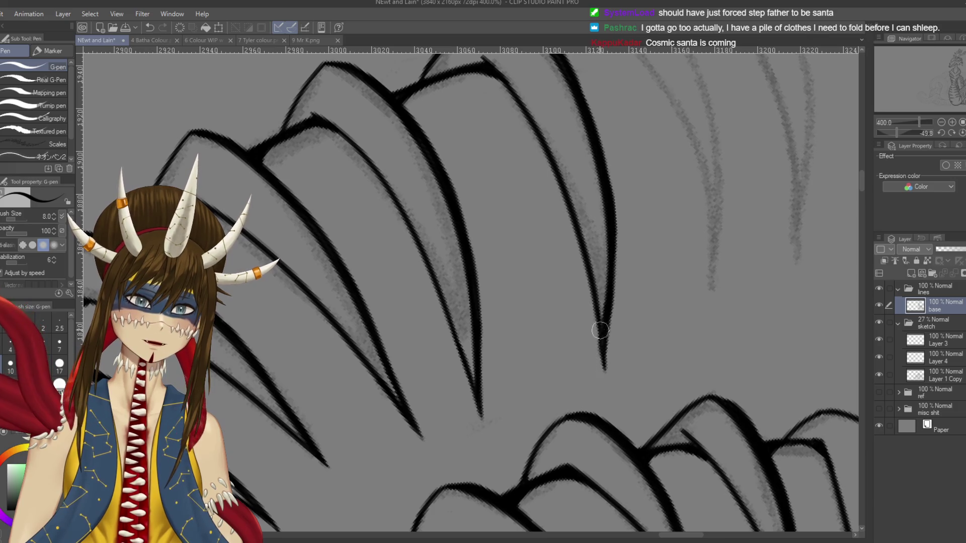
pyautogui.moveTo(610, 297); pyautogui.dragTo(604, 388)
# Step: Toggle the eraser and back to the G-pen, then save the drawing
pyautogui.press('e')
pyautogui.press('p')
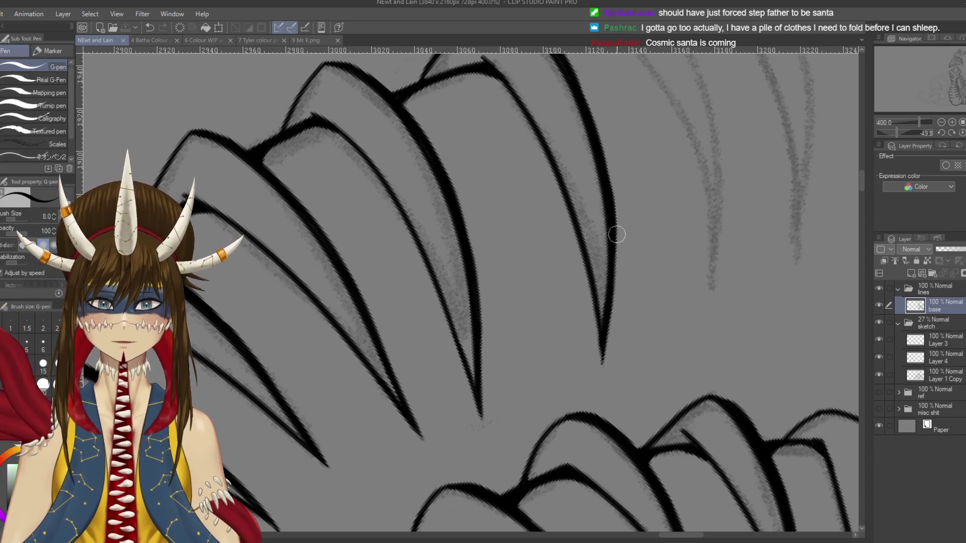
pyautogui.hotkey('ctrl', 's')
pyautogui.scroll(-5, 471, 292)
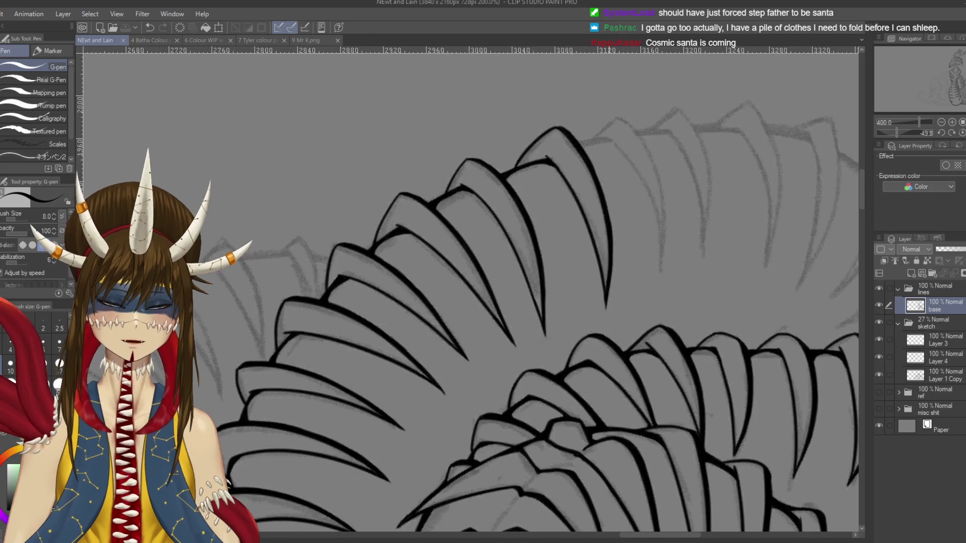
# Step: Zoom to 400% and pan to the claw-scale tips at the front of the upper coil
pyautogui.moveTo(470, 292)
pyautogui.mouseDown()
pyautogui.moveTo(531, 219)
pyautogui.moveTo(455, 310)
pyautogui.mouseUp()
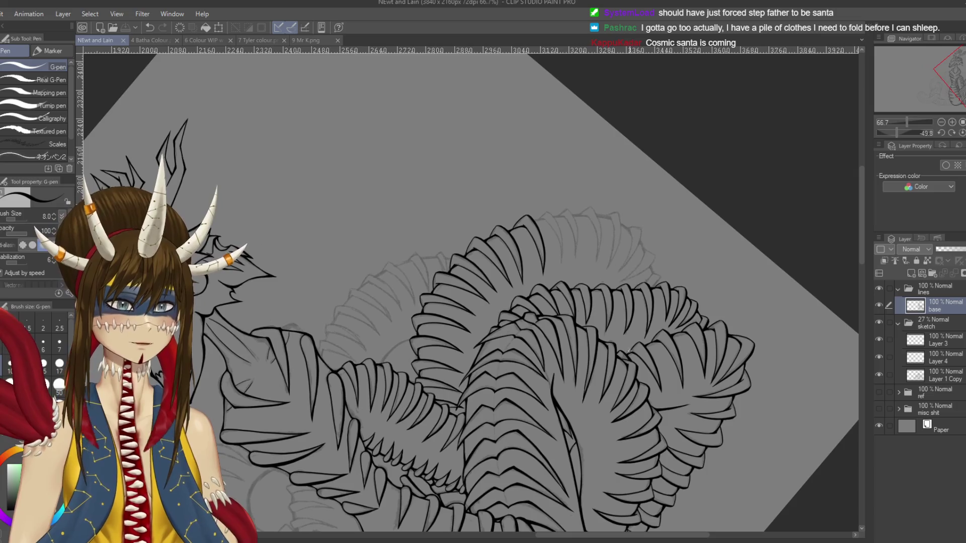
pyautogui.scroll(2, 654, 277)
pyautogui.scroll(3, 654, 277)
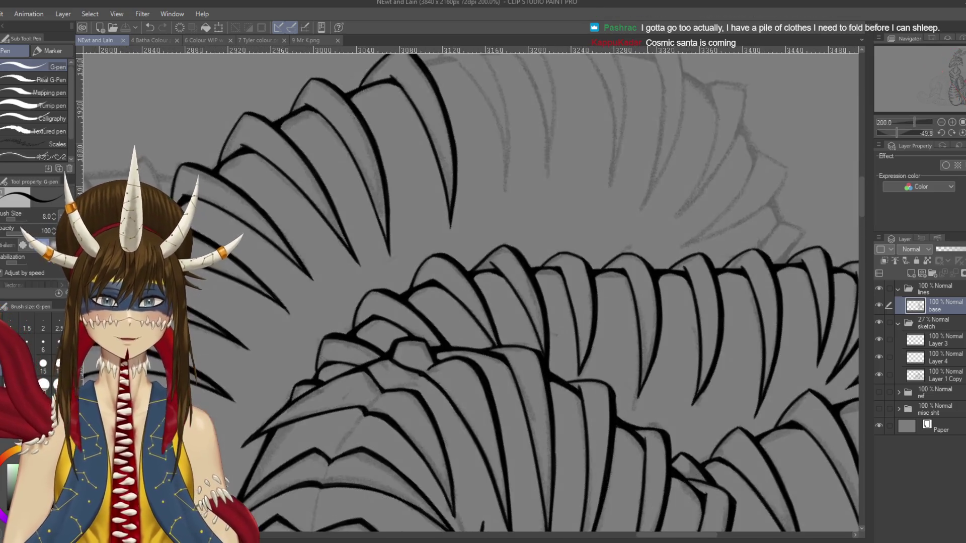
pyautogui.scroll(1, 459, 282)
pyautogui.scroll(1, 459, 282)
pyautogui.scroll(1, 460, 282)
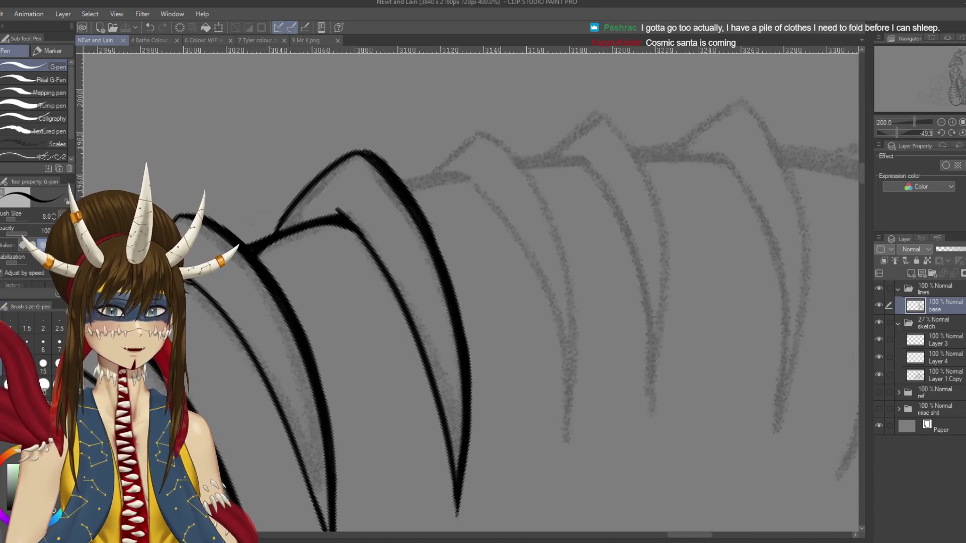
pyautogui.moveTo(500, 293); pyautogui.dragTo(480, 261)
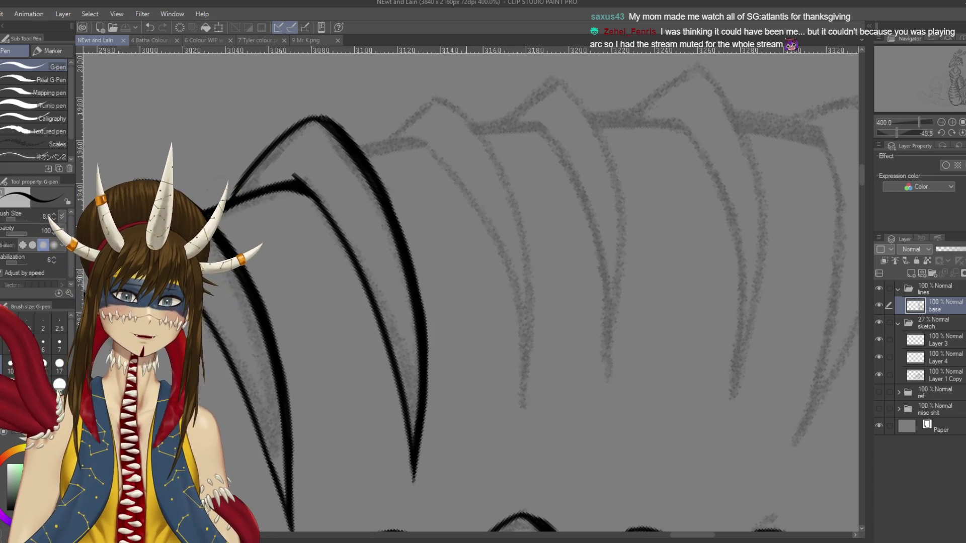
pyautogui.scroll(-2, 477, 277)
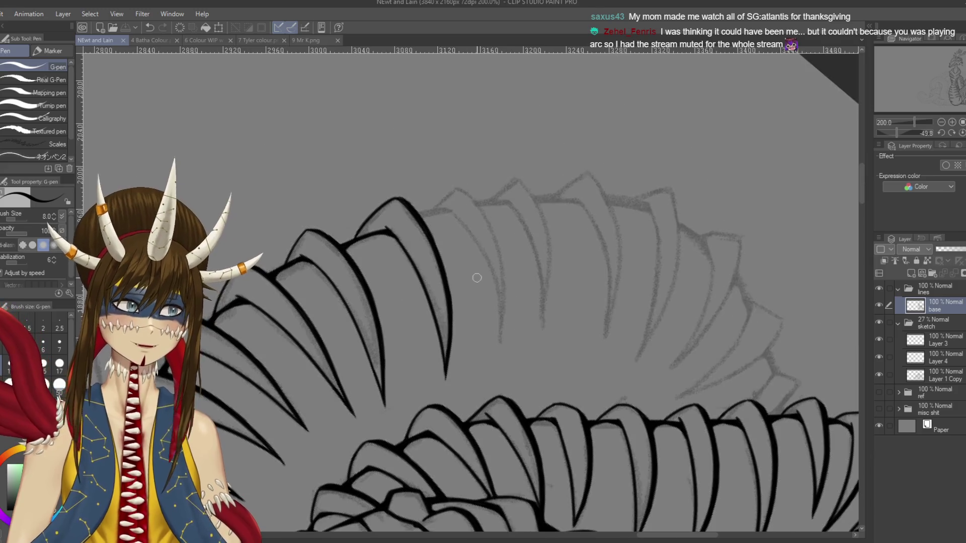
# Step: Save, then attempt the next curved scale outline beside the inked line several times
pyautogui.moveTo(467, 291)
pyautogui.mouseDown()
pyautogui.moveTo(493, 263)
pyautogui.moveTo(528, 314)
pyautogui.mouseUp()
pyautogui.hotkey('ctrl', 's')
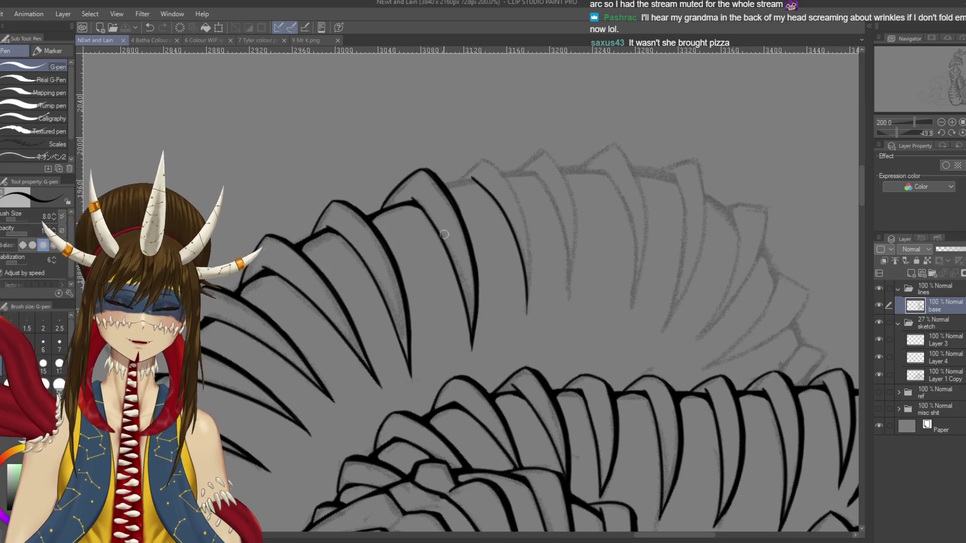
pyautogui.moveTo(485, 160); pyautogui.dragTo(531, 272)
pyautogui.hotkey('ctrl', 'z')
pyautogui.moveTo(482, 160); pyautogui.dragTo(535, 320)
pyautogui.hotkey('ctrl', 'z')
pyautogui.moveTo(490, 162)
pyautogui.mouseDown()
pyautogui.moveTo(528, 329)
pyautogui.moveTo(528, 312)
pyautogui.mouseUp()
pyautogui.hotkey('ctrl', 'z')
pyautogui.hotkey('ctrl', 'z')
pyautogui.moveTo(484, 157); pyautogui.dragTo(537, 302)
# Step: Settle the curved scale outline and its tip, then save the drawing
pyautogui.hotkey('ctrl', 'z')
pyautogui.moveTo(487, 159)
pyautogui.mouseDown()
pyautogui.moveTo(530, 217)
pyautogui.moveTo(529, 312)
pyautogui.mouseUp()
pyautogui.hotkey('ctrl', 'z')
pyautogui.hotkey('ctrl', 'z')
pyautogui.moveTo(488, 162); pyautogui.dragTo(530, 299)
pyautogui.hotkey('ctrl', 'z')
pyautogui.moveTo(485, 157); pyautogui.dragTo(527, 328)
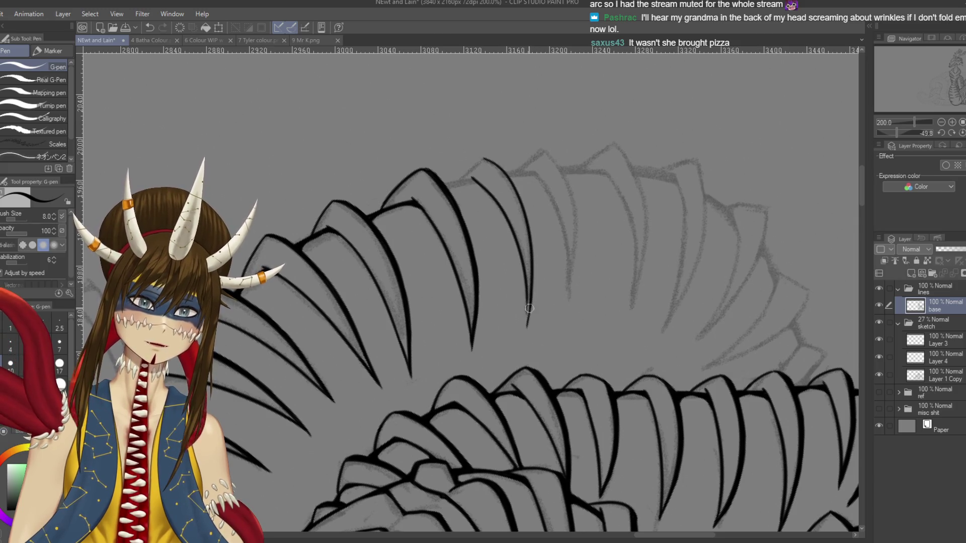
pyautogui.hotkey('ctrl', 'z')
pyautogui.moveTo(530, 288); pyautogui.dragTo(527, 329)
pyautogui.moveTo(526, 287); pyautogui.dragTo(528, 305)
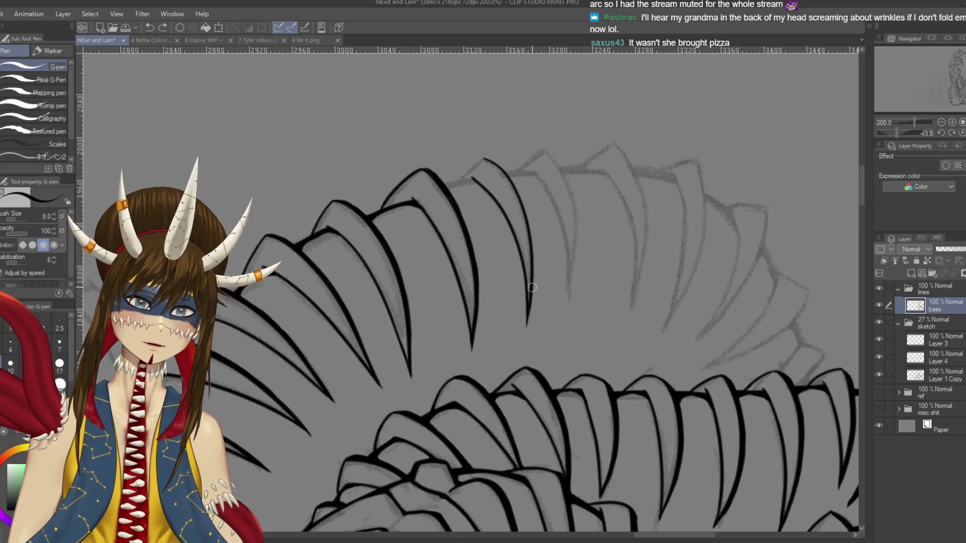
pyautogui.hotkey('ctrl', 'z')
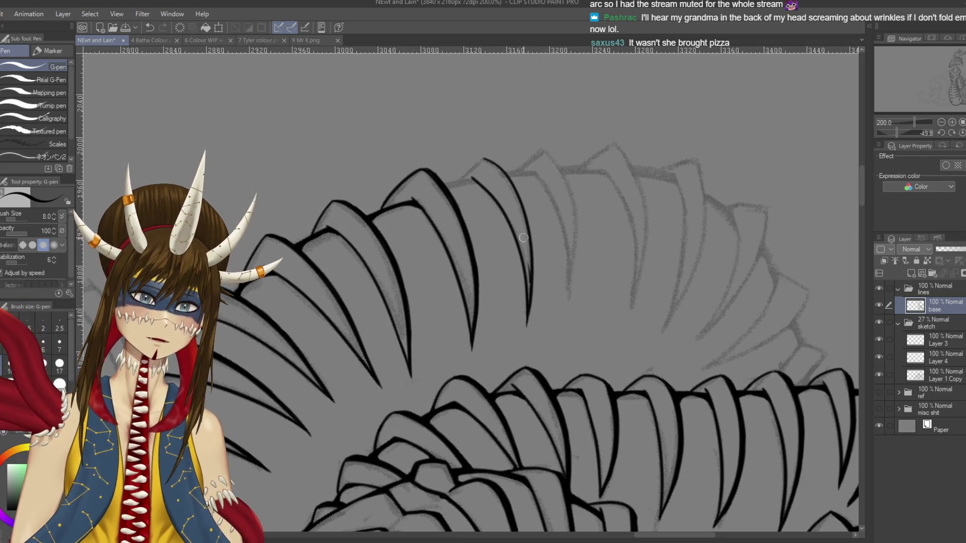
pyautogui.hotkey('ctrl', 's')
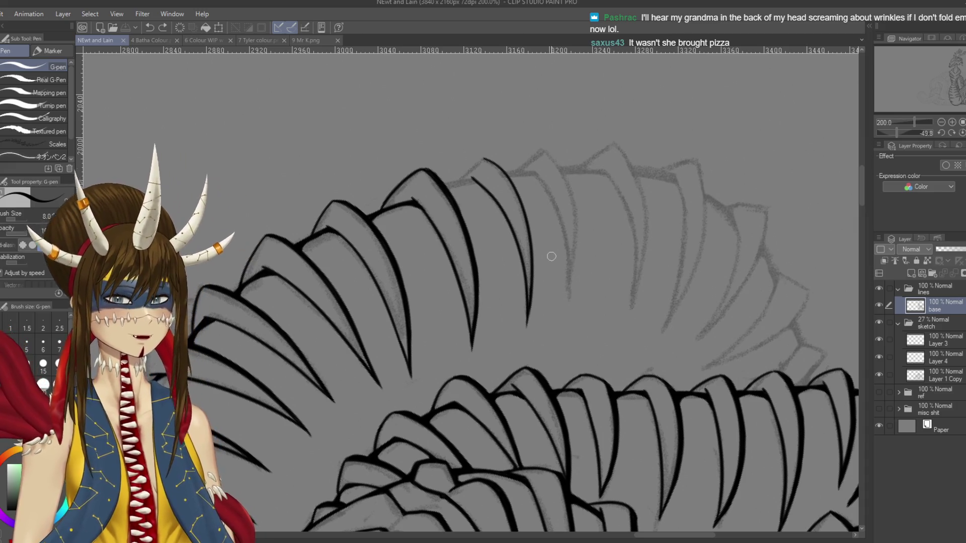
# Step: Undo a stray stroke and ink a short stroke at the top curve's end, then save
pyautogui.press('r')
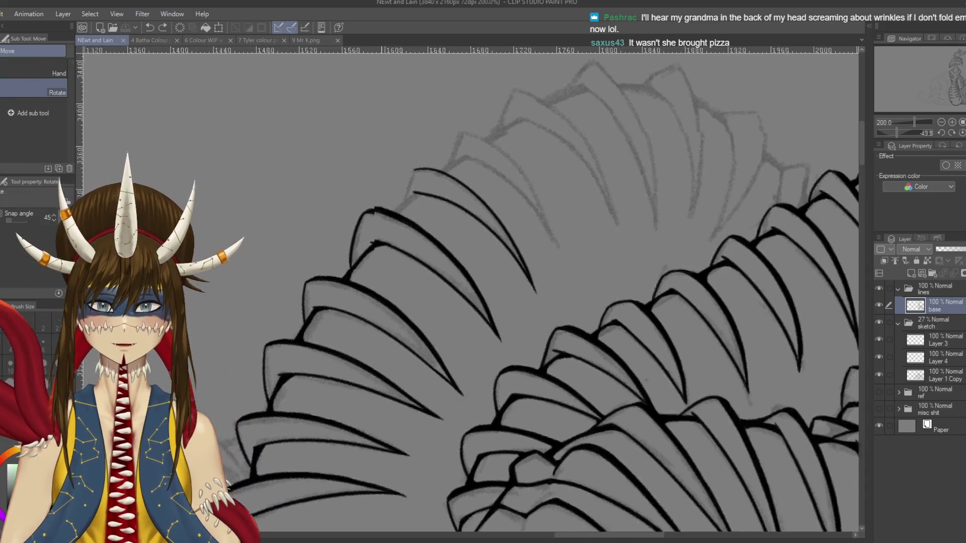
pyautogui.moveTo(609, 226); pyautogui.dragTo(546, 158)
pyautogui.hotkey('ctrl', 'z')
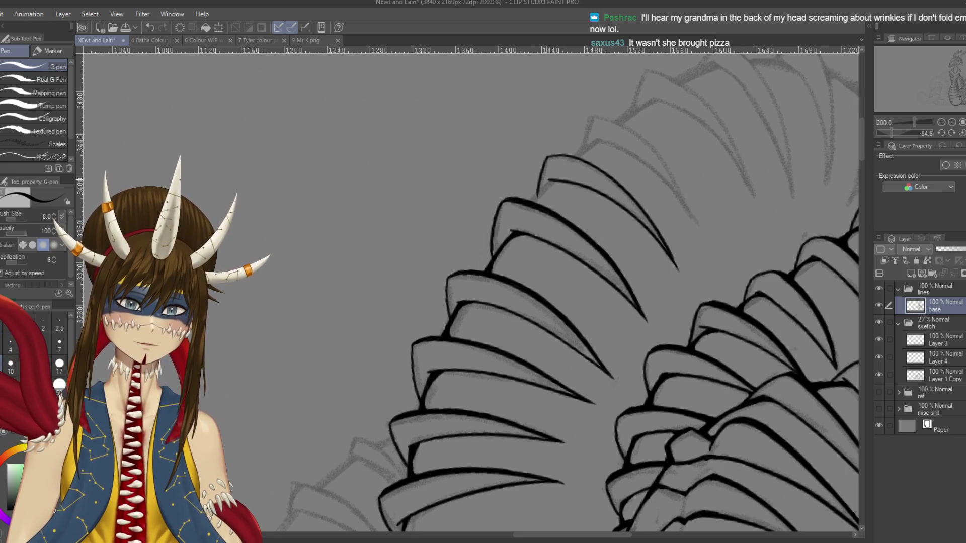
pyautogui.moveTo(547, 181); pyautogui.dragTo(531, 200)
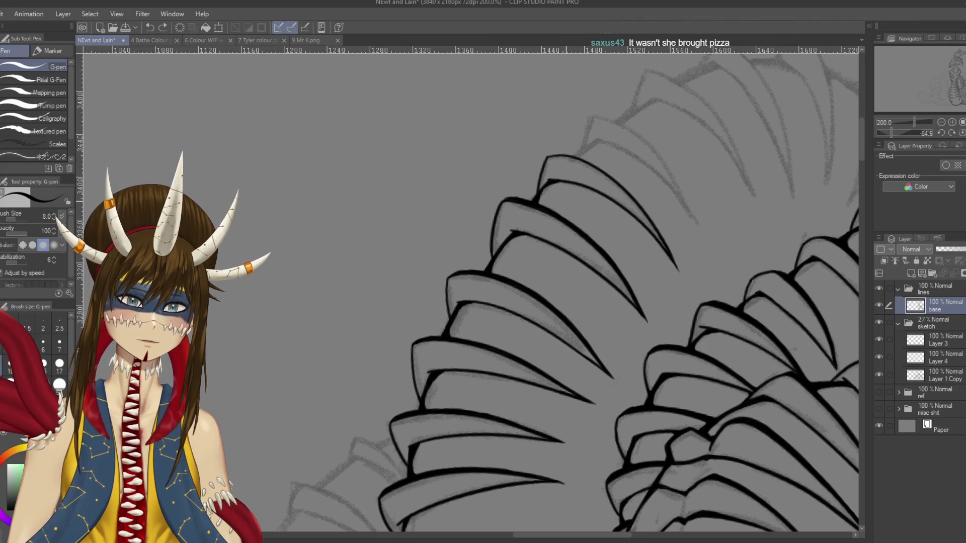
pyautogui.hotkey('ctrl', 's')
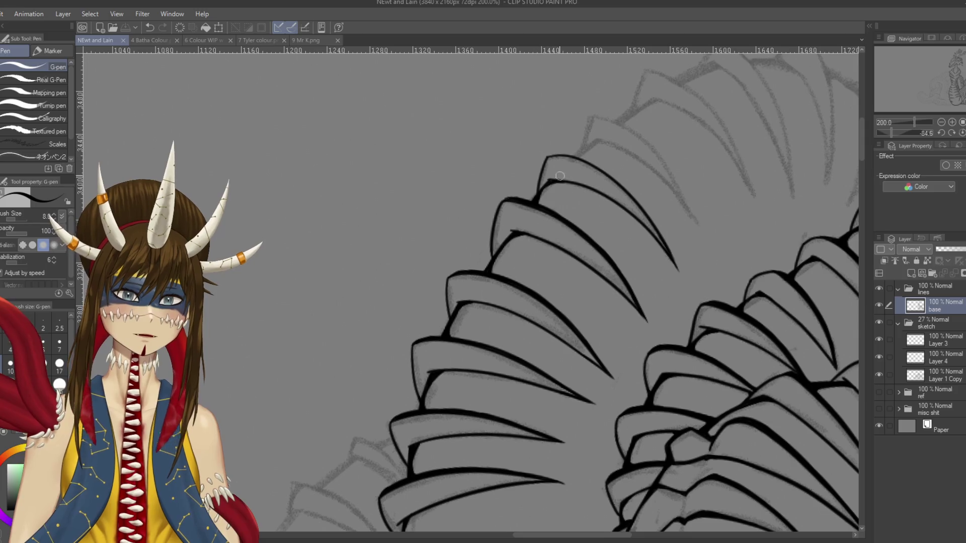
# Step: Rotate nearly upright, thicken the scale line with a short stroke, and save
pyautogui.moveTo(560, 175); pyautogui.dragTo(488, 170)
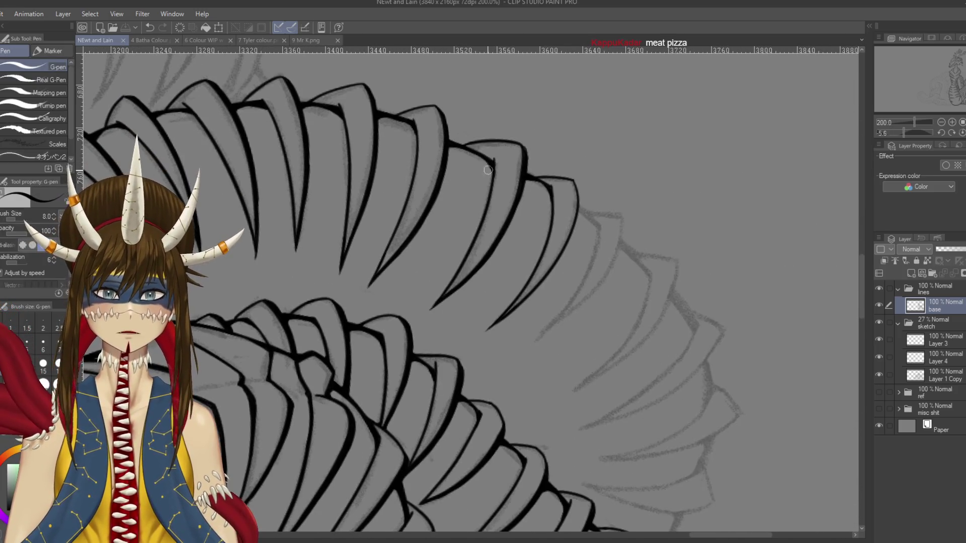
pyautogui.moveTo(441, 117)
pyautogui.mouseDown()
pyautogui.moveTo(449, 138)
pyautogui.moveTo(492, 99)
pyautogui.mouseUp()
pyautogui.hotkey('ctrl', 's')
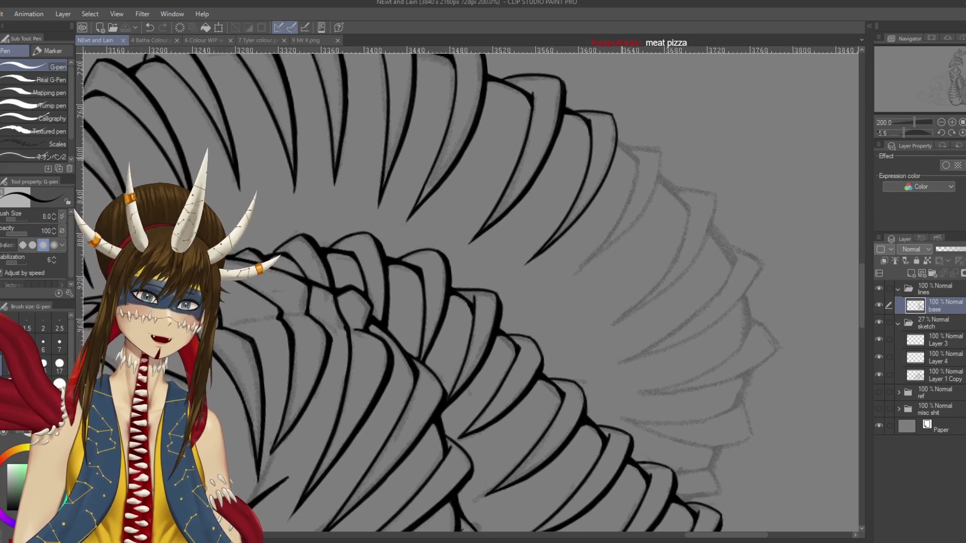
pyautogui.moveTo(629, 189); pyautogui.dragTo(614, 198)
pyautogui.press('e')
pyautogui.hotkey('ctrl', 's')
pyautogui.press('p')
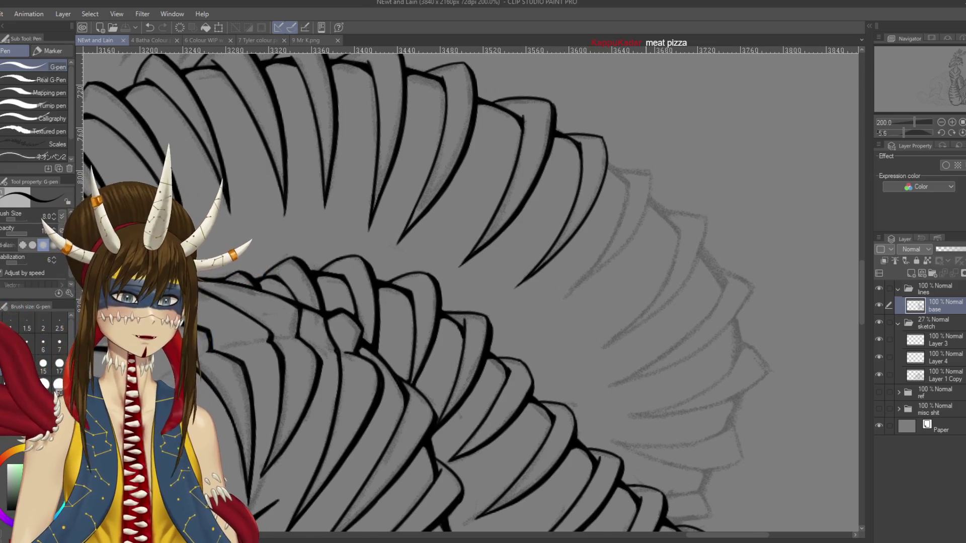
# Step: Ink and thicken the next scale line running down-left, saving along the way
pyautogui.moveTo(630, 242); pyautogui.dragTo(604, 220)
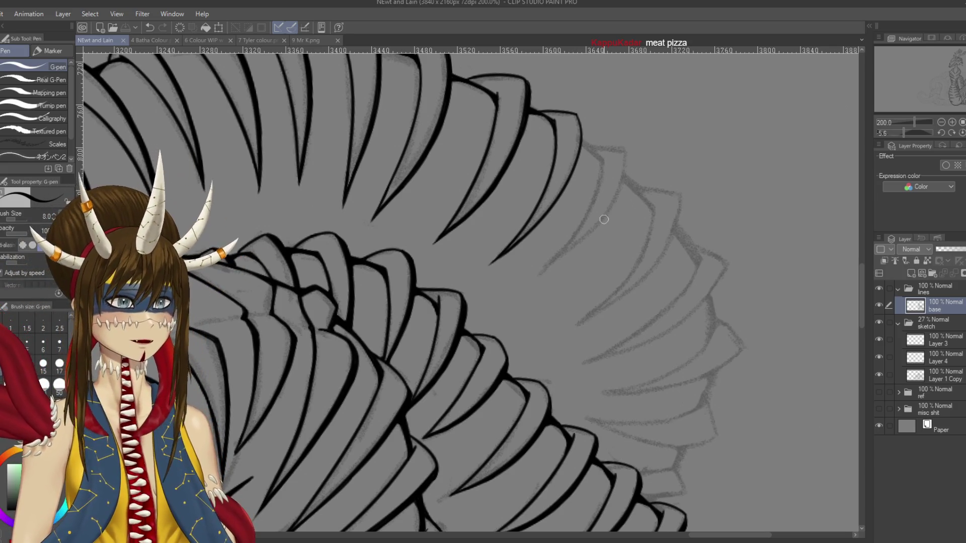
pyautogui.hotkey('ctrl', 'z')
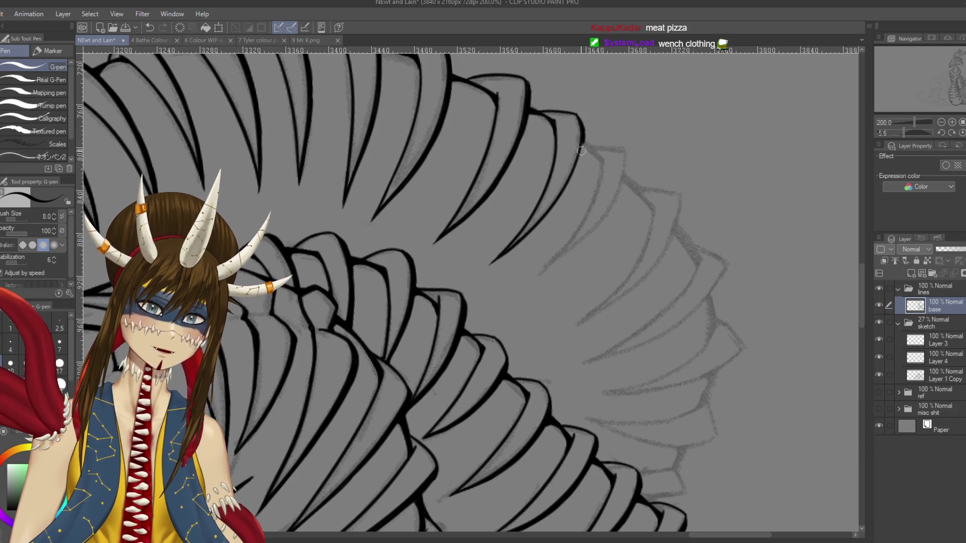
pyautogui.moveTo(582, 139); pyautogui.dragTo(555, 206)
pyautogui.hotkey('ctrl', 's')
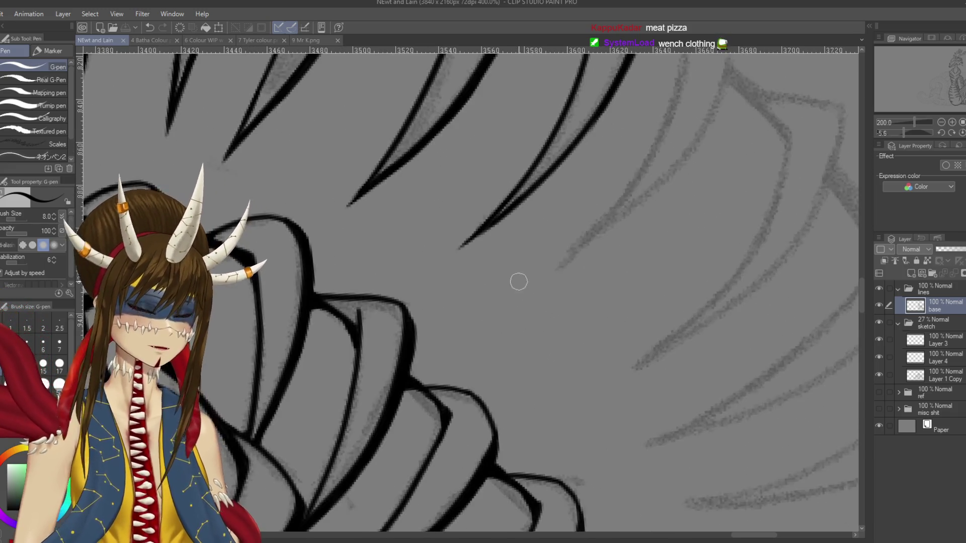
pyautogui.scroll(4, 518, 280)
pyautogui.moveTo(601, 117)
pyautogui.mouseDown()
pyautogui.moveTo(586, 192)
pyautogui.moveTo(531, 271)
pyautogui.mouseUp()
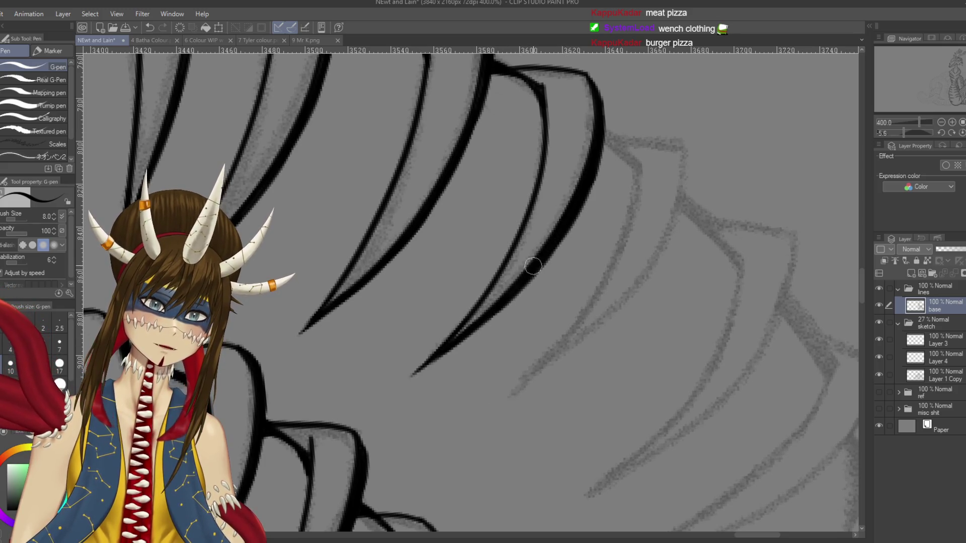
# Step: Attempt the long curved scale outline repeatedly, undoing each unsatisfying try
pyautogui.moveTo(592, 247)
pyautogui.mouseDown()
pyautogui.moveTo(507, 327)
pyautogui.moveTo(518, 282)
pyautogui.mouseUp()
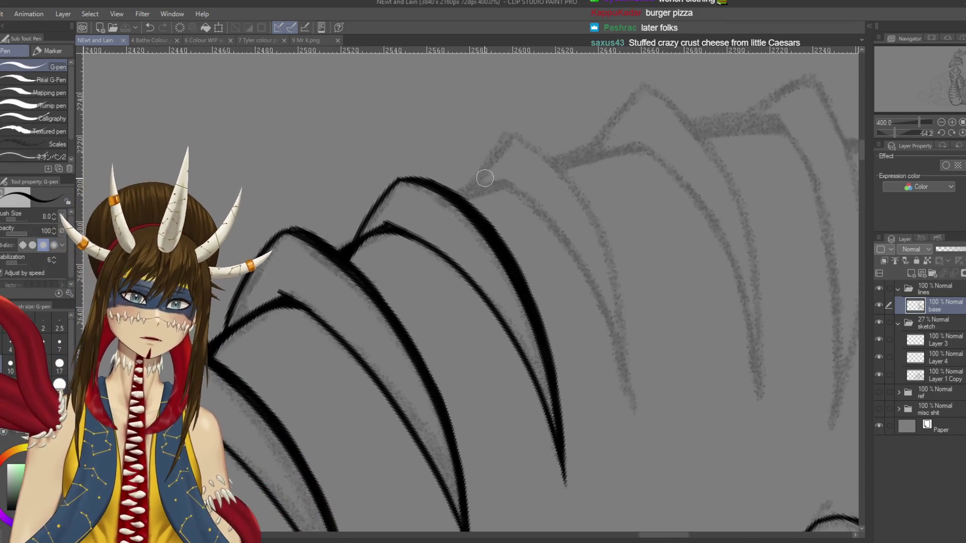
pyautogui.moveTo(475, 189)
pyautogui.mouseDown()
pyautogui.moveTo(511, 143)
pyautogui.moveTo(632, 358)
pyautogui.mouseUp()
pyautogui.hotkey('ctrl', 'z')
pyautogui.moveTo(518, 140); pyautogui.dragTo(629, 380)
pyautogui.hotkey('ctrl', 'z')
pyautogui.moveTo(519, 138); pyautogui.dragTo(643, 400)
pyautogui.hotkey('ctrl', 'z')
pyautogui.moveTo(525, 142); pyautogui.dragTo(624, 403)
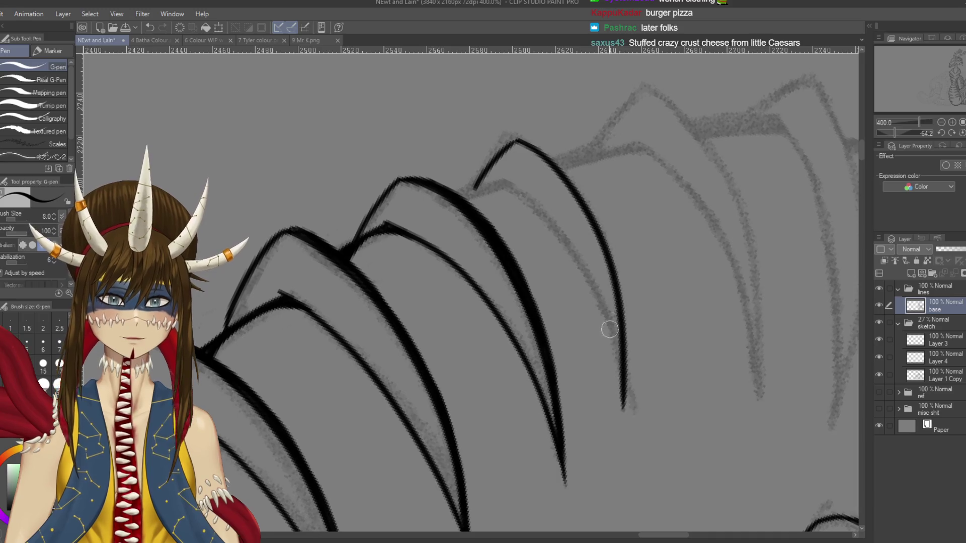
pyautogui.hotkey('ctrl', 'z')
pyautogui.moveTo(519, 139); pyautogui.dragTo(647, 369)
pyautogui.hotkey('ctrl', 'z')
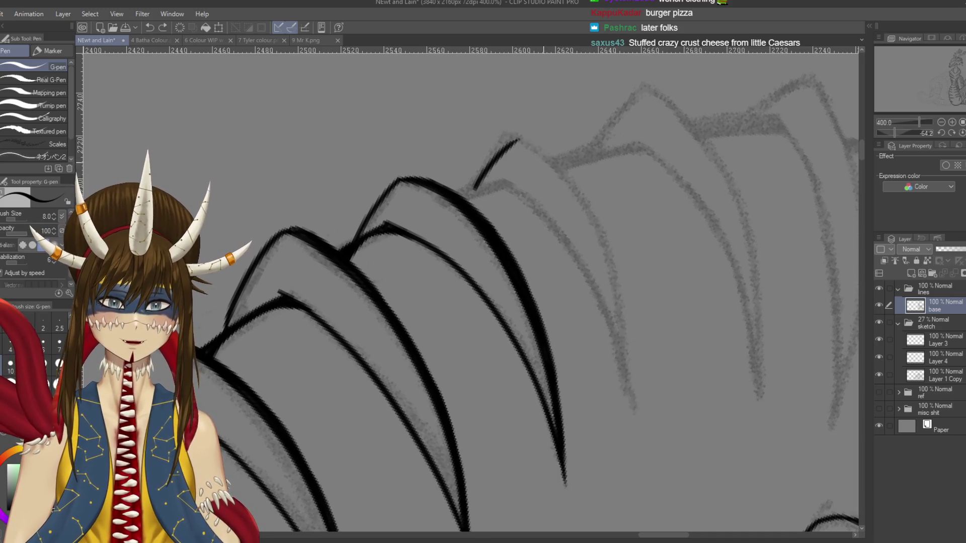
# Step: Ink the long curved scale outline and extend its tip slightly longer
pyautogui.moveTo(517, 138); pyautogui.dragTo(625, 409)
pyautogui.moveTo(633, 322); pyautogui.dragTo(638, 418)
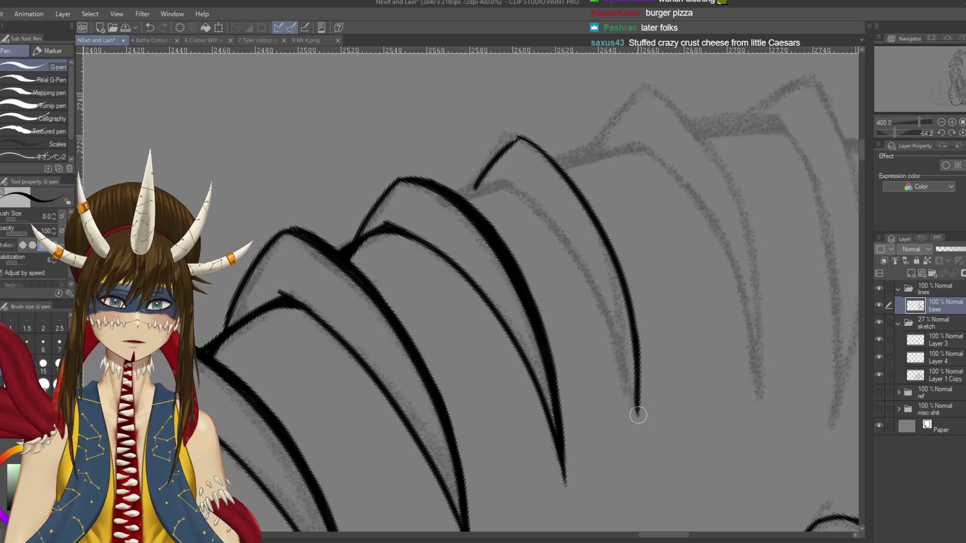
pyautogui.hotkey('ctrl', 'z')
pyautogui.moveTo(633, 338); pyautogui.dragTo(638, 415)
pyautogui.hotkey('ctrl', 'z')
pyautogui.moveTo(634, 338); pyautogui.dragTo(638, 433)
pyautogui.scroll(-3, 636, 406)
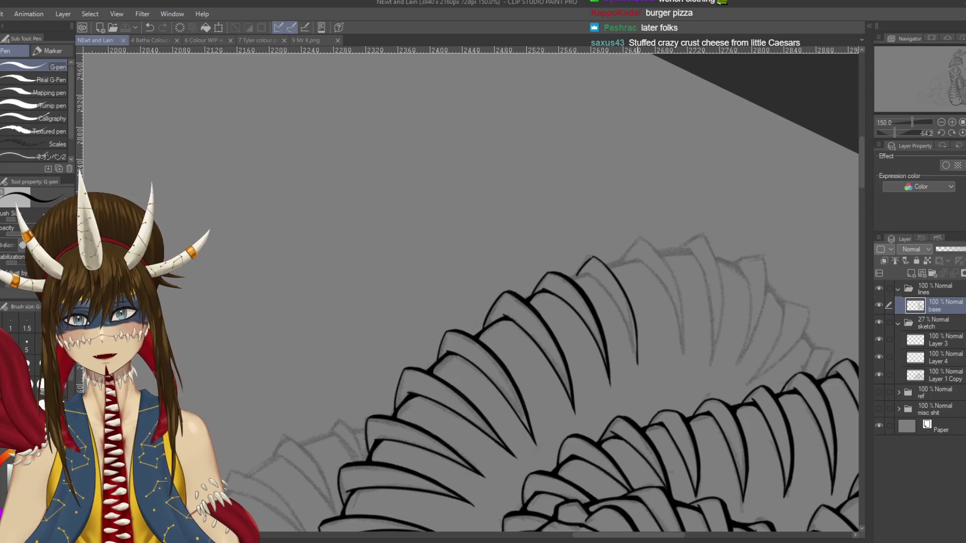
# Step: Draw a short stroke and an explanatory line above the coil, then undo the doodle strokes
pyautogui.moveTo(641, 391); pyautogui.dragTo(608, 313)
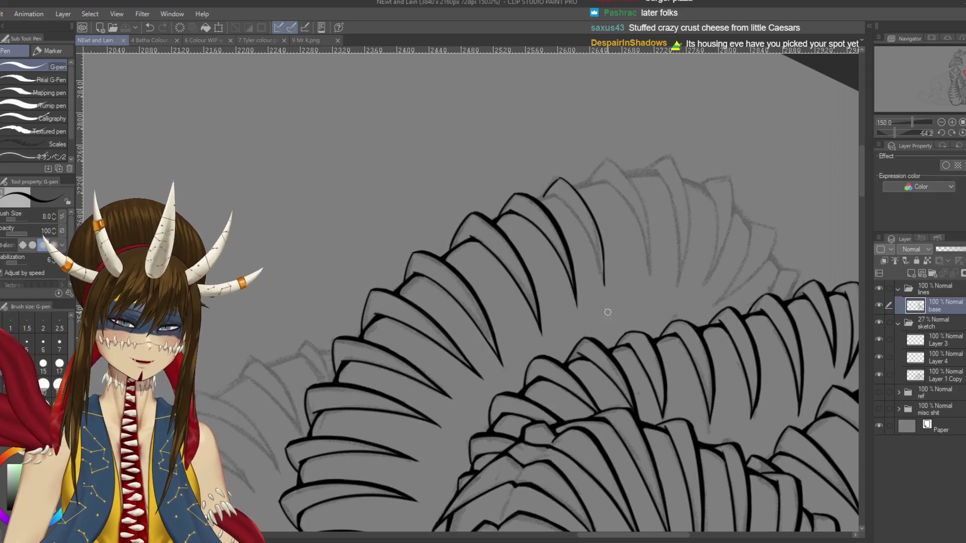
pyautogui.moveTo(608, 312); pyautogui.dragTo(699, 380)
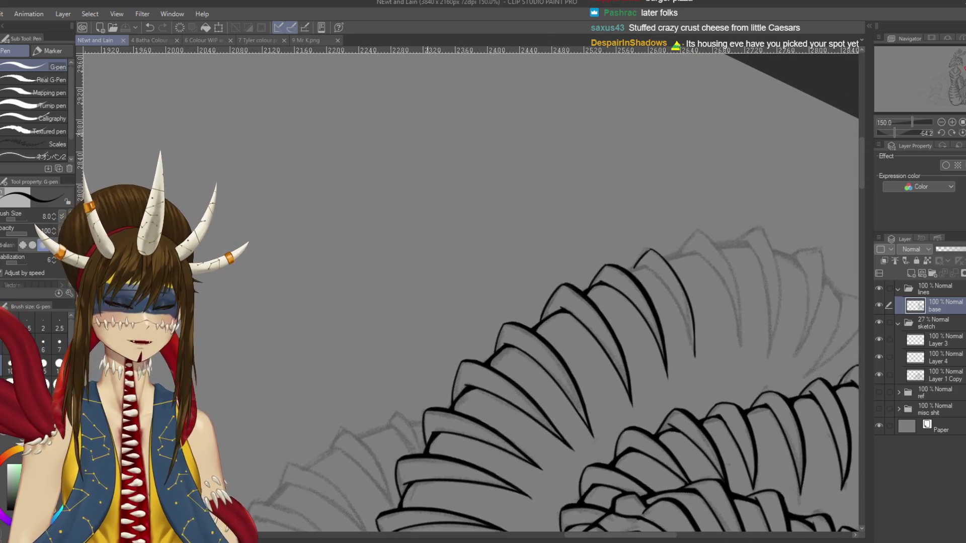
pyautogui.moveTo(407, 125); pyautogui.dragTo(431, 114)
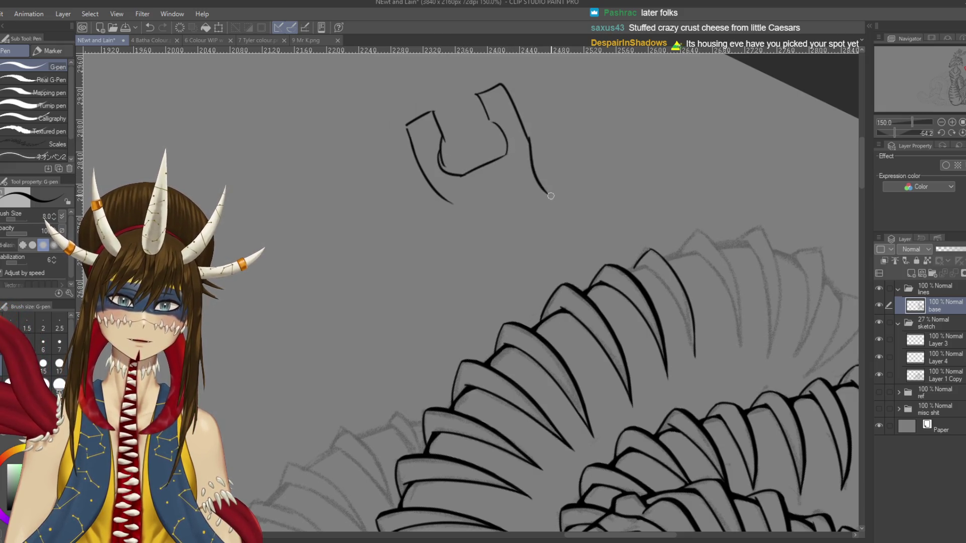
pyautogui.moveTo(544, 193); pyautogui.dragTo(633, 264)
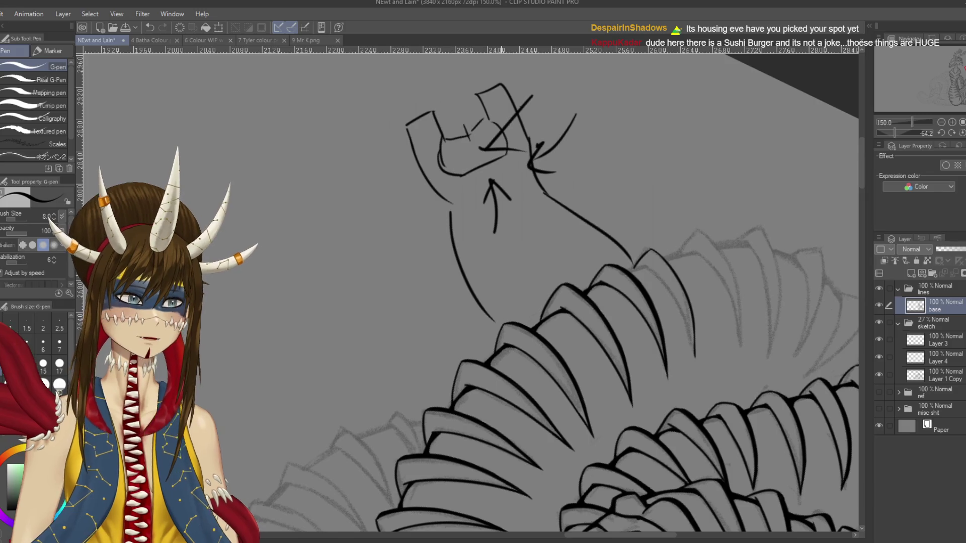
pyautogui.hotkey('ctrl', 'z')
pyautogui.hotkey('ctrl', 'z')
pyautogui.hotkey('ctrl', 'z')
pyautogui.hotkey('ctrl', 'z')
pyautogui.hotkey('ctrl', 'z')
pyautogui.hotkey('ctrl', 'z')
pyautogui.hotkey('ctrl', 'z')
pyautogui.hotkey('ctrl', 'z')
pyautogui.hotkey('ctrl', 'z')
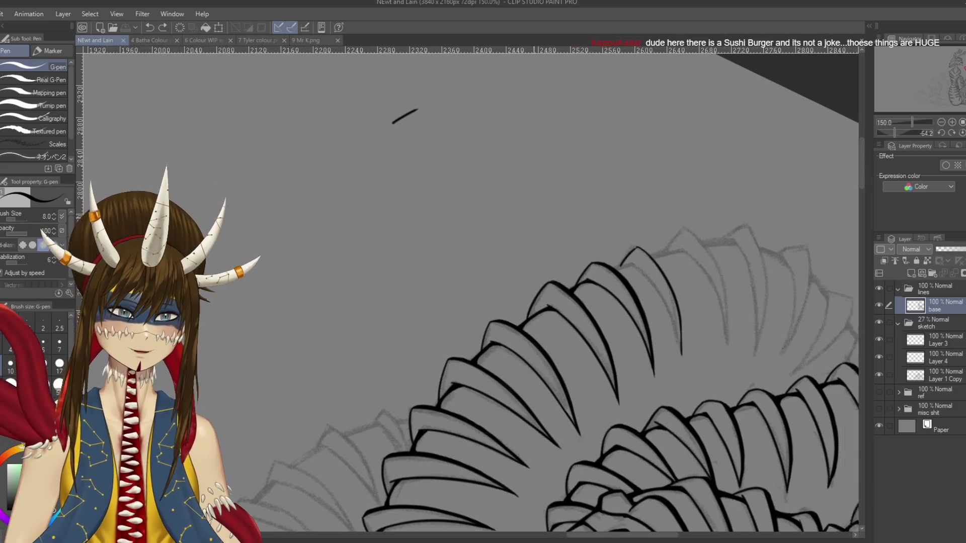
# Step: Pan back over the coil and undo the last short dash above it
pyautogui.moveTo(550, 217); pyautogui.dragTo(506, 205)
pyautogui.hotkey('ctrl', 'z')
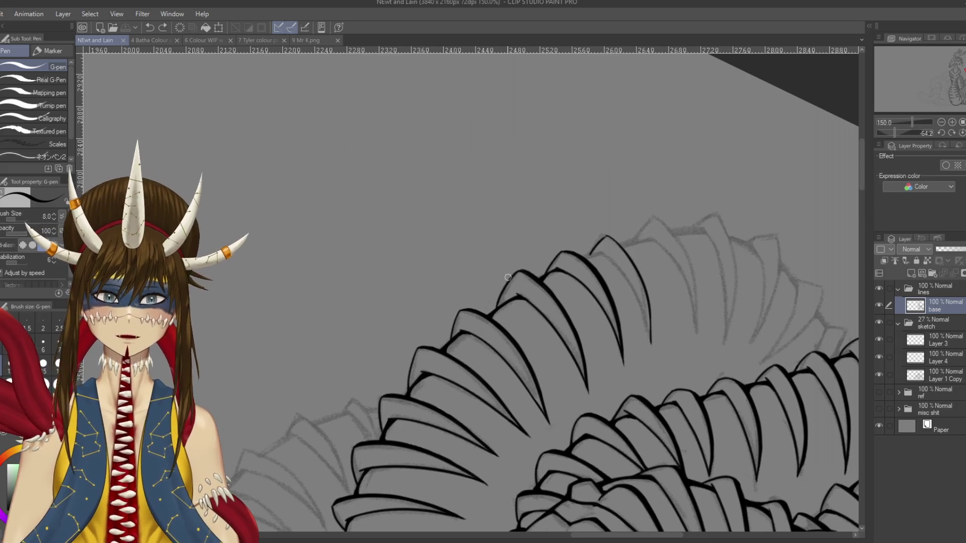
# Step: Touch up the tip of the top claw, then undo that pen mark
pyautogui.scroll(1, 544, 271)
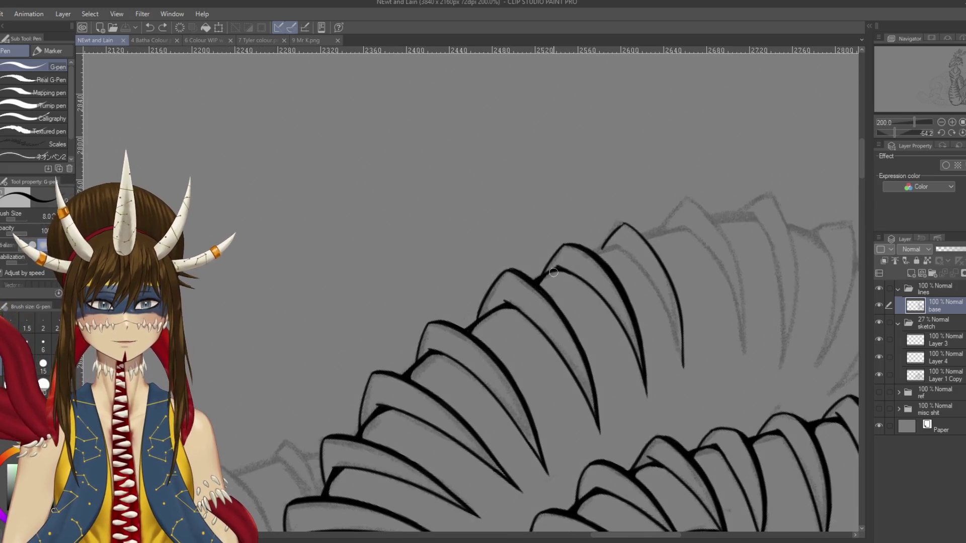
pyautogui.scroll(1, 544, 272)
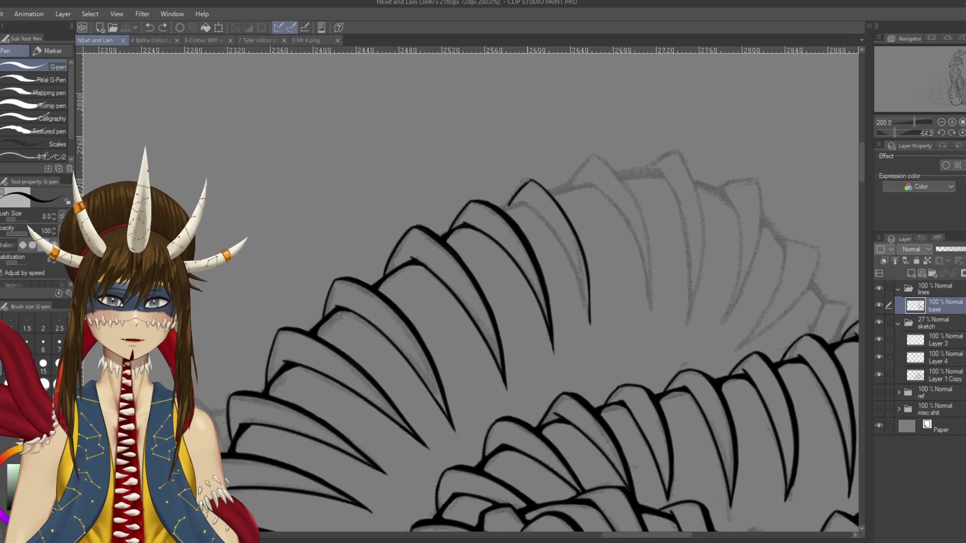
pyautogui.scroll(-1, 533, 227)
pyautogui.click(531, 181)
pyautogui.scroll(2, 563, 160)
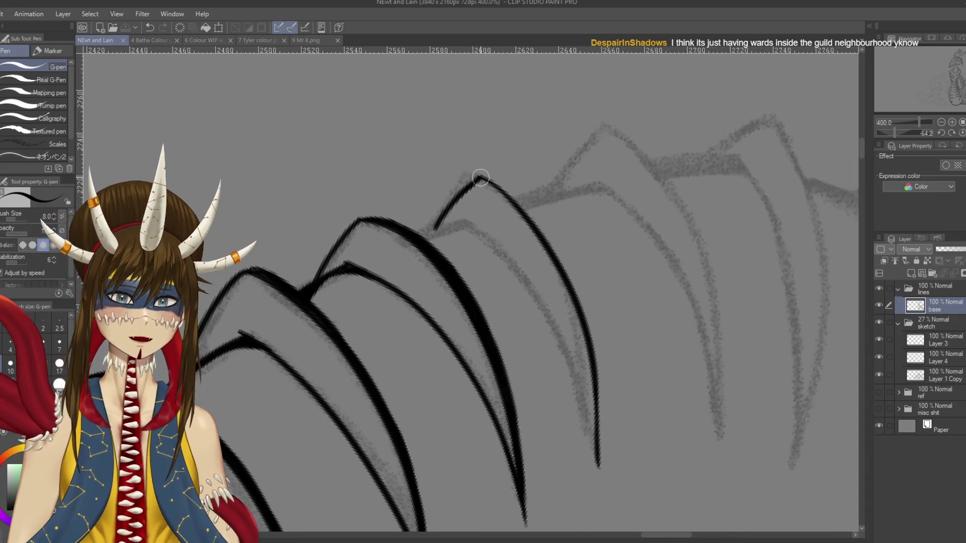
pyautogui.hotkey('ctrl', 'z')
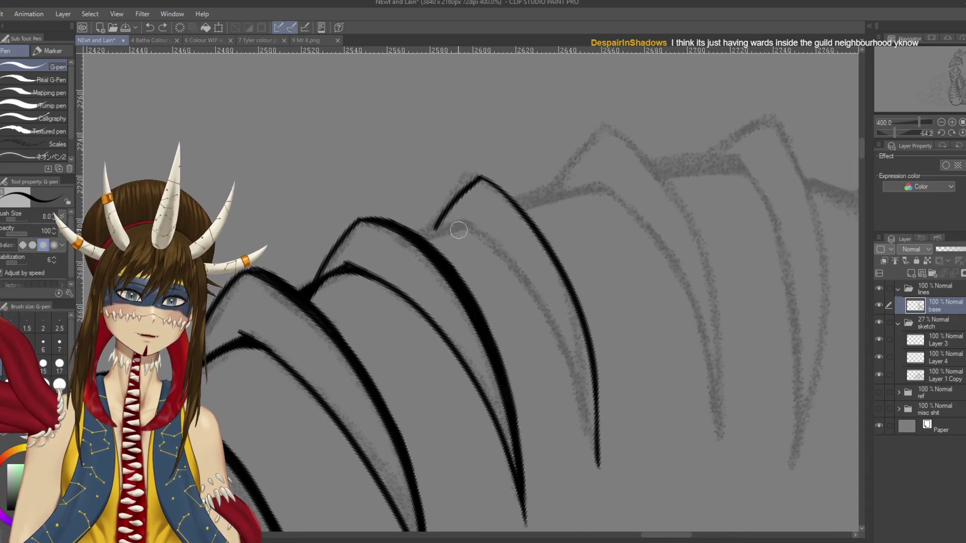
pyautogui.scroll(-2, 604, 443)
pyautogui.scroll(-1, 468, 292)
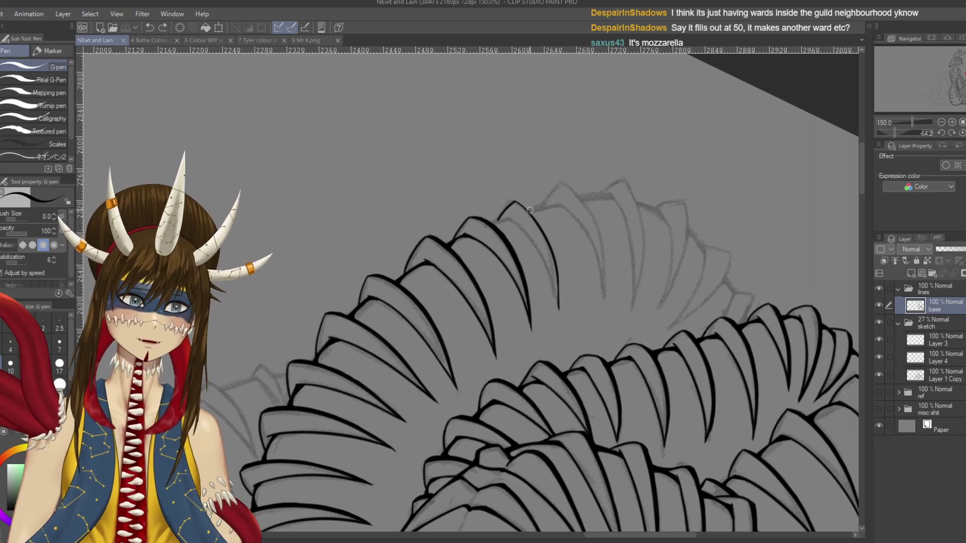
pyautogui.scroll(-2, 564, 240)
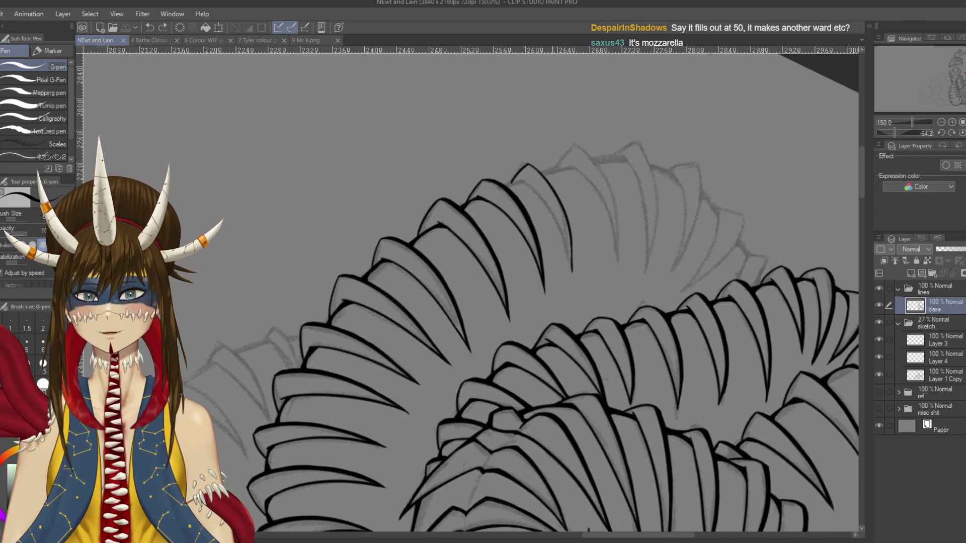
# Step: Ink the next claw's curving outline over the sketch and thicken the last claw's edge
pyautogui.moveTo(521, 179); pyautogui.dragTo(577, 284)
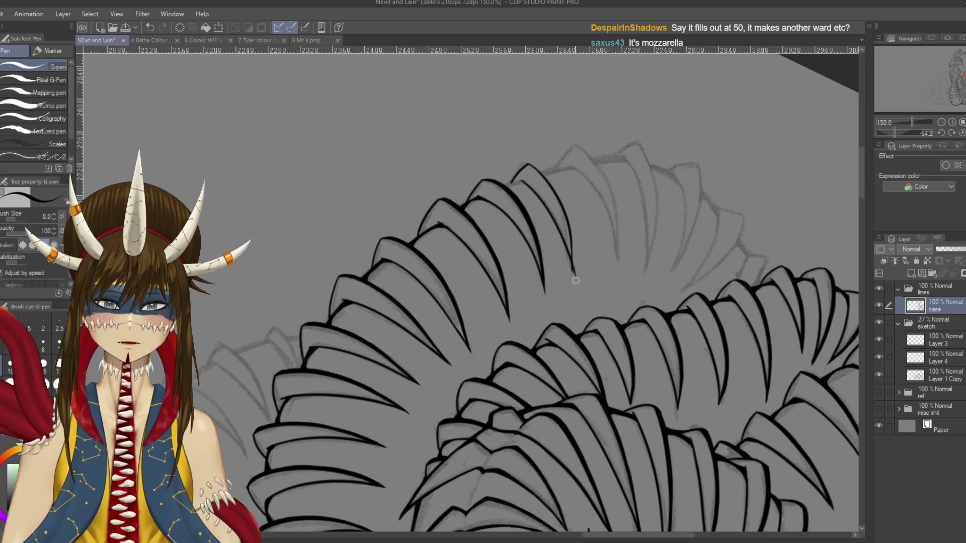
pyautogui.hotkey('ctrl', 'z')
pyautogui.moveTo(530, 187); pyautogui.dragTo(574, 272)
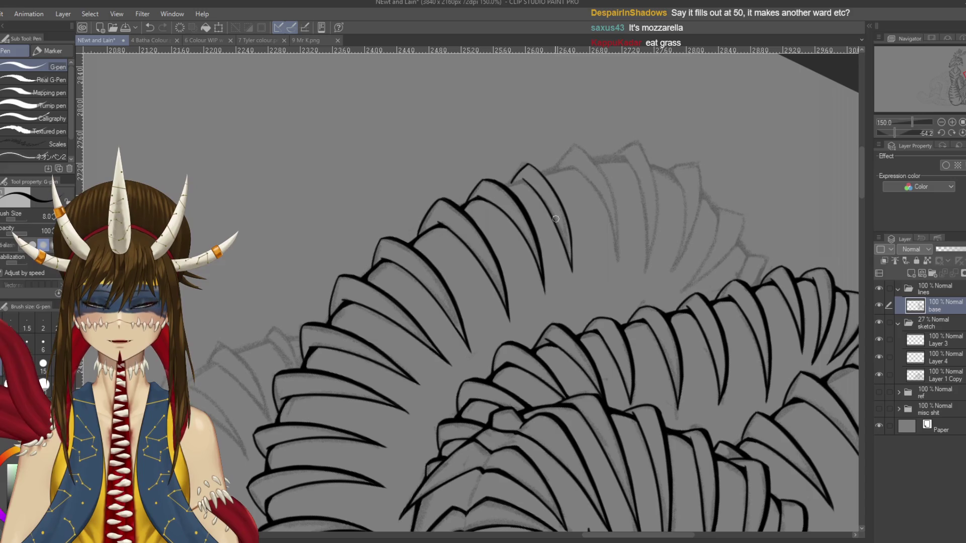
pyautogui.scroll(1, 555, 219)
pyautogui.moveTo(533, 302); pyautogui.dragTo(545, 214)
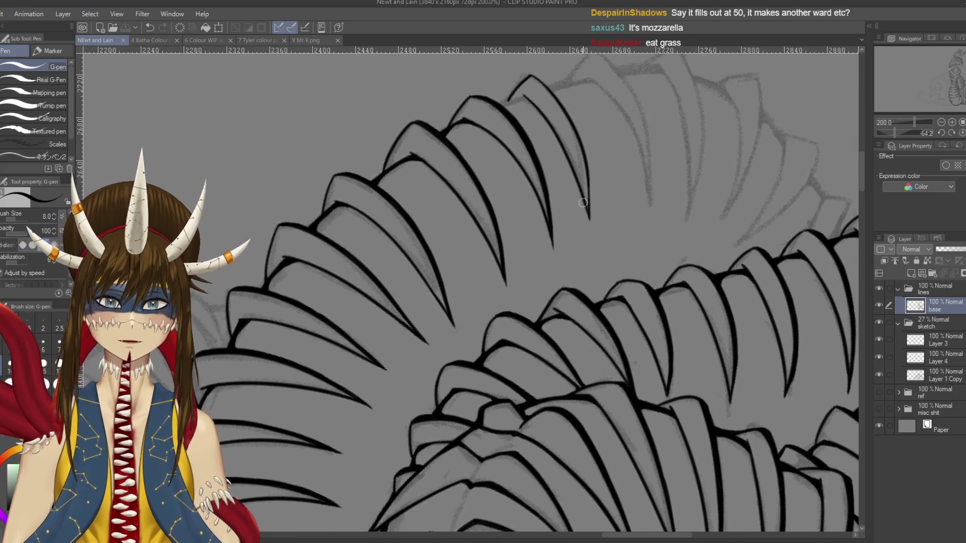
pyautogui.moveTo(583, 167); pyautogui.dragTo(590, 221)
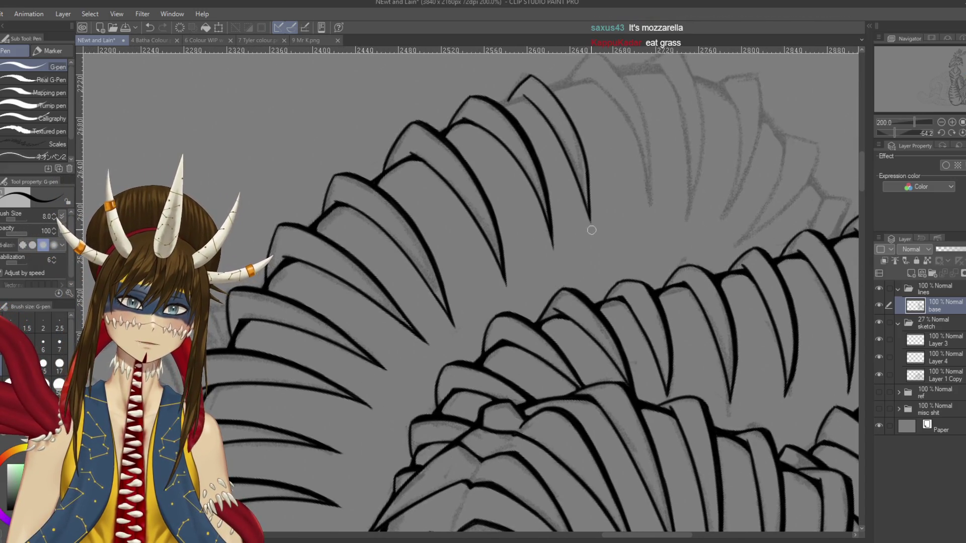
pyautogui.scroll(2, 595, 114)
pyautogui.scroll(1, 595, 115)
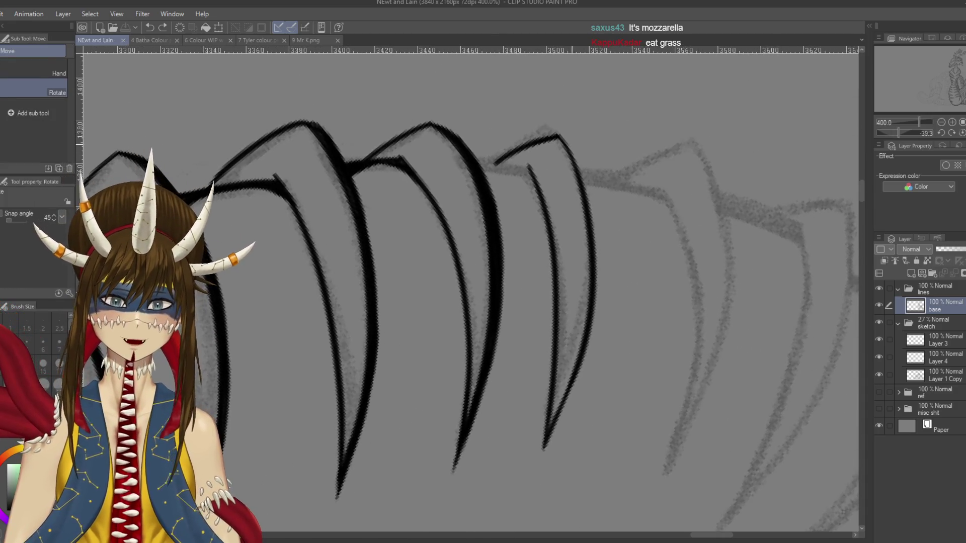
# Step: Undo a trial stroke over the right-hand claws, then zoom out and rotate the canvas
pyautogui.press('p')
pyautogui.hotkey('ctrl', 'z')
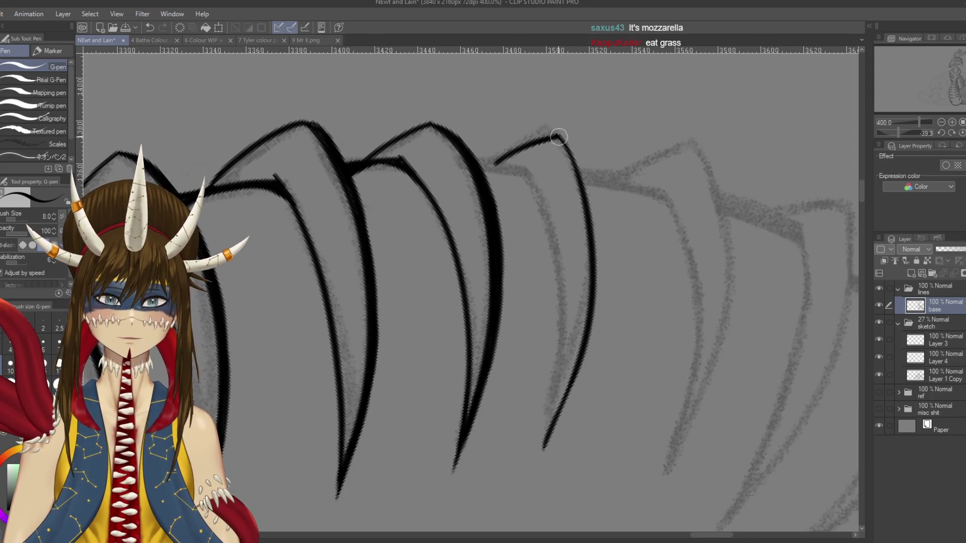
pyautogui.moveTo(611, 125)
pyautogui.mouseDown()
pyautogui.moveTo(754, 164)
pyautogui.moveTo(686, 410)
pyautogui.mouseUp()
pyautogui.hotkey('ctrl', 'z')
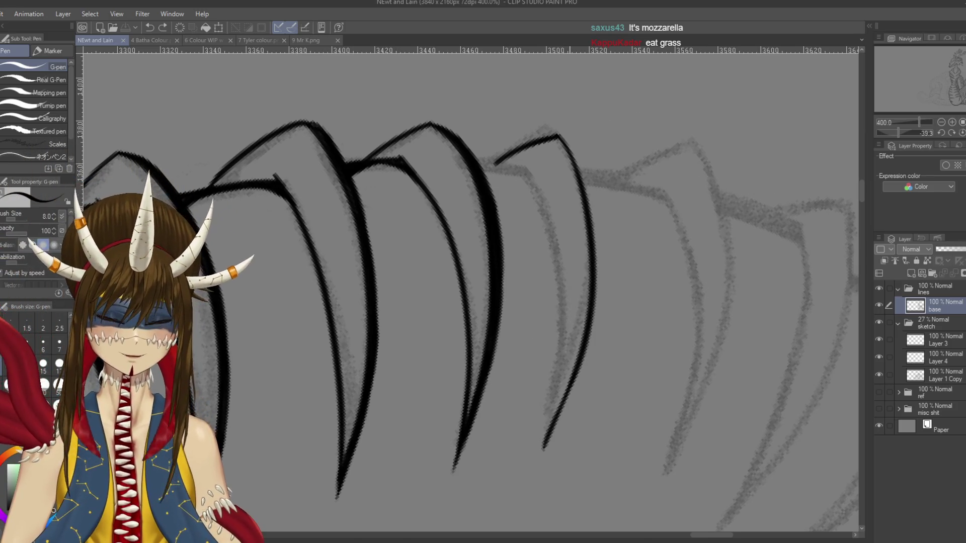
pyautogui.hotkey('ctrl', '-')
pyautogui.moveTo(453, 402); pyautogui.dragTo(402, 176)
pyautogui.moveTo(554, 352); pyautogui.dragTo(436, 255)
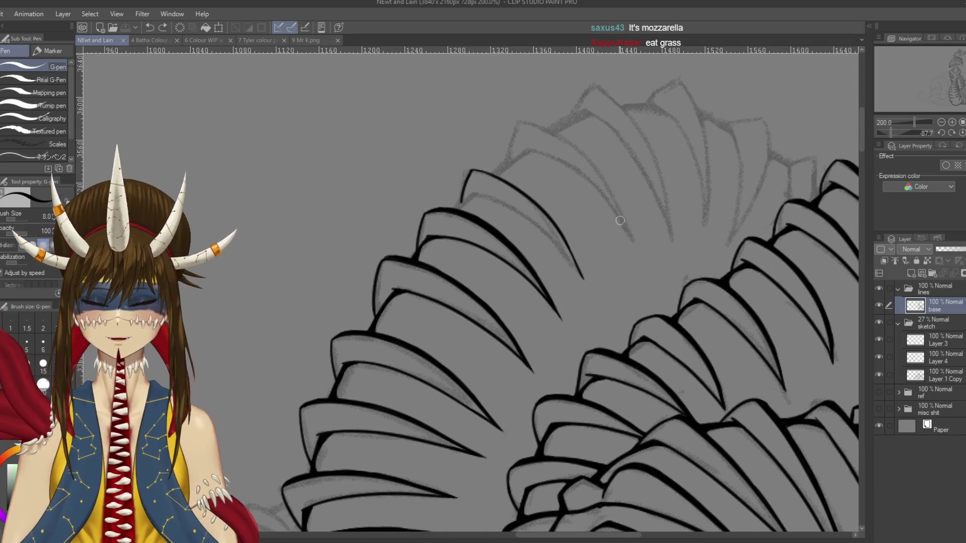
# Step: Try the spike contour along a claw three times, undoing each attempt
pyautogui.moveTo(436, 256); pyautogui.dragTo(504, 212)
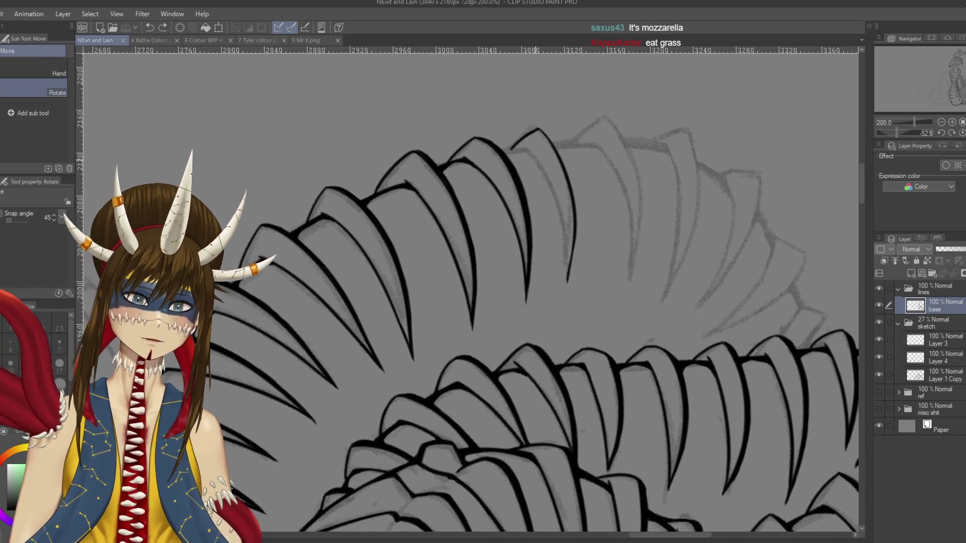
pyautogui.moveTo(533, 156); pyautogui.dragTo(581, 272)
pyautogui.hotkey('ctrl', 'z')
pyautogui.moveTo(531, 152); pyautogui.dragTo(568, 296)
pyautogui.hotkey('ctrl', 'z')
pyautogui.moveTo(526, 147); pyautogui.dragTo(569, 294)
pyautogui.hotkey('ctrl', 'z')
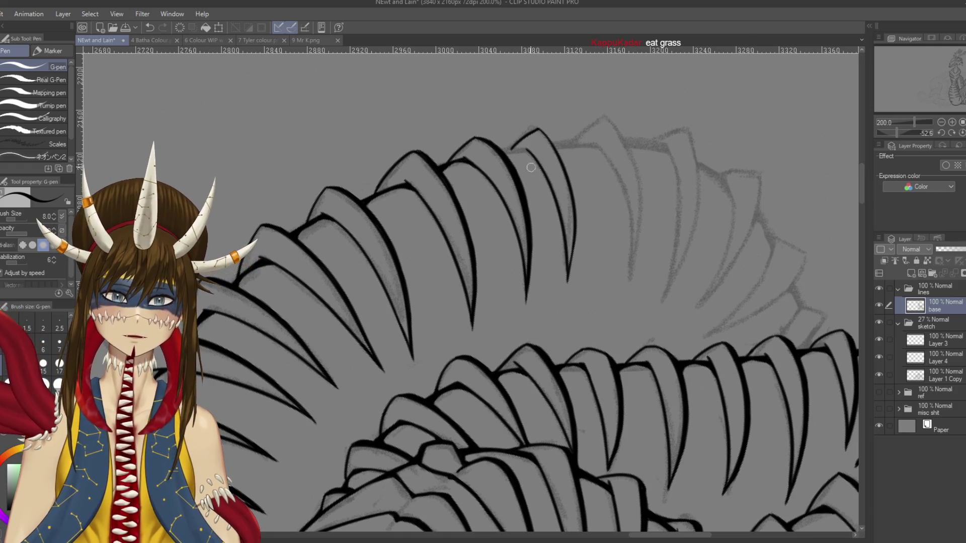
# Step: Join the inner spike line to the outer line, thicken it, and save
pyautogui.scroll(3, 531, 167)
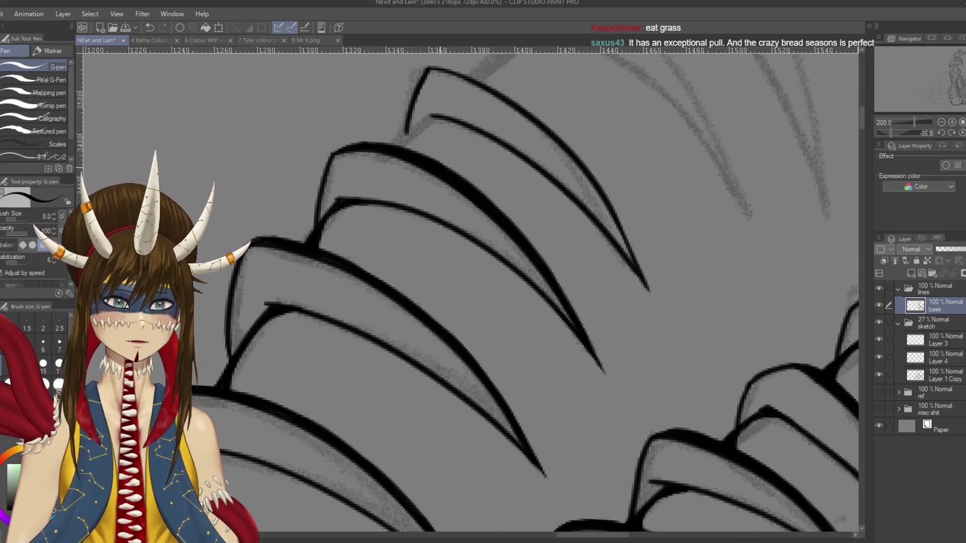
pyautogui.scroll(3, 472, 227)
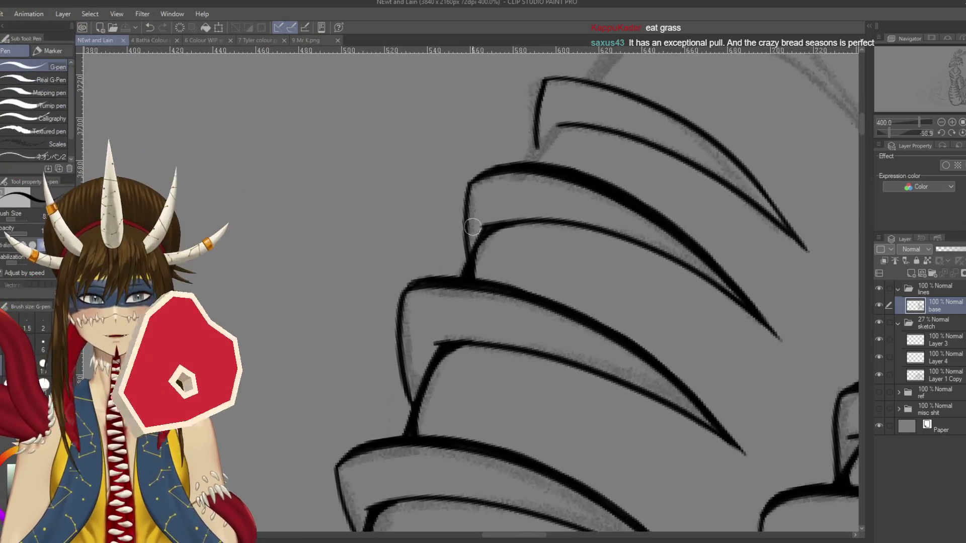
pyautogui.scroll(-1, 538, 211)
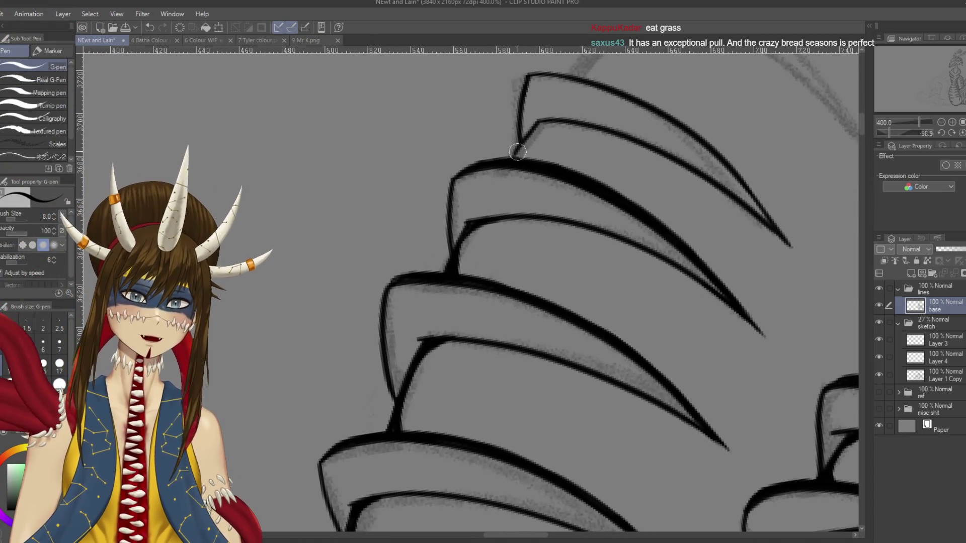
pyautogui.hotkey('ctrl', 's')
pyautogui.moveTo(539, 122); pyautogui.dragTo(523, 141)
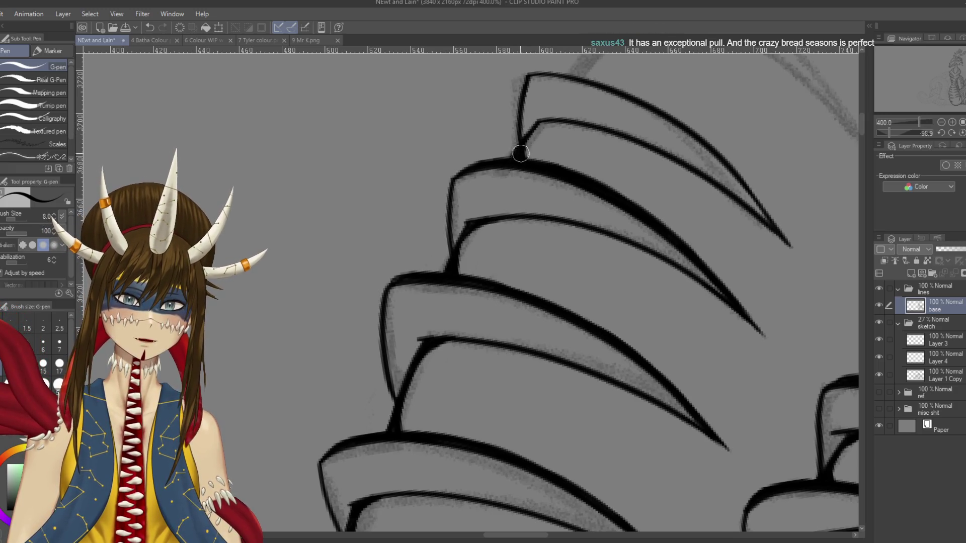
pyautogui.moveTo(521, 153); pyautogui.dragTo(556, 121)
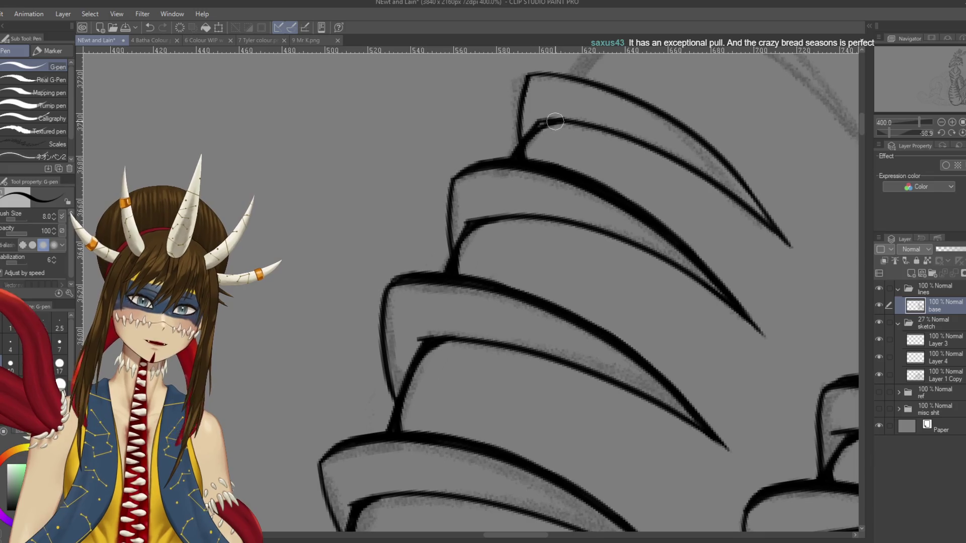
pyautogui.moveTo(553, 121); pyautogui.dragTo(526, 146)
pyautogui.hotkey('ctrl', 's')
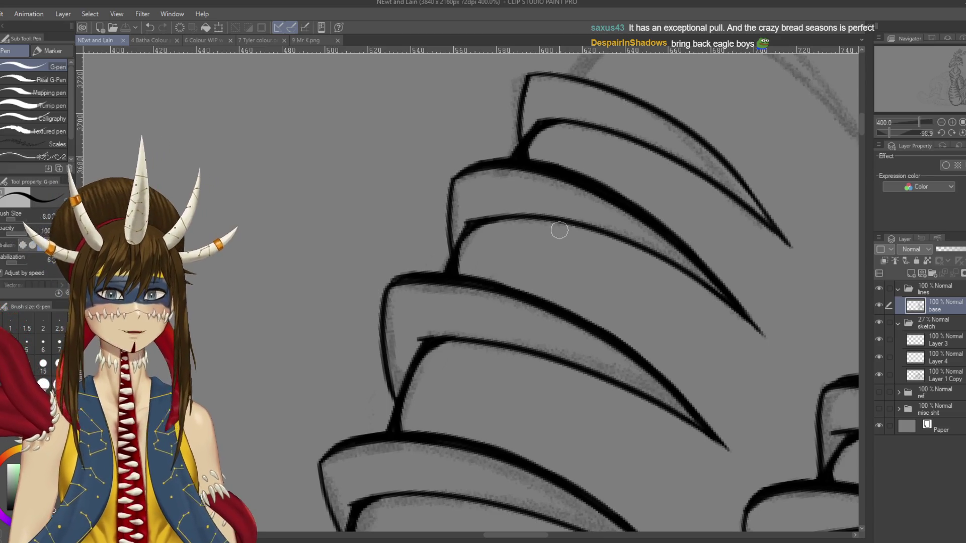
# Step: Ink the claw edge down from its apex and along its inner edge
pyautogui.hotkey('shift', 'space')
pyautogui.moveTo(559, 230)
pyautogui.mouseDown()
pyautogui.moveTo(575, 139)
pyautogui.moveTo(628, 221)
pyautogui.mouseUp()
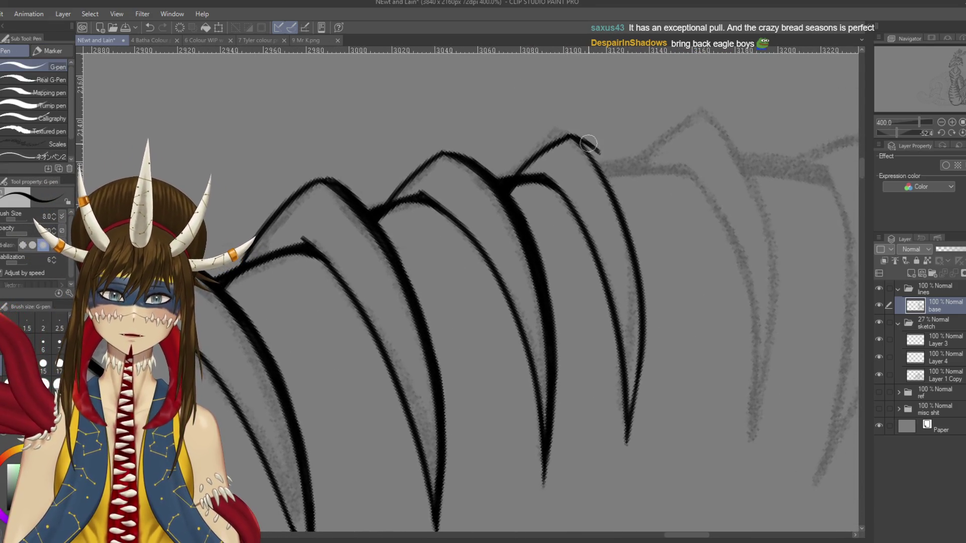
pyautogui.moveTo(576, 138); pyautogui.dragTo(598, 173)
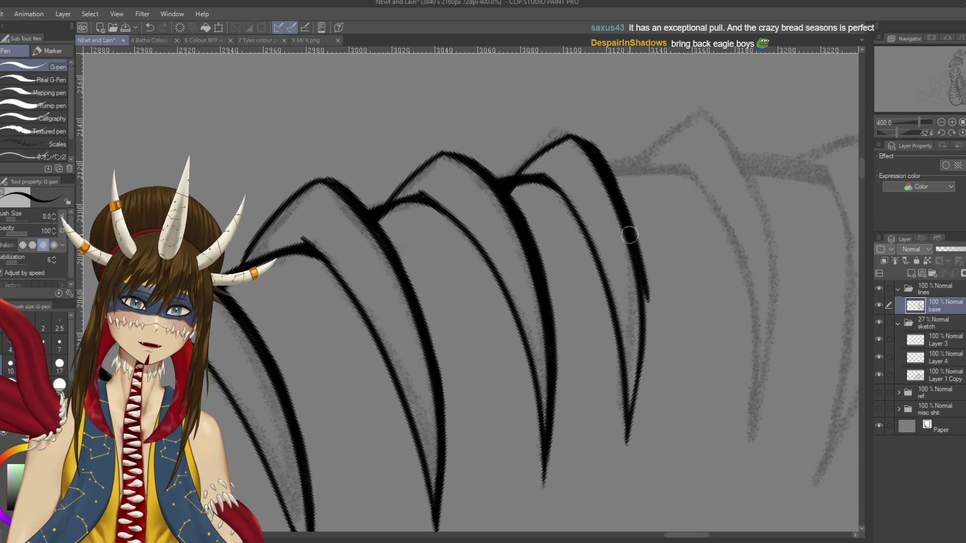
pyautogui.moveTo(612, 190)
pyautogui.mouseDown()
pyautogui.moveTo(650, 314)
pyautogui.moveTo(634, 216)
pyautogui.moveTo(663, 297)
pyautogui.mouseUp()
pyautogui.press('r')
pyautogui.press('p')
pyautogui.moveTo(636, 241); pyautogui.dragTo(670, 349)
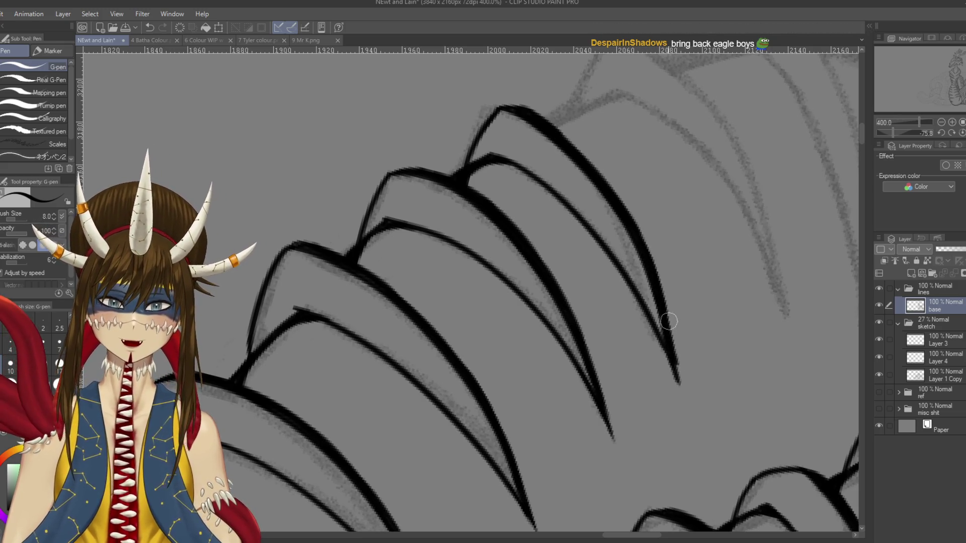
pyautogui.press('e')
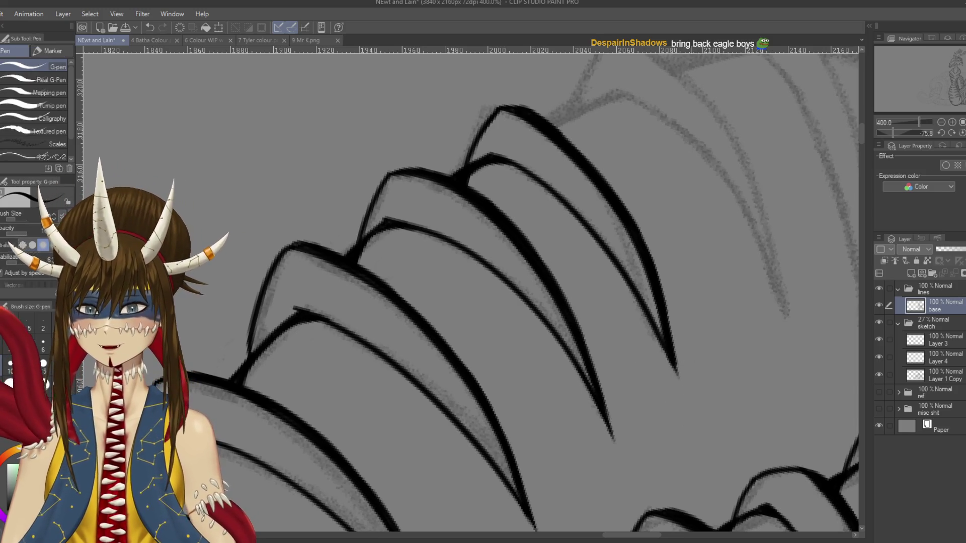
pyautogui.press('p')
pyautogui.scroll(-10, 754, 346)
# Step: Ink the next claw's edge down to its tip, retrying misplaced strokes
pyautogui.moveTo(753, 345); pyautogui.dragTo(676, 428)
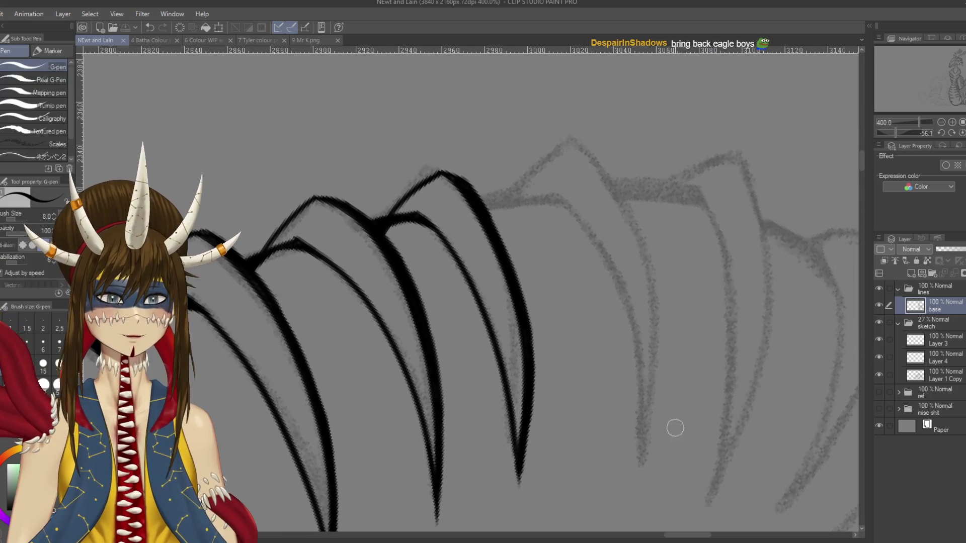
pyautogui.scroll(-2, 556, 326)
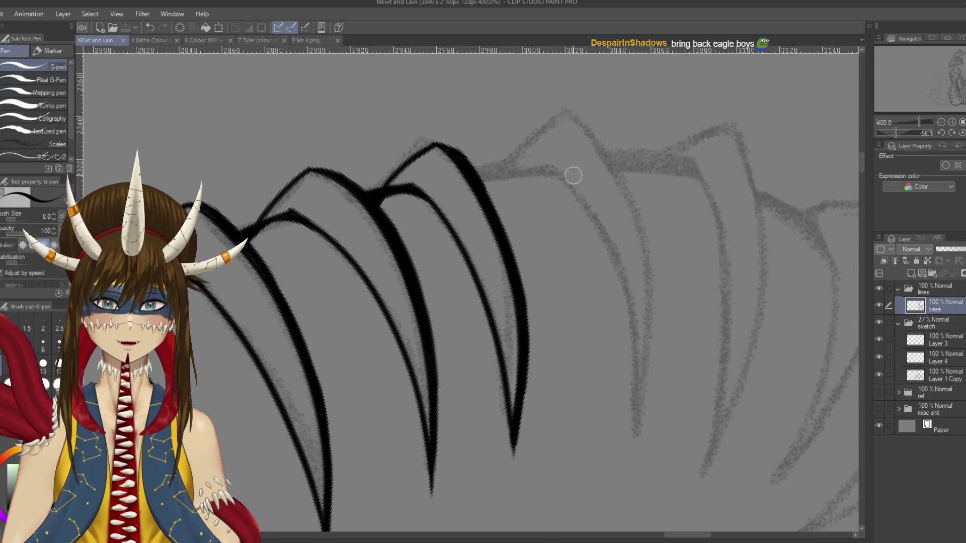
pyautogui.moveTo(547, 161); pyautogui.dragTo(654, 391)
pyautogui.hotkey('ctrl', 'z')
pyautogui.moveTo(549, 162); pyautogui.dragTo(626, 451)
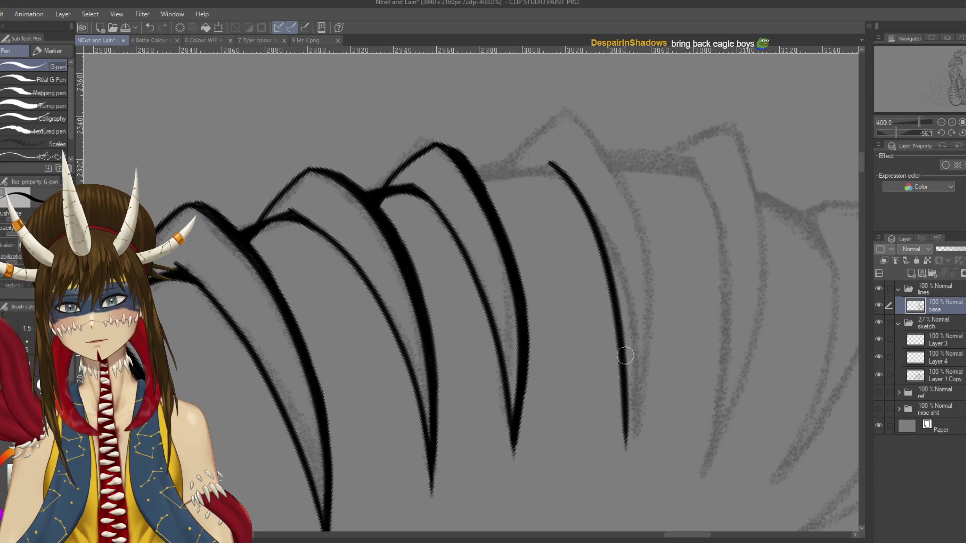
pyautogui.hotkey('ctrl', 'z')
pyautogui.moveTo(552, 162); pyautogui.dragTo(634, 445)
pyautogui.moveTo(566, 109); pyautogui.dragTo(654, 227)
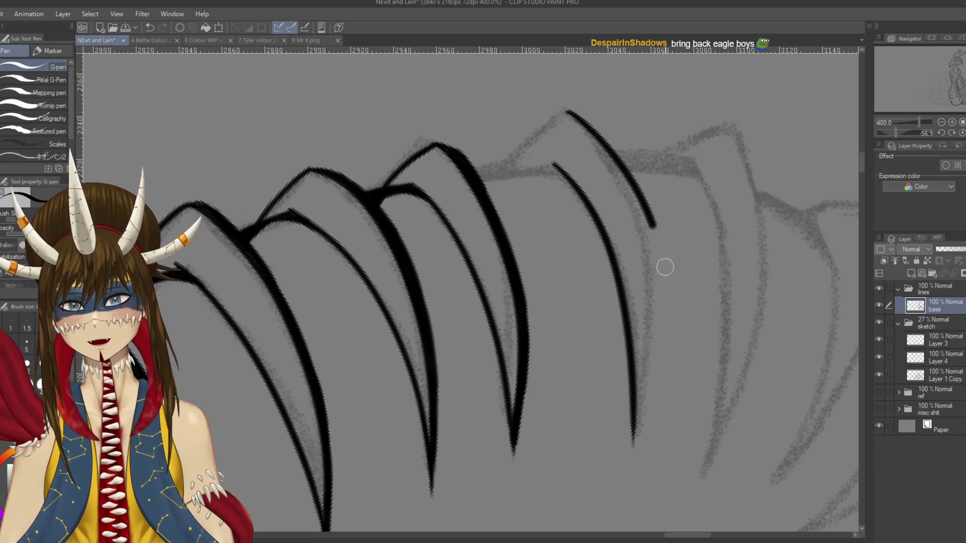
pyautogui.moveTo(665, 268); pyautogui.dragTo(663, 446)
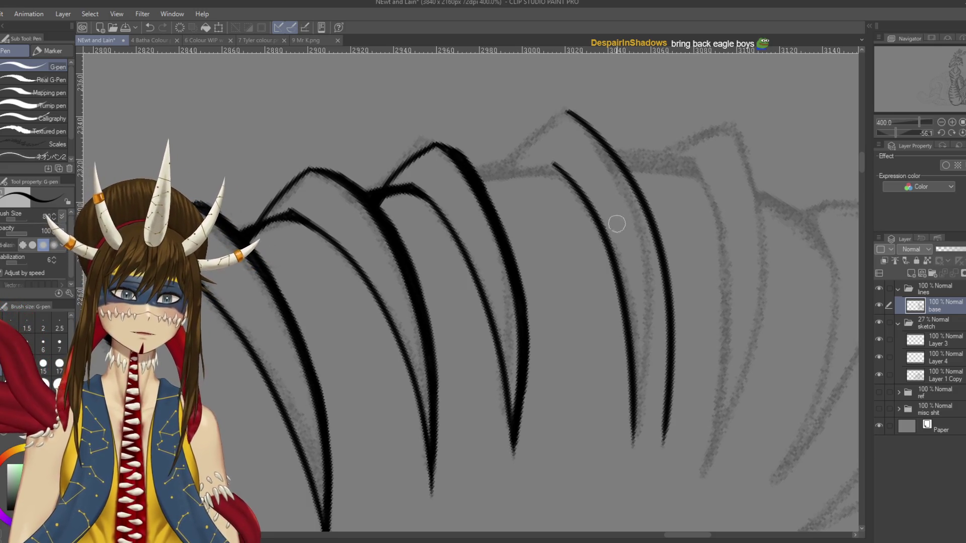
pyautogui.hotkey('ctrl', 'z')
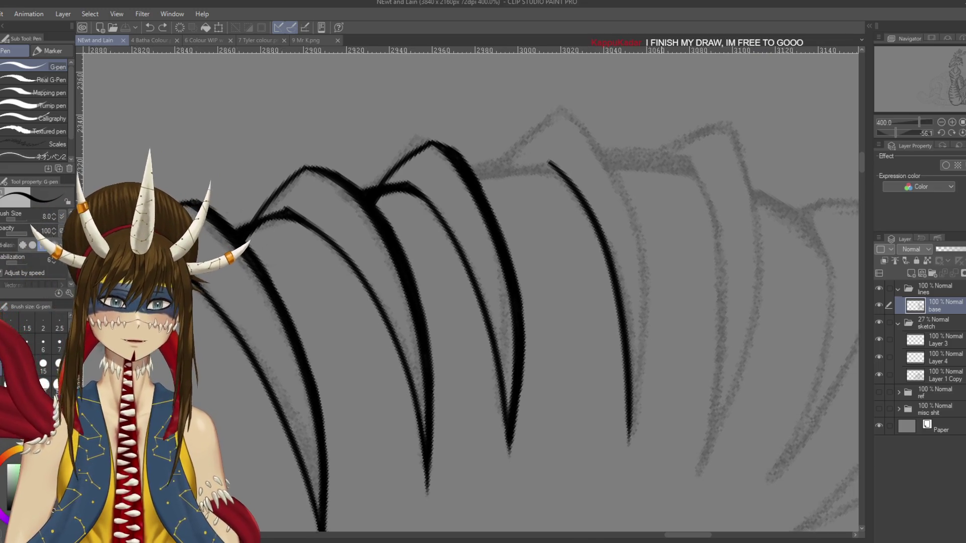
# Step: Shift the view along the inked claws and turn the canvas upside down for inking
pyautogui.moveTo(589, 250); pyautogui.dragTo(564, 249)
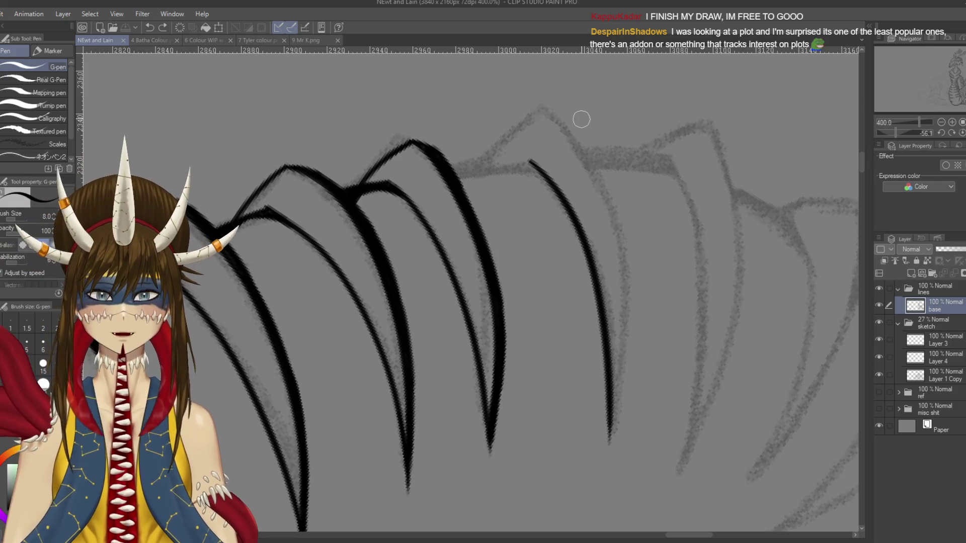
pyautogui.moveTo(581, 120)
pyautogui.mouseDown()
pyautogui.moveTo(568, 110)
pyautogui.moveTo(606, 317)
pyautogui.mouseUp()
pyautogui.hotkey('ctrl', 'z')
pyautogui.press('r')
pyautogui.moveTo(461, 161)
pyautogui.mouseDown()
pyautogui.moveTo(416, 357)
pyautogui.moveTo(460, 356)
pyautogui.mouseUp()
pyautogui.press('p')
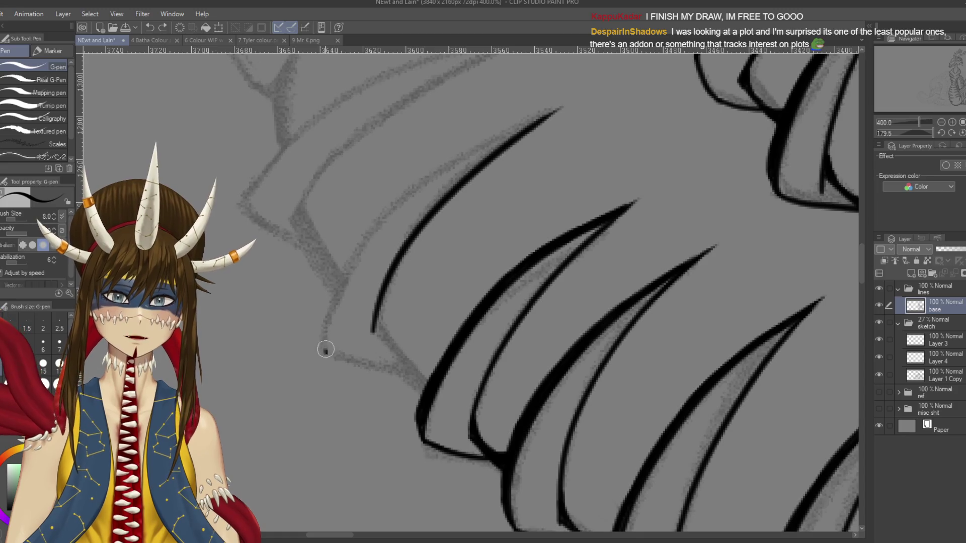
# Step: Draw a long line parallel to the scale edge and extend its tapered tip up-right
pyautogui.moveTo(326, 349); pyautogui.dragTo(555, 107)
pyautogui.hotkey('ctrl', 'z')
pyautogui.moveTo(325, 352); pyautogui.dragTo(554, 108)
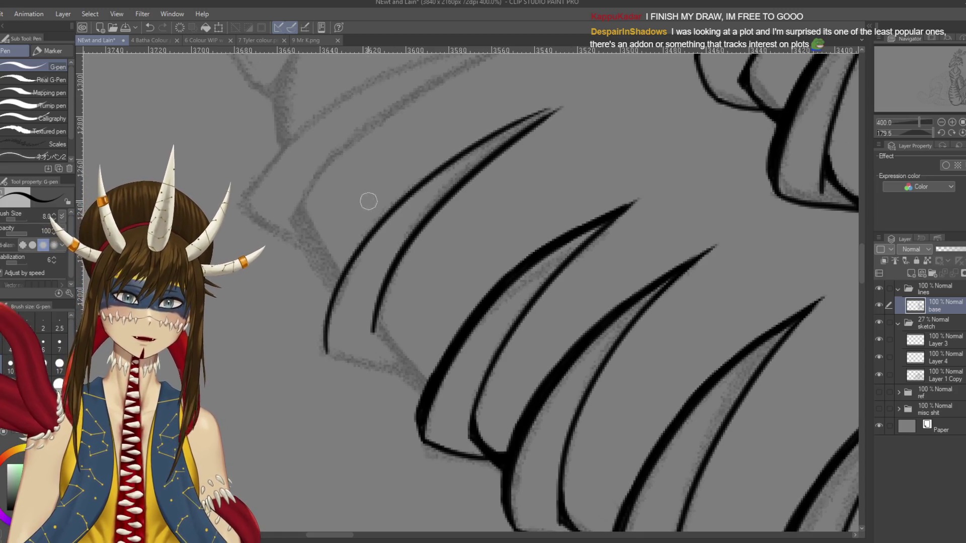
pyautogui.scroll(2, 553, 146)
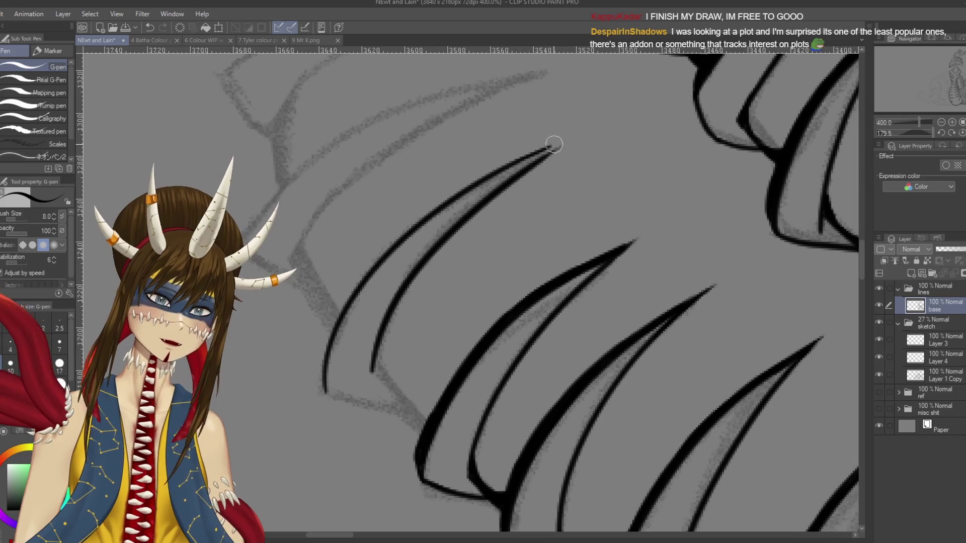
pyautogui.moveTo(543, 151); pyautogui.dragTo(570, 140)
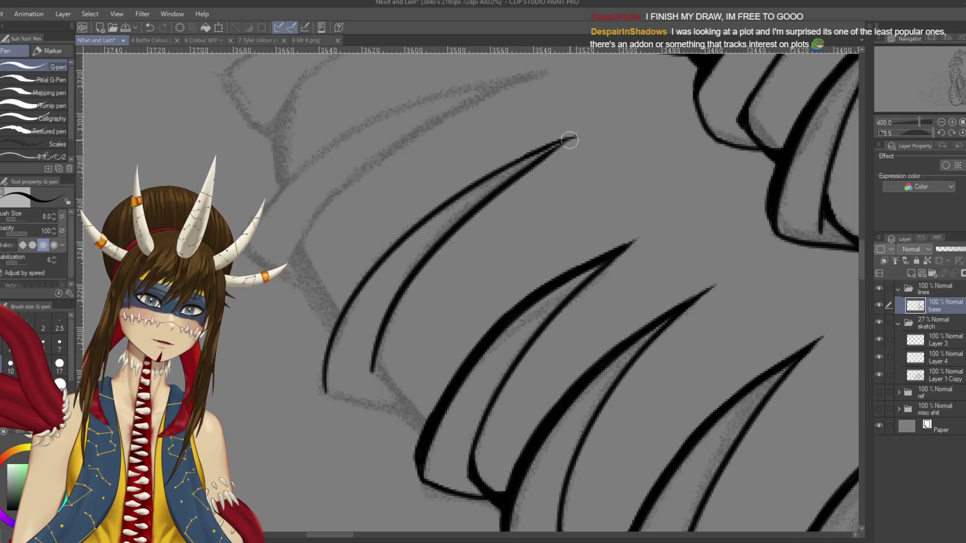
pyautogui.press('r')
pyautogui.press('p')
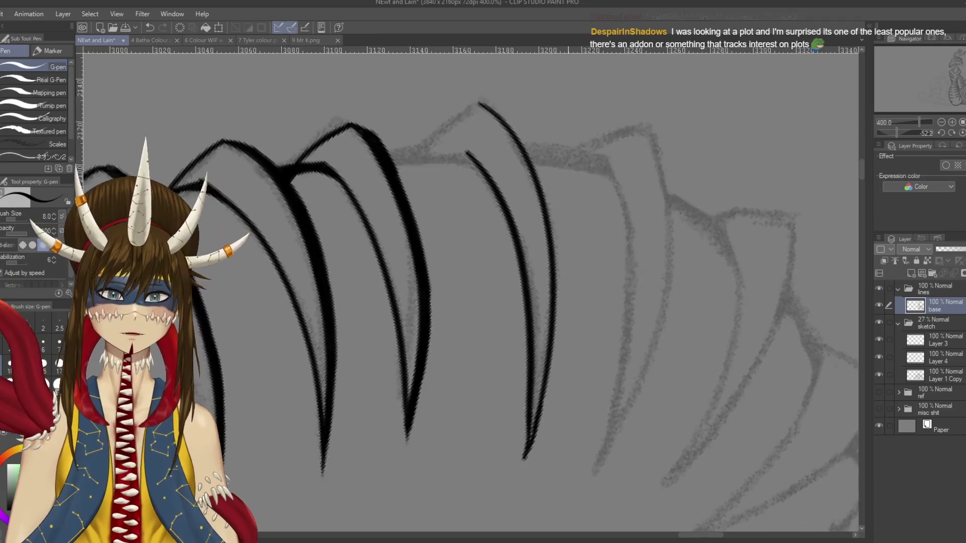
# Step: Rotate the spines diagonal and ink the upper spine's inner corner down to the scale below
pyautogui.moveTo(563, 162)
pyautogui.mouseDown()
pyautogui.moveTo(454, 134)
pyautogui.moveTo(438, 217)
pyautogui.moveTo(472, 182)
pyautogui.mouseUp()
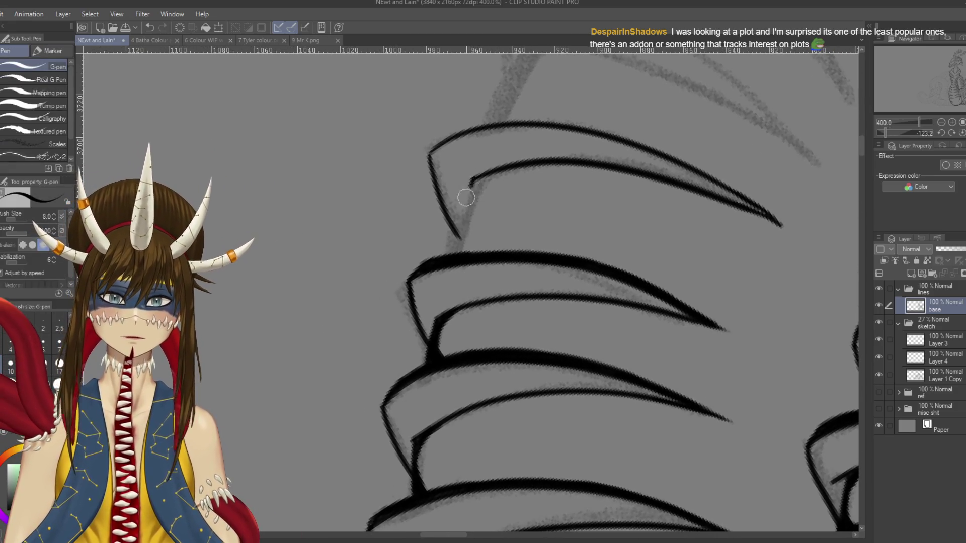
pyautogui.moveTo(473, 183); pyautogui.dragTo(450, 249)
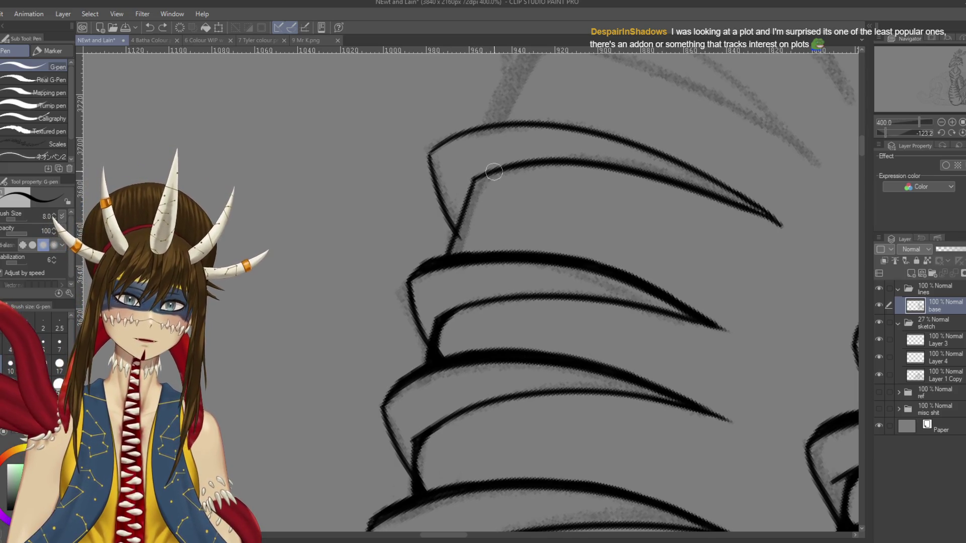
pyautogui.moveTo(470, 188)
pyautogui.mouseDown()
pyautogui.moveTo(481, 179)
pyautogui.moveTo(450, 254)
pyautogui.mouseUp()
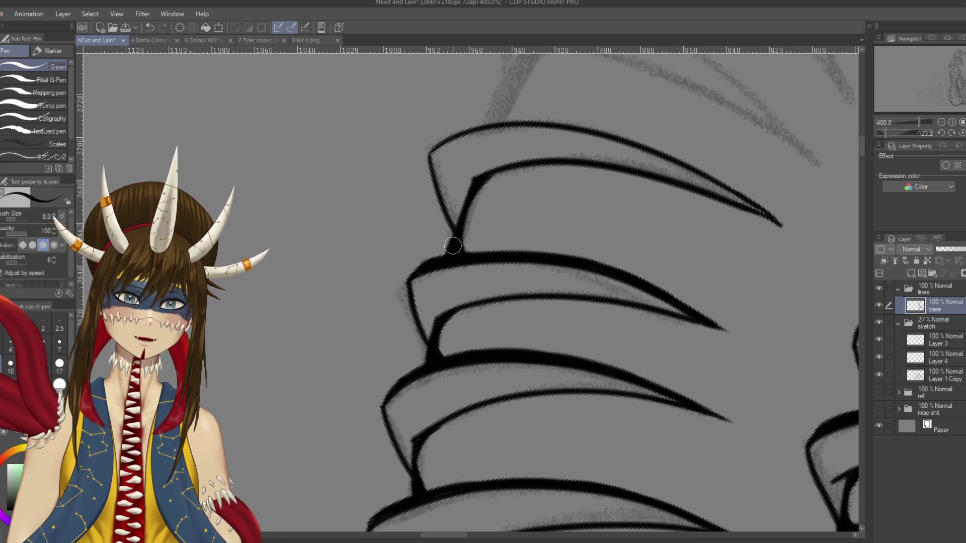
pyautogui.press('r')
pyautogui.moveTo(453, 249); pyautogui.dragTo(553, 327)
pyautogui.press('p')
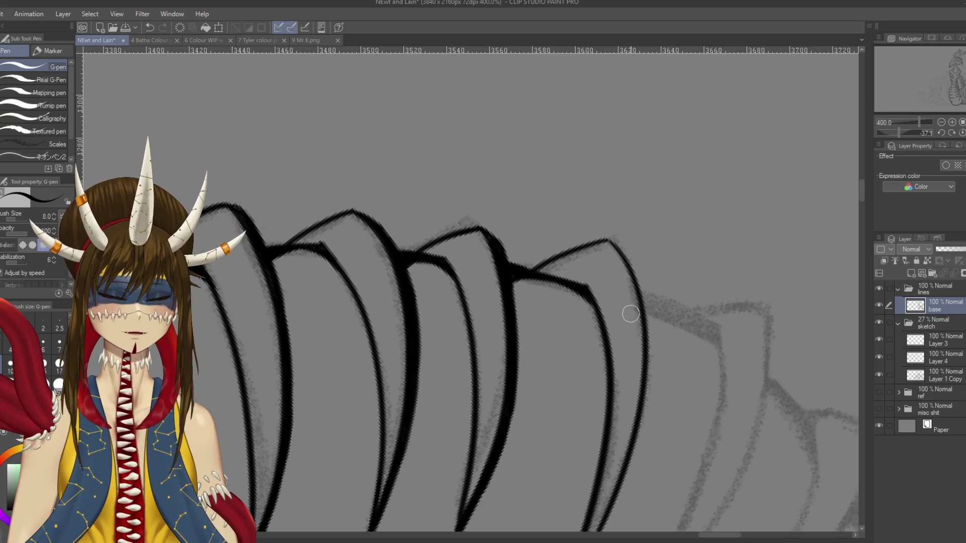
# Step: Pan to the uninked right claw and extend its outline downward
pyautogui.moveTo(576, 287); pyautogui.dragTo(543, 244)
pyautogui.moveTo(579, 204)
pyautogui.mouseDown()
pyautogui.moveTo(556, 168)
pyautogui.moveTo(589, 226)
pyautogui.mouseUp()
pyautogui.moveTo(566, 174); pyautogui.dragTo(594, 257)
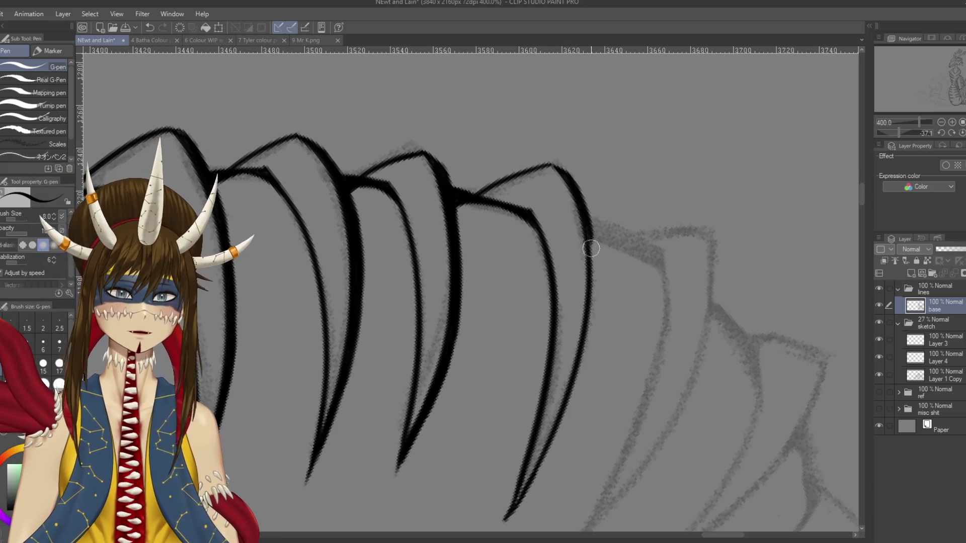
pyautogui.moveTo(579, 222)
pyautogui.mouseDown()
pyautogui.moveTo(592, 301)
pyautogui.moveTo(584, 246)
pyautogui.mouseUp()
pyautogui.press('r')
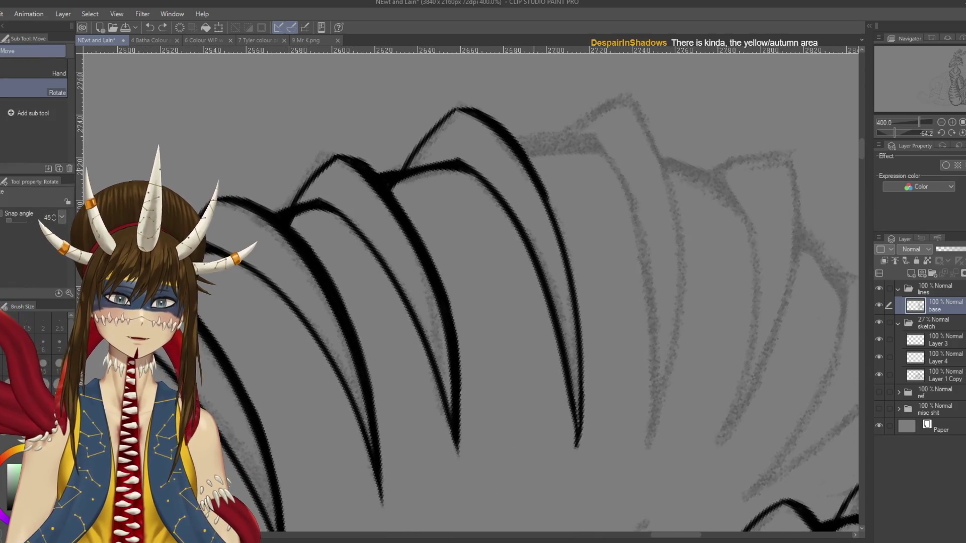
pyautogui.press('p')
# Step: Redraw the right claw's outline bolder down to its tapered tip, then save
pyautogui.moveTo(523, 157); pyautogui.dragTo(567, 254)
pyautogui.hotkey('ctrl', 'z')
pyautogui.moveTo(515, 144); pyautogui.dragTo(576, 259)
pyautogui.moveTo(551, 217); pyautogui.dragTo(581, 307)
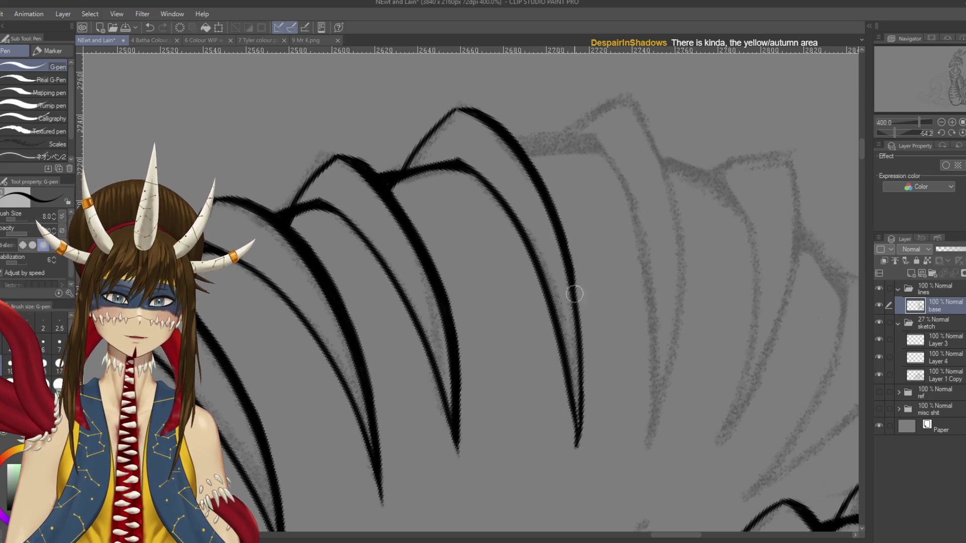
pyautogui.moveTo(576, 270); pyautogui.dragTo(584, 403)
pyautogui.hotkey('ctrl', 'z')
pyautogui.moveTo(567, 277); pyautogui.dragTo(579, 456)
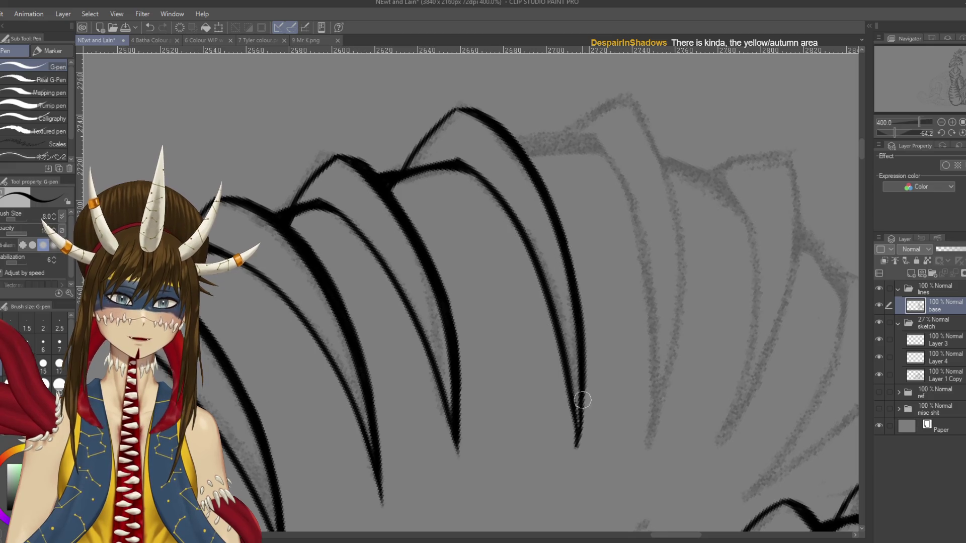
pyautogui.press('e')
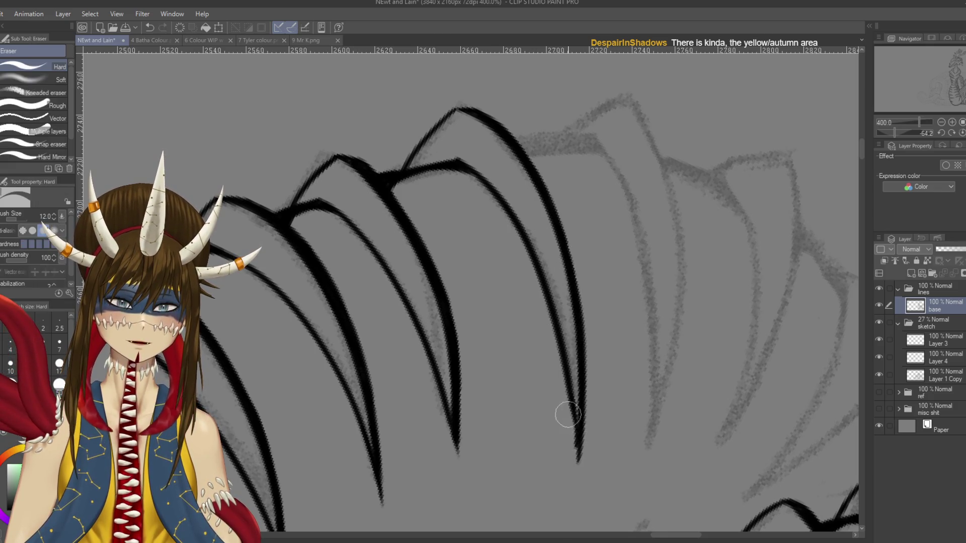
pyautogui.hotkey('ctrl', 's')
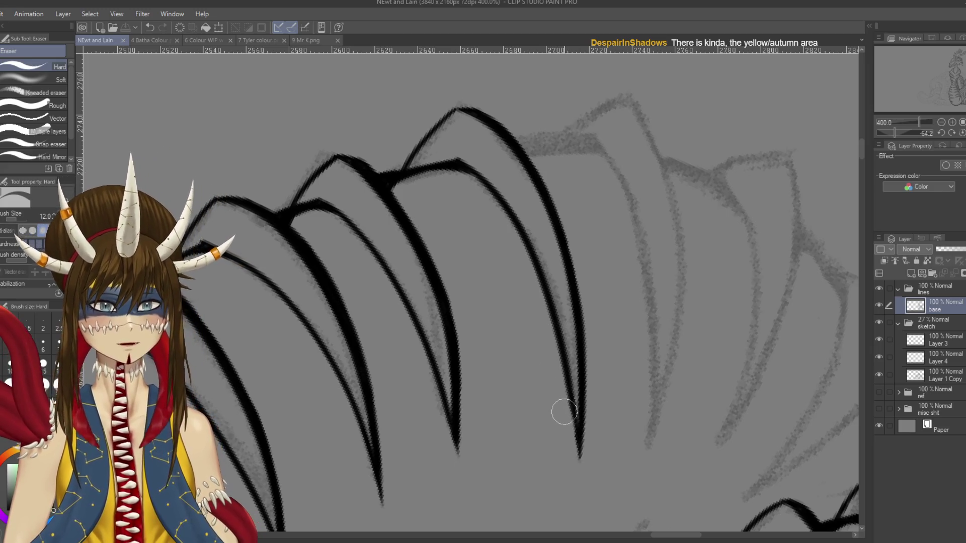
pyautogui.press('p')
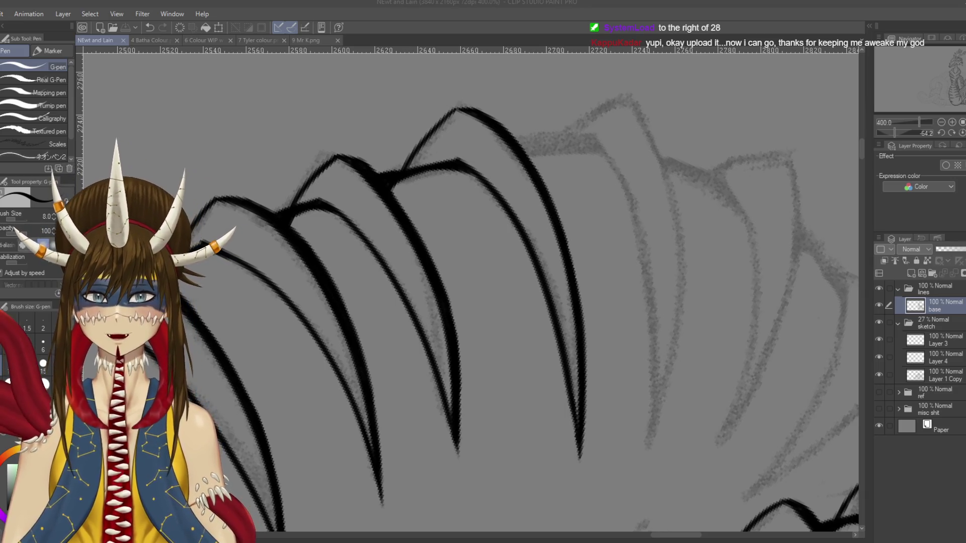
# Step: Refocus the drawing window, then pan and rotate to line up the next sketched scale
pyautogui.click(548, 240)
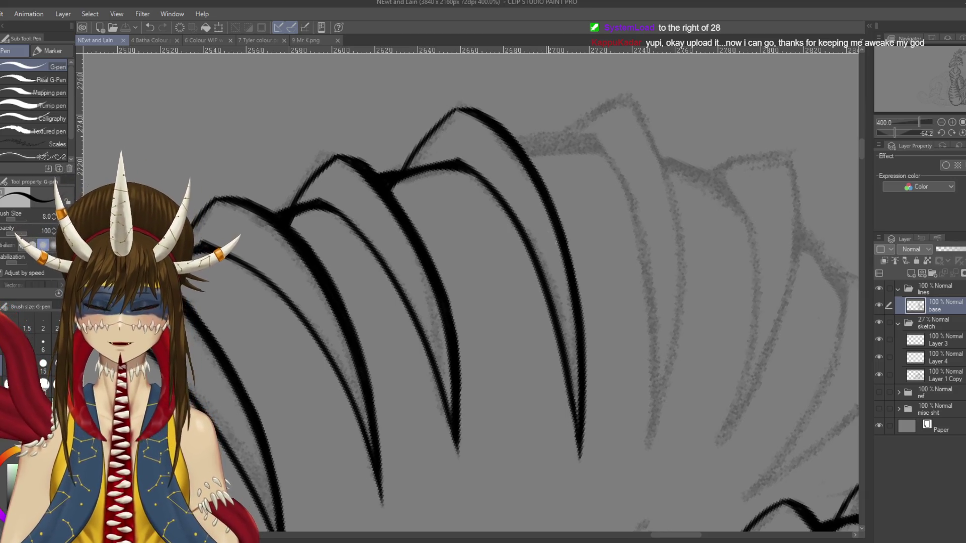
pyautogui.moveTo(573, 283); pyautogui.dragTo(520, 289)
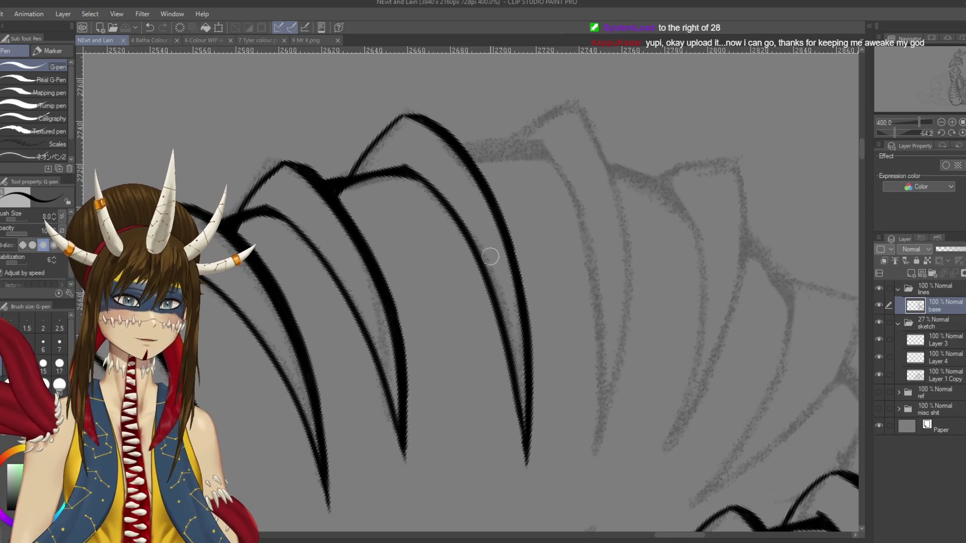
pyautogui.moveTo(549, 261); pyautogui.dragTo(502, 259)
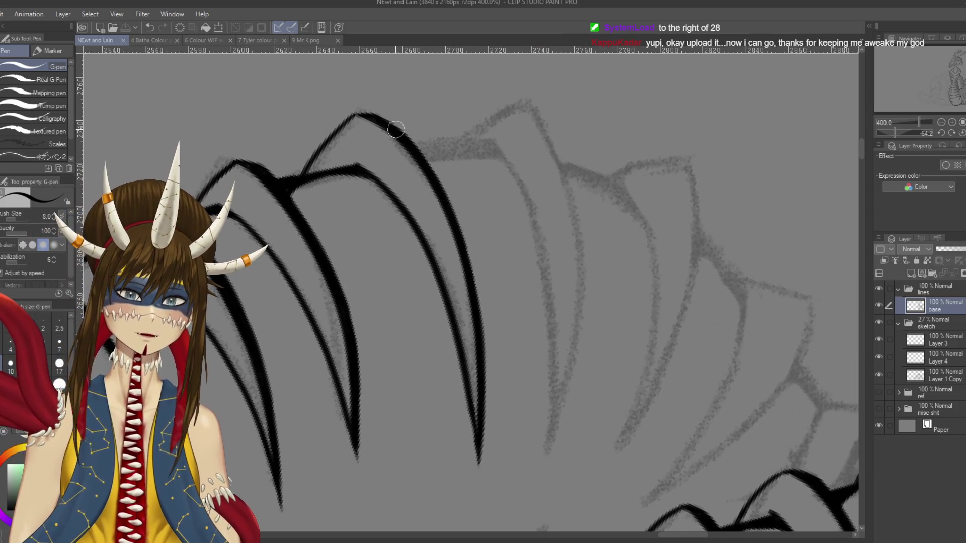
pyautogui.scroll(-5, 503, 164)
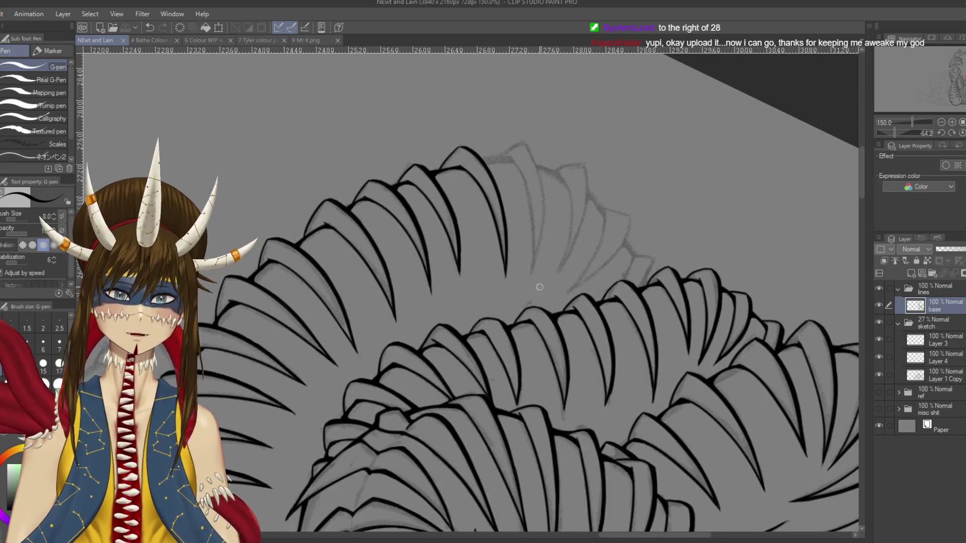
pyautogui.press('r')
pyautogui.press('p')
pyautogui.moveTo(503, 227)
pyautogui.mouseDown()
pyautogui.moveTo(492, 205)
pyautogui.moveTo(518, 338)
pyautogui.mouseUp()
# Step: Ink the sketched scale line and its next stretch, retrying attempts, then save
pyautogui.hotkey('ctrl', 'z')
pyautogui.moveTo(481, 209); pyautogui.dragTo(514, 338)
pyautogui.hotkey('ctrl', 'z')
pyautogui.moveTo(481, 207); pyautogui.dragTo(516, 337)
pyautogui.hotkey('ctrl', 'z')
pyautogui.moveTo(482, 207); pyautogui.dragTo(510, 327)
pyautogui.moveTo(470, 229); pyautogui.dragTo(511, 340)
pyautogui.hotkey('ctrl', 'z')
pyautogui.moveTo(466, 227); pyautogui.dragTo(509, 338)
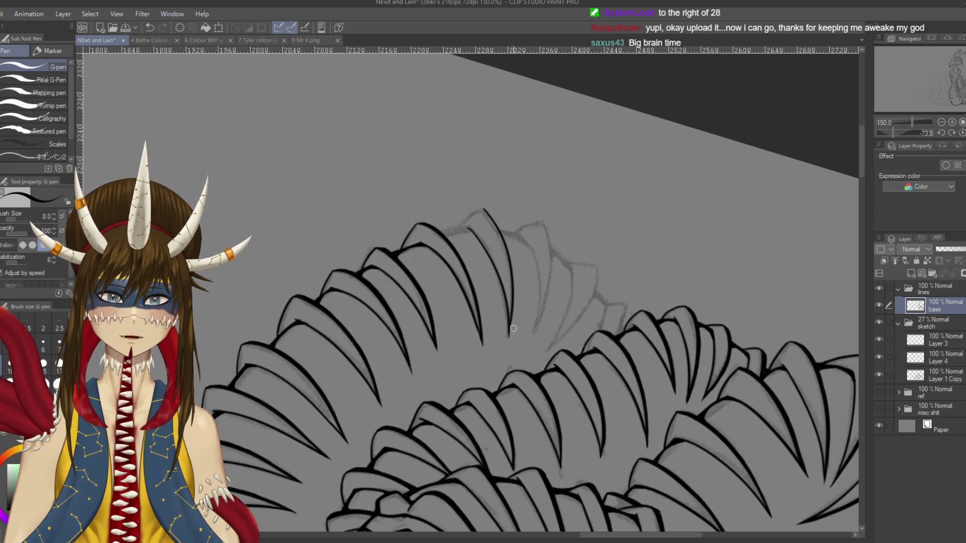
pyautogui.hotkey('ctrl', 's')
# Step: Retouch the ink line's tip and save again
pyautogui.scroll(1, 503, 388)
pyautogui.scroll(1, 503, 387)
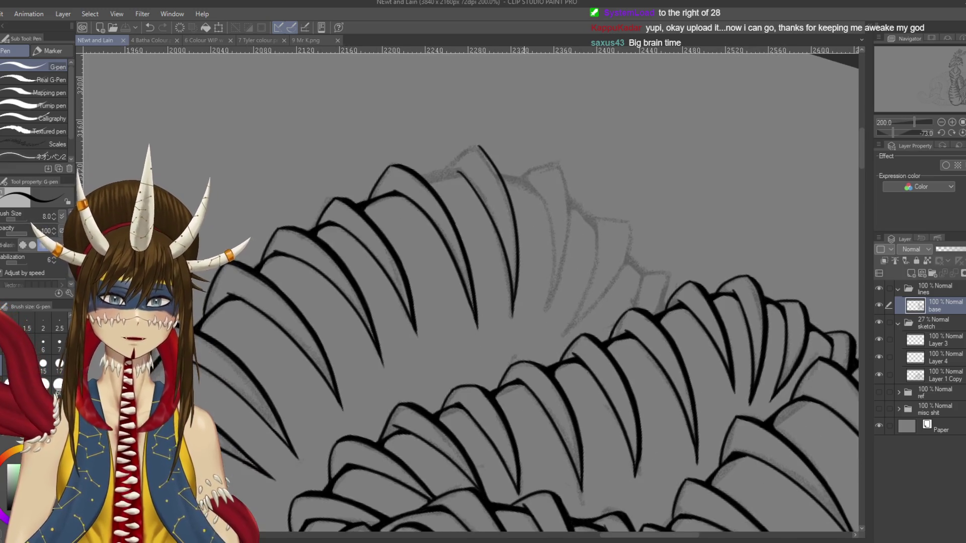
pyautogui.moveTo(516, 289)
pyautogui.mouseDown()
pyautogui.moveTo(512, 317)
pyautogui.moveTo(267, 275)
pyautogui.moveTo(317, 424)
pyautogui.mouseUp()
pyautogui.hotkey('ctrl', 's')
pyautogui.scroll(2, 267, 275)
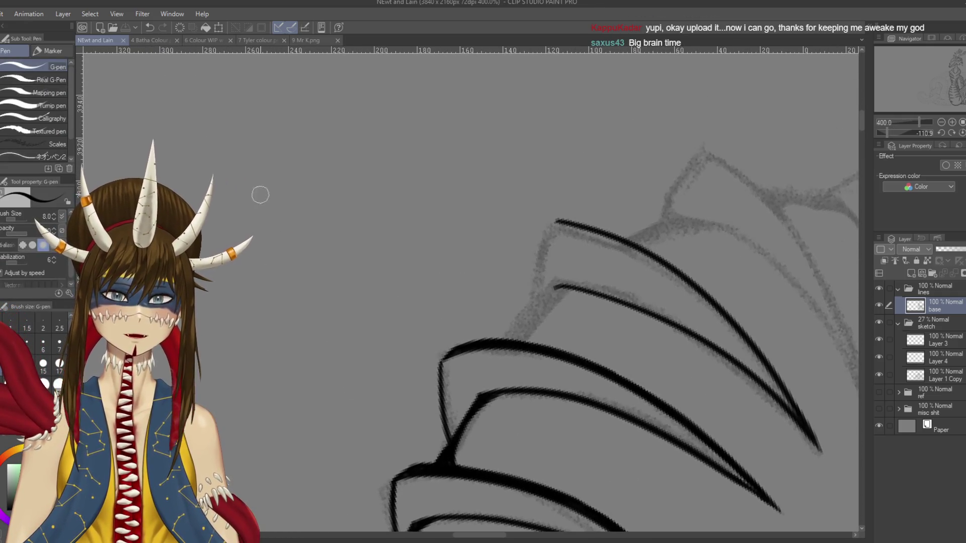
# Step: Draw demonstration zig-zags and arrow marks on empty canvas, then undo them
pyautogui.moveTo(251, 229); pyautogui.dragTo(389, 188)
pyautogui.moveTo(252, 230); pyautogui.dragTo(256, 287)
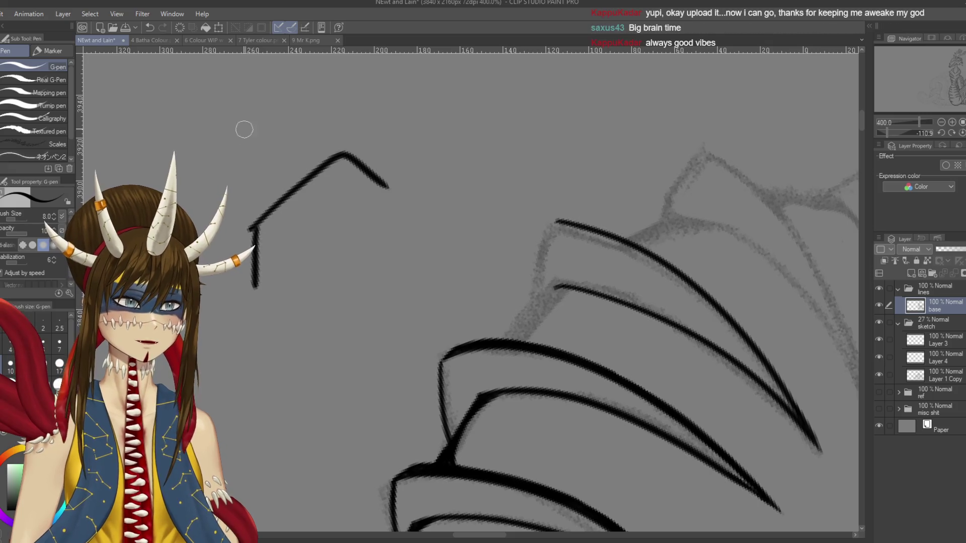
pyautogui.moveTo(242, 127); pyautogui.dragTo(266, 182)
pyautogui.moveTo(245, 173); pyautogui.dragTo(284, 143)
pyautogui.moveTo(362, 153)
pyautogui.mouseDown()
pyautogui.moveTo(481, 113)
pyautogui.moveTo(479, 162)
pyautogui.mouseUp()
pyautogui.moveTo(362, 95); pyautogui.dragTo(387, 146)
pyautogui.moveTo(369, 141); pyautogui.dragTo(393, 128)
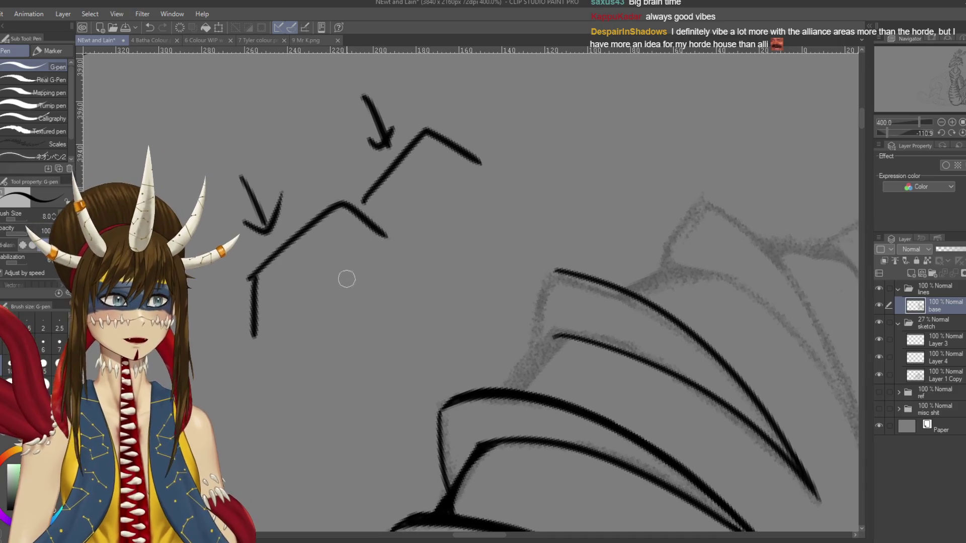
pyautogui.moveTo(356, 241); pyautogui.dragTo(569, 155)
pyautogui.hotkey('ctrl', 'z')
pyautogui.hotkey('ctrl', 'z')
pyautogui.hotkey('ctrl', 'z')
pyautogui.hotkey('ctrl', 'z')
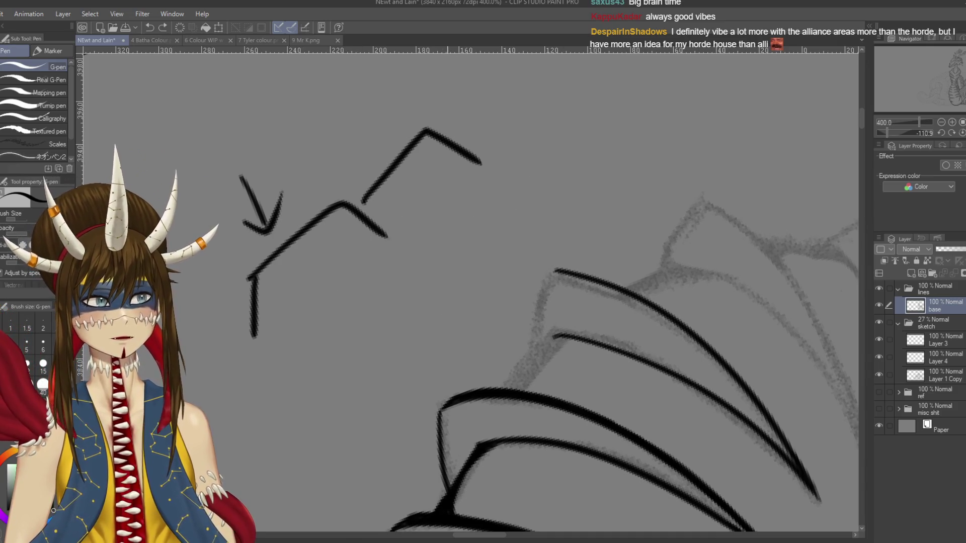
pyautogui.hotkey('ctrl', 'z')
pyautogui.hotkey('ctrl', 'z')
pyautogui.hotkey('ctrl', 'z')
pyautogui.hotkey('ctrl', 'z')
pyautogui.hotkey('ctrl', 'z')
# Step: Move back to the scales and ink the scale's inner line down-left
pyautogui.moveTo(561, 277)
pyautogui.mouseDown()
pyautogui.moveTo(548, 179)
pyautogui.moveTo(503, 282)
pyautogui.mouseUp()
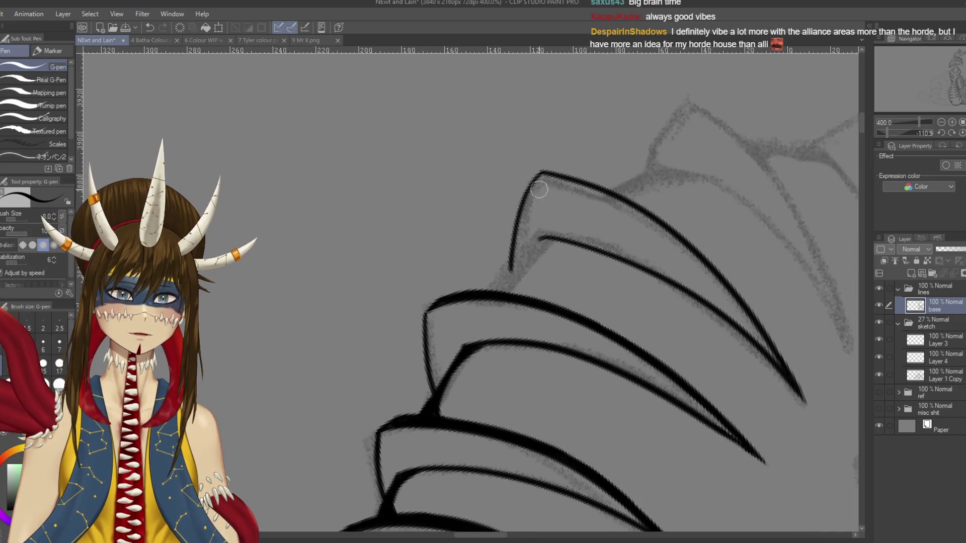
pyautogui.hotkey('ctrl', 'z')
pyautogui.moveTo(544, 170); pyautogui.dragTo(516, 260)
pyautogui.scroll(-1, 535, 238)
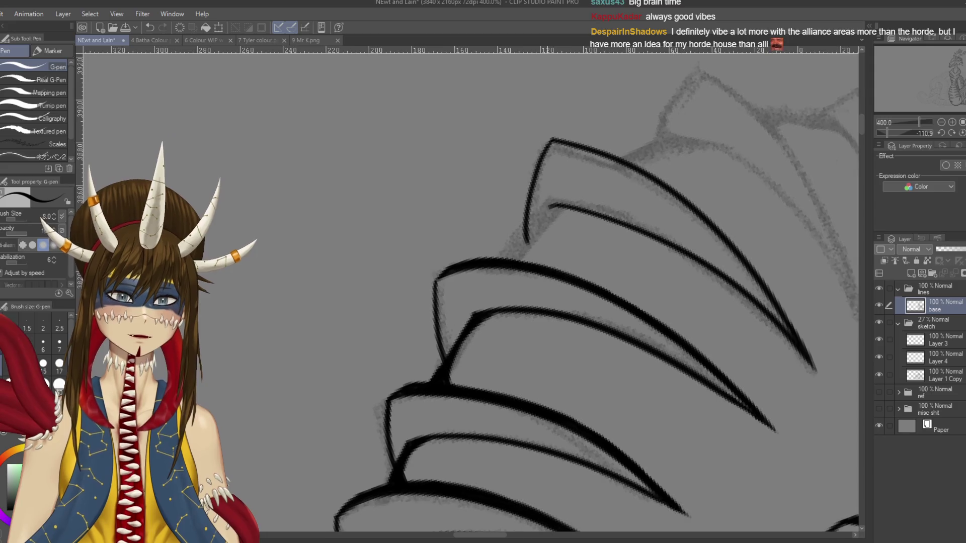
pyautogui.moveTo(548, 212); pyautogui.dragTo(508, 259)
pyautogui.hotkey('ctrl', 'z')
pyautogui.moveTo(551, 204); pyautogui.dragTo(503, 262)
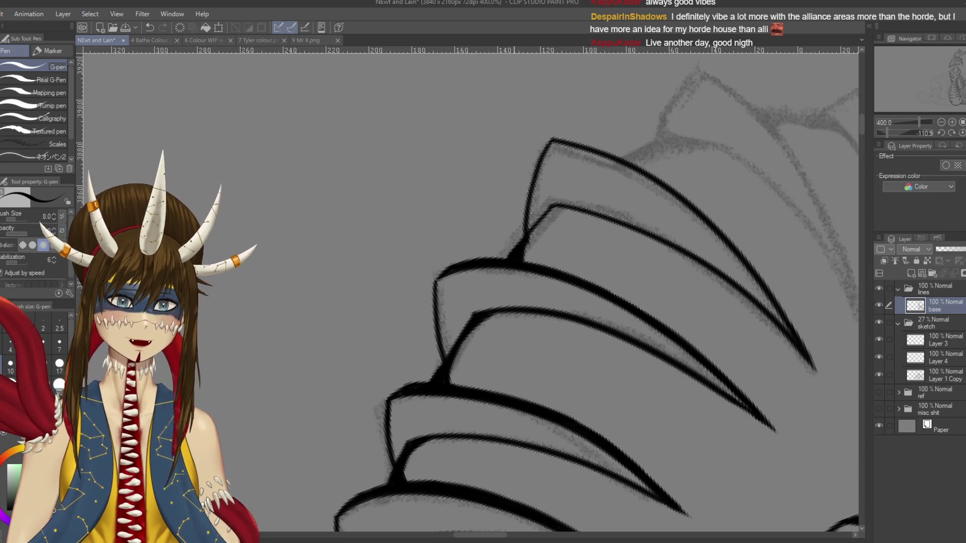
# Step: Ink and thicken the claw's inner line where it joins the lower scale, saving along the way
pyautogui.moveTo(522, 218); pyautogui.dragTo(466, 306)
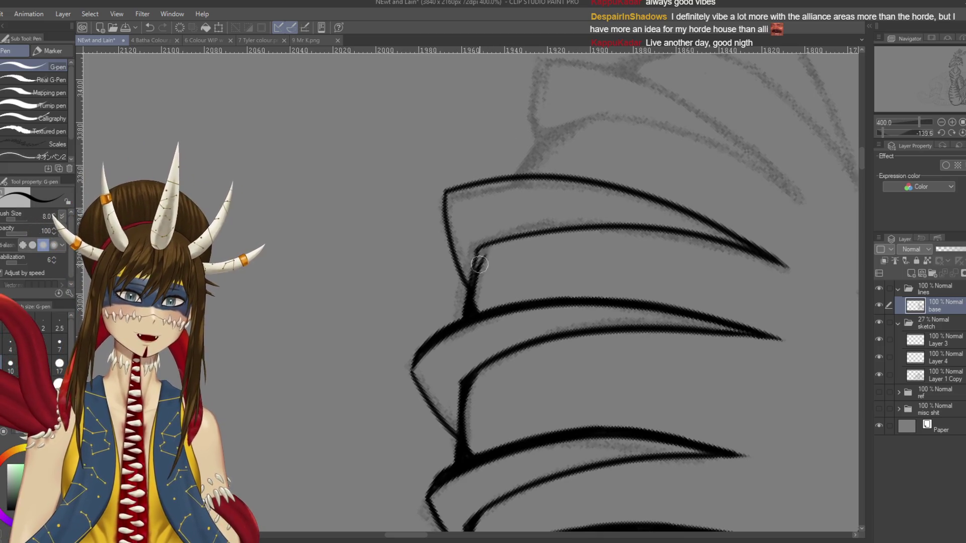
pyautogui.moveTo(495, 245); pyautogui.dragTo(465, 304)
pyautogui.hotkey('ctrl', 's')
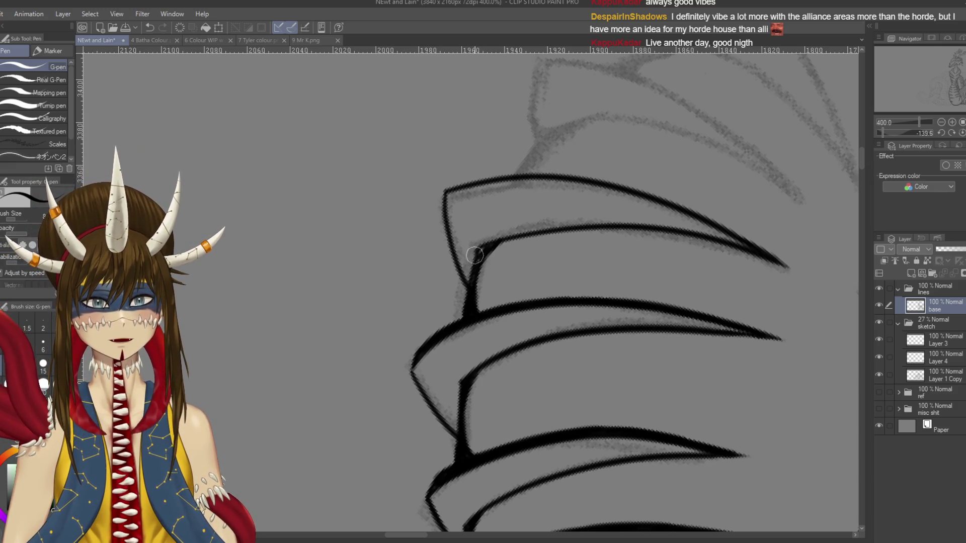
pyautogui.moveTo(484, 245); pyautogui.dragTo(472, 274)
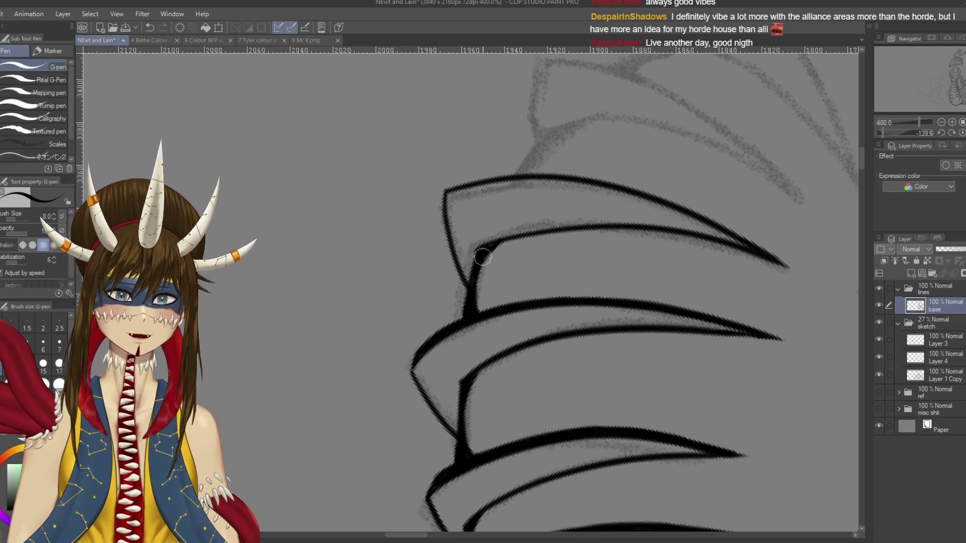
pyautogui.moveTo(503, 246); pyautogui.dragTo(471, 316)
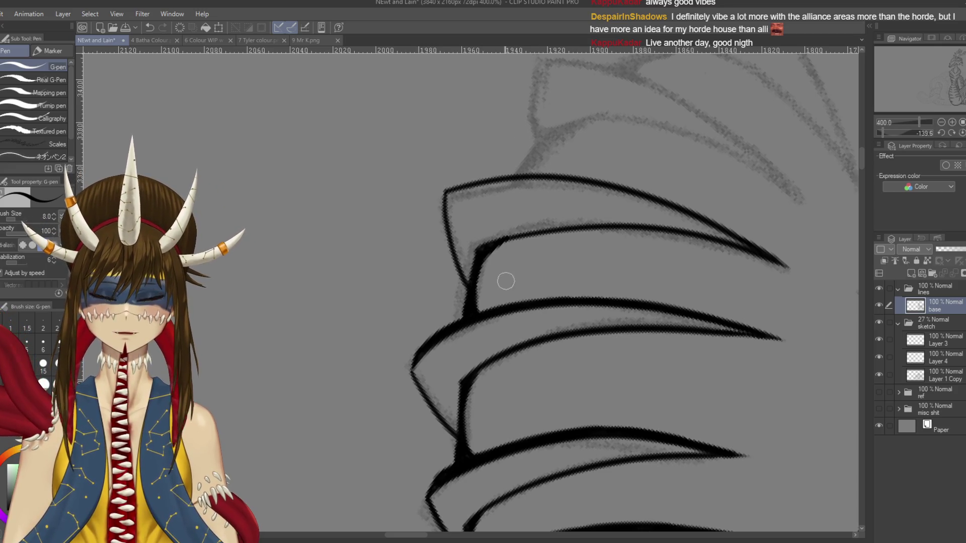
# Step: Retrace the right claw's outline boldly with the G-pen, carrying the thick line down to its tip
pyautogui.press('h')
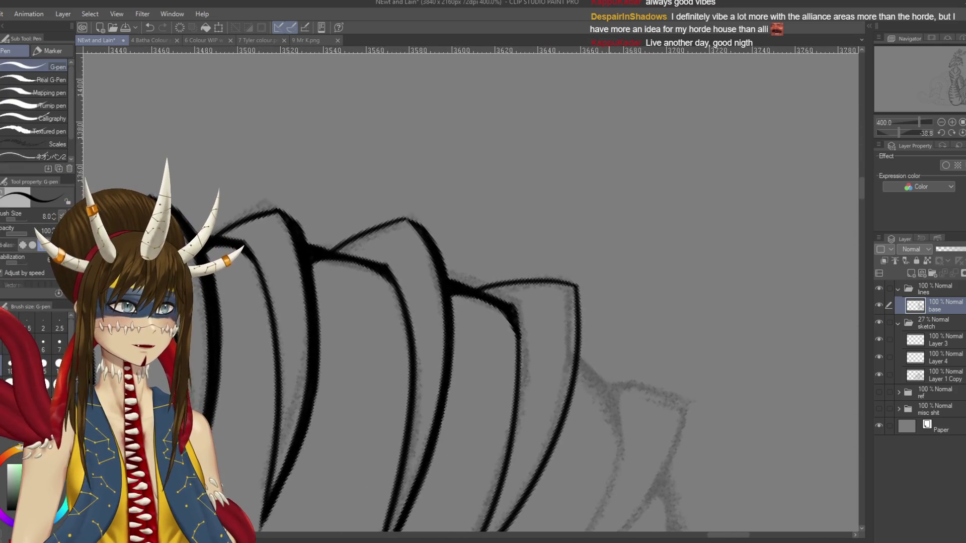
pyautogui.scroll(-3, 438, 327)
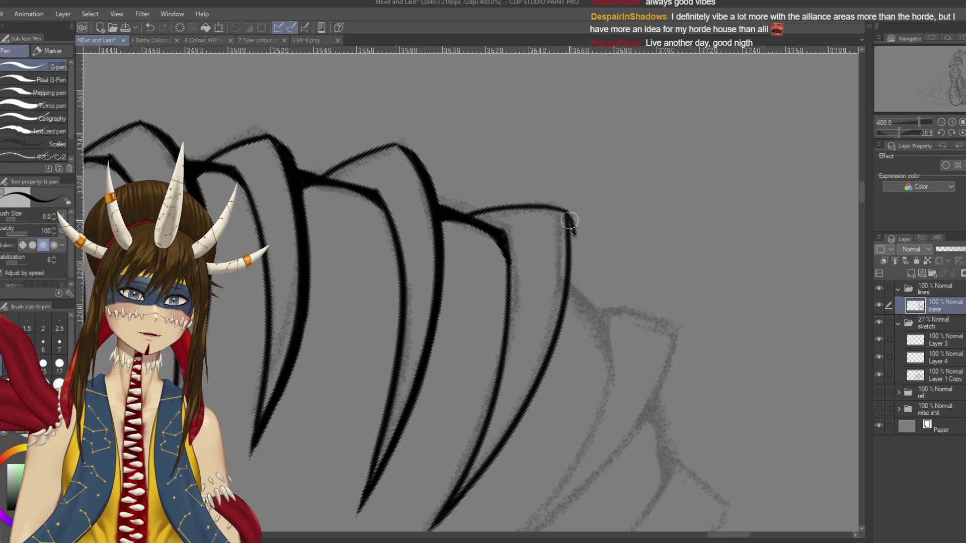
pyautogui.scroll(-1, 573, 226)
pyautogui.moveTo(571, 185); pyautogui.dragTo(574, 241)
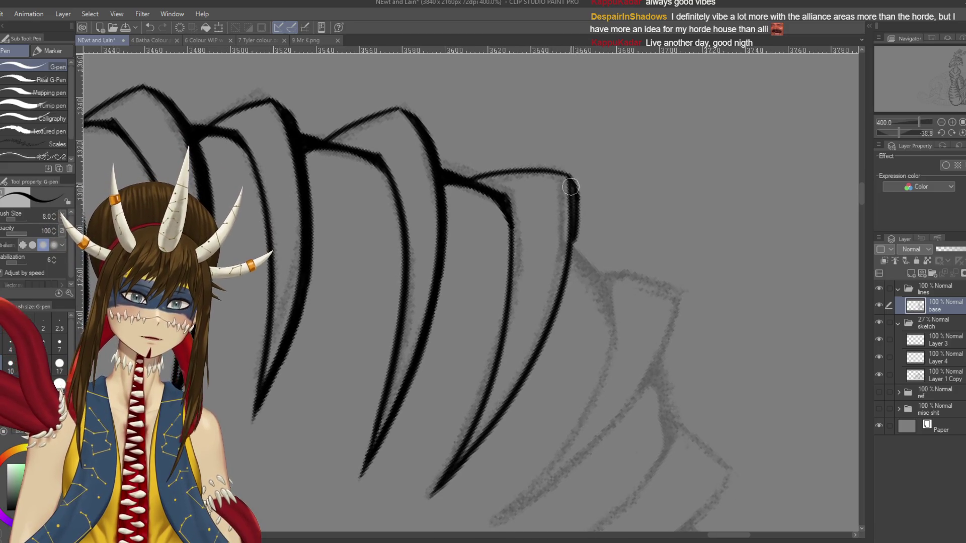
pyautogui.moveTo(571, 197)
pyautogui.mouseDown()
pyautogui.moveTo(563, 285)
pyautogui.moveTo(572, 260)
pyautogui.moveTo(551, 332)
pyautogui.moveTo(503, 251)
pyautogui.mouseUp()
pyautogui.moveTo(565, 282)
pyautogui.mouseDown()
pyautogui.moveTo(546, 238)
pyautogui.moveTo(554, 282)
pyautogui.mouseUp()
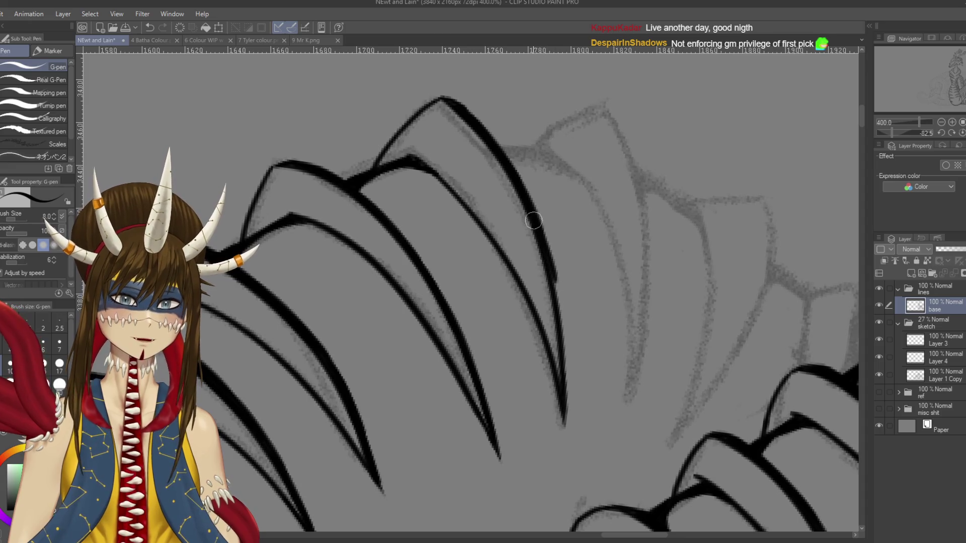
pyautogui.moveTo(534, 218); pyautogui.dragTo(560, 333)
pyautogui.moveTo(554, 284); pyautogui.dragTo(565, 382)
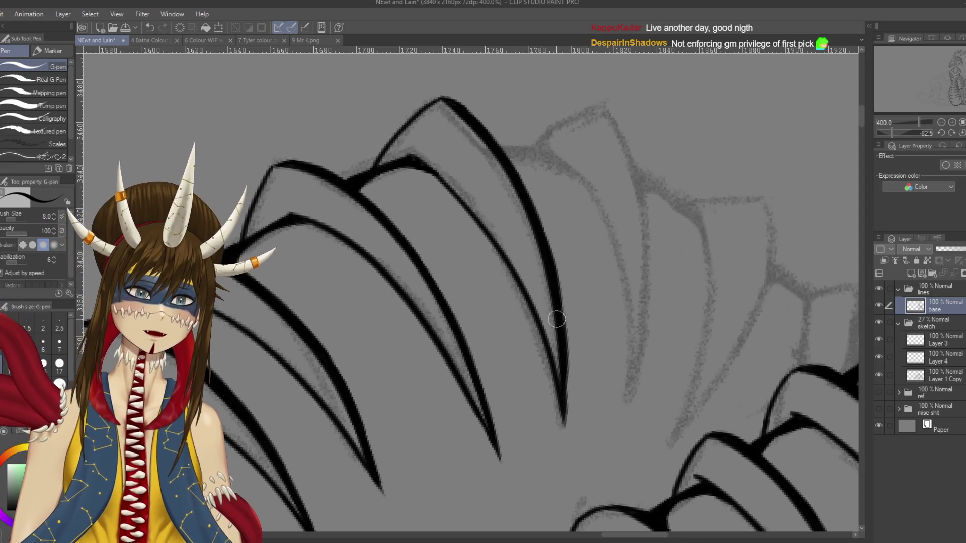
pyautogui.moveTo(562, 308); pyautogui.dragTo(564, 425)
pyautogui.hotkey('ctrl', 'z')
pyautogui.moveTo(556, 280); pyautogui.dragTo(564, 425)
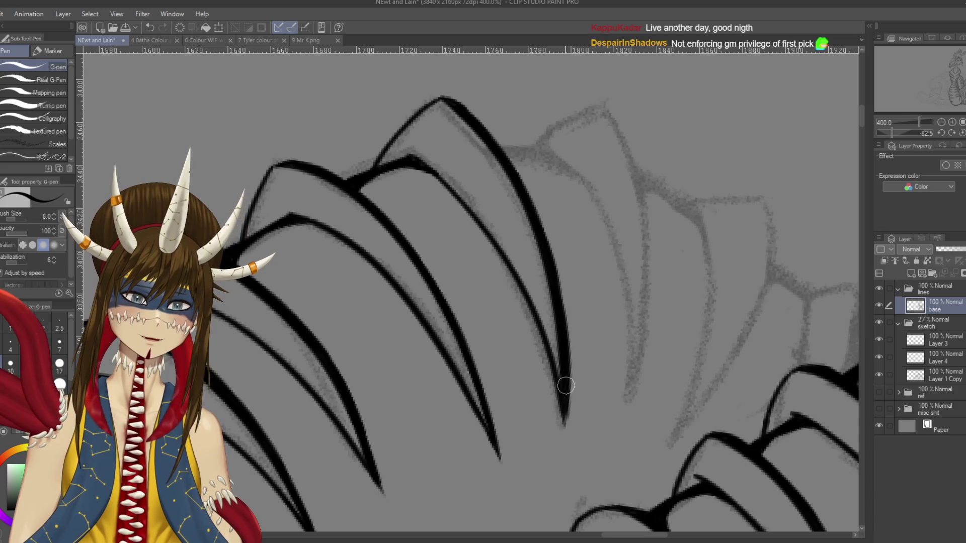
pyautogui.moveTo(562, 384); pyautogui.dragTo(595, 358)
# Step: Ink the middle claw's upper and lower lines darker, then save the drawing
pyautogui.moveTo(463, 249); pyautogui.dragTo(508, 370)
pyautogui.moveTo(449, 231); pyautogui.dragTo(501, 309)
pyautogui.hotkey('ctrl', 'z')
pyautogui.moveTo(449, 224); pyautogui.dragTo(503, 305)
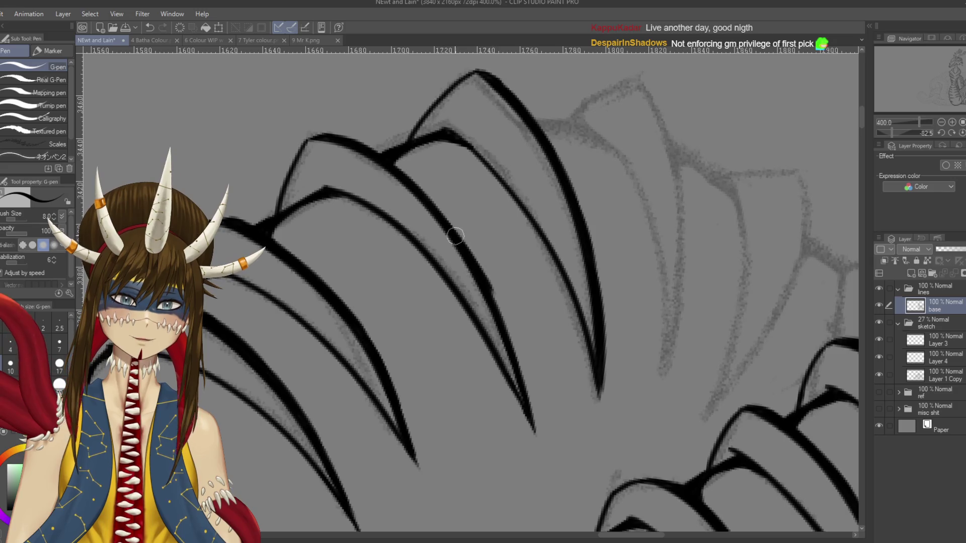
pyautogui.moveTo(471, 267); pyautogui.dragTo(524, 360)
pyautogui.hotkey('ctrl', 'z')
pyautogui.moveTo(478, 274); pyautogui.dragTo(529, 377)
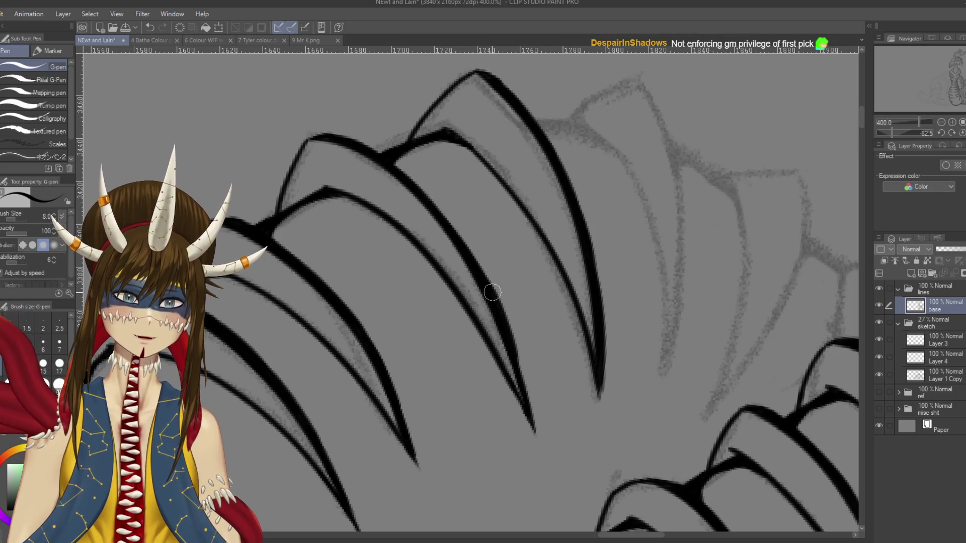
pyautogui.hotkey('ctrl', 's')
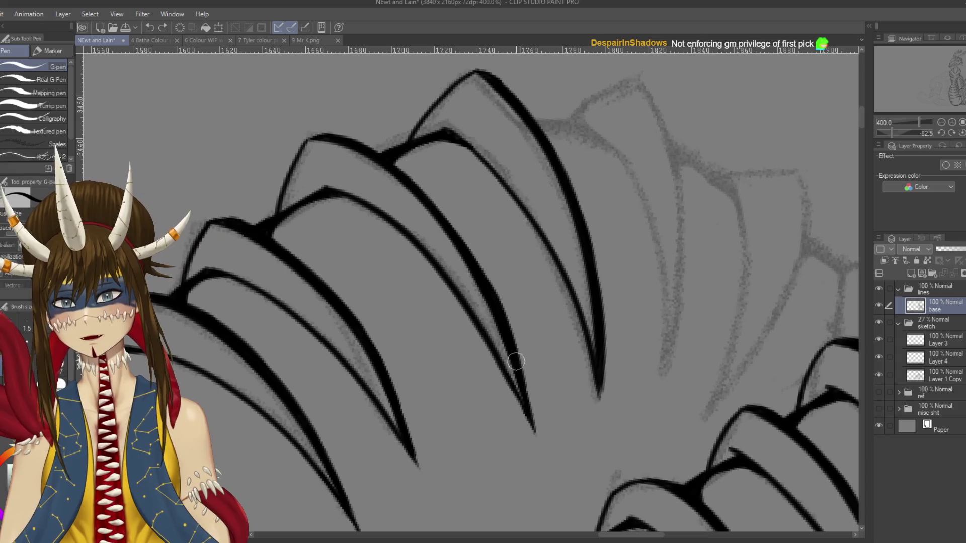
# Step: Draw a new long inner claw line over the next sketched scale, redrawing it until clean
pyautogui.moveTo(649, 266); pyautogui.dragTo(584, 330)
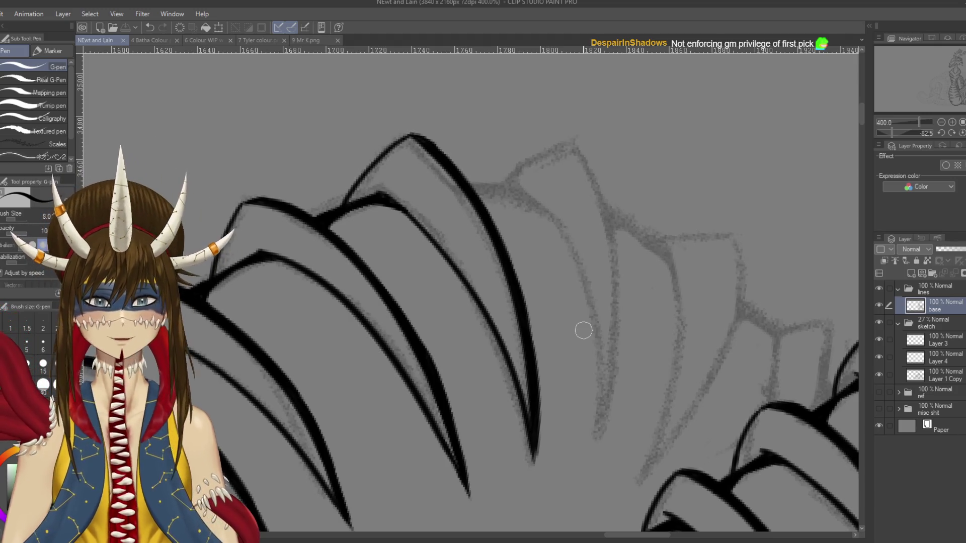
pyautogui.moveTo(533, 190); pyautogui.dragTo(593, 423)
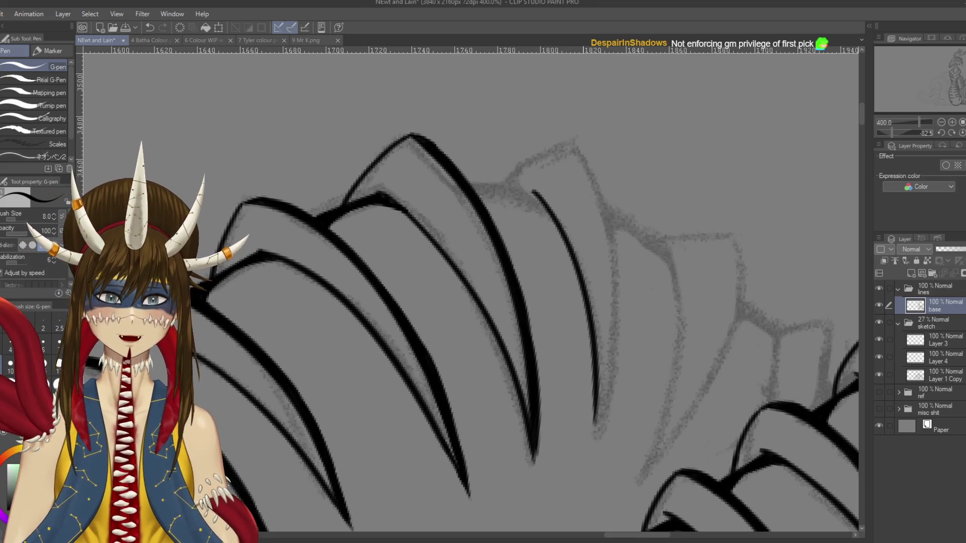
pyautogui.scroll(-3, 583, 300)
pyautogui.moveTo(583, 299)
pyautogui.mouseDown()
pyautogui.moveTo(555, 229)
pyautogui.moveTo(579, 342)
pyautogui.mouseUp()
pyautogui.hotkey('ctrl', 'z')
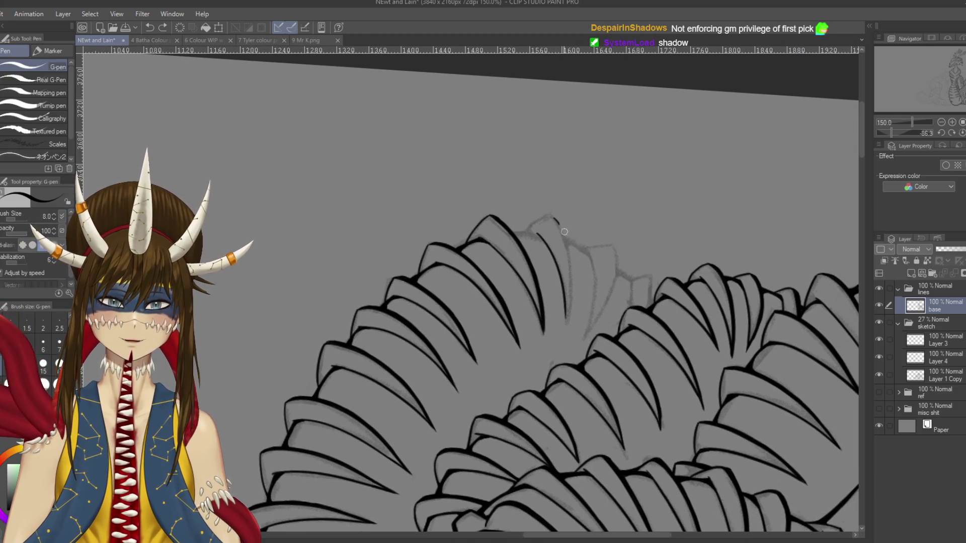
pyautogui.hotkey('ctrl', 'z')
pyautogui.moveTo(554, 216); pyautogui.dragTo(572, 326)
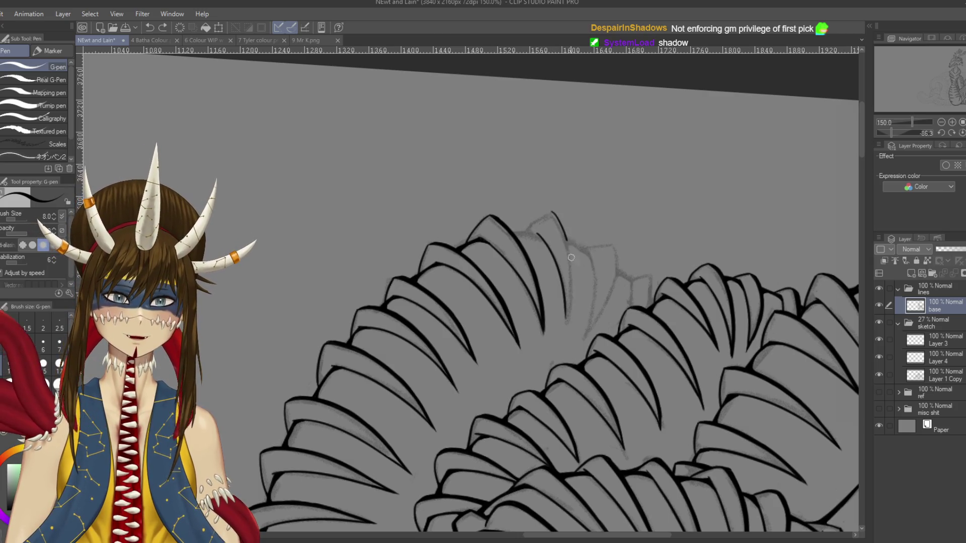
pyautogui.hotkey('ctrl', 'z')
pyautogui.hotkey('ctrl', 'z')
pyautogui.moveTo(553, 213); pyautogui.dragTo(574, 335)
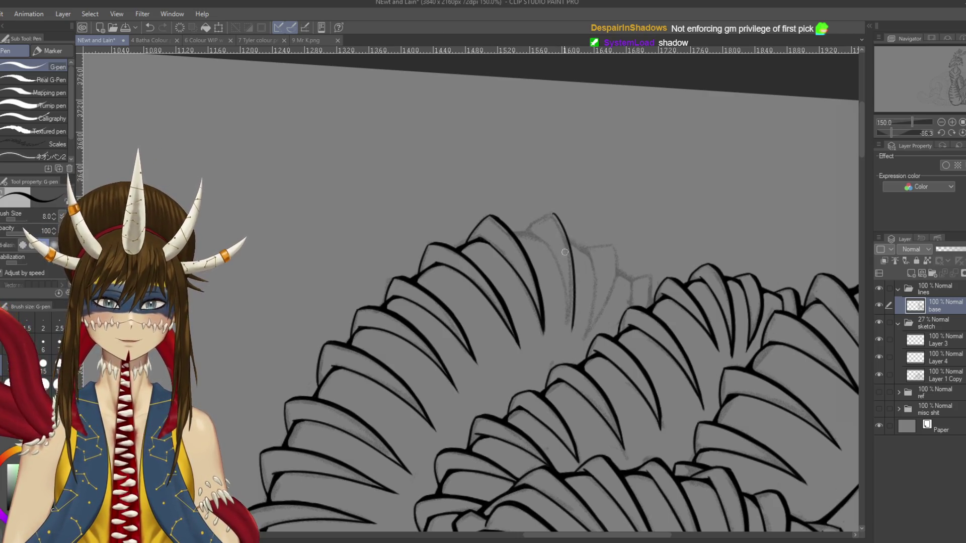
pyautogui.hotkey('ctrl', 'z')
pyautogui.moveTo(551, 212); pyautogui.dragTo(567, 321)
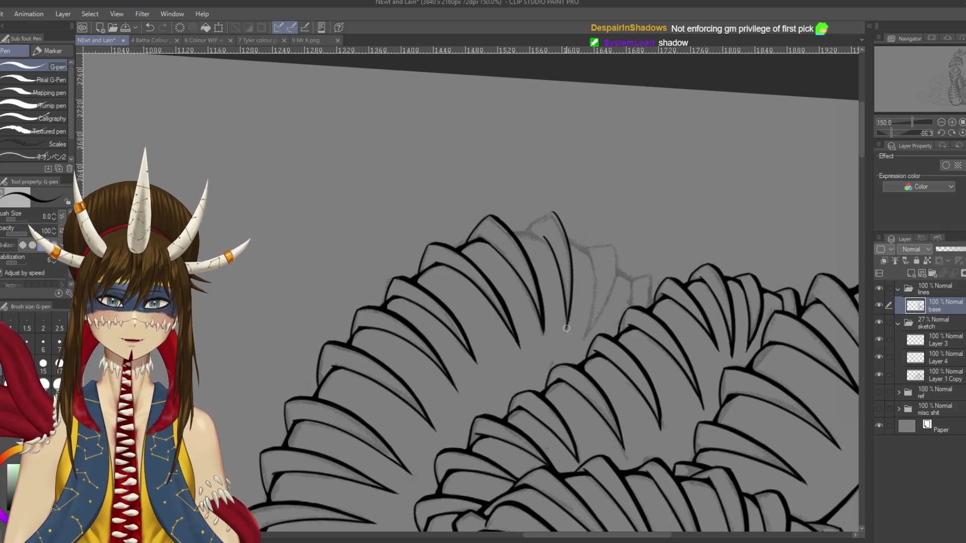
pyautogui.hotkey('ctrl', 'z')
pyautogui.moveTo(552, 213); pyautogui.dragTo(567, 323)
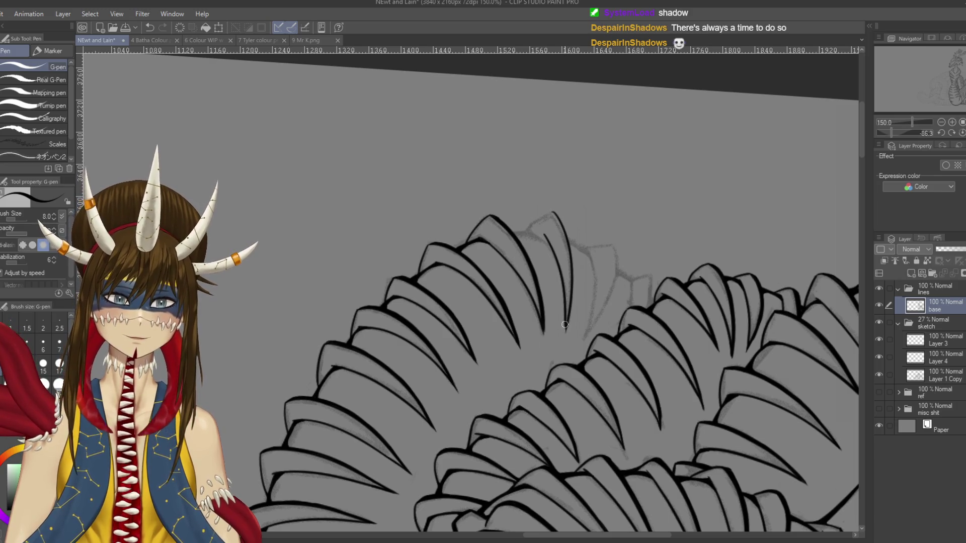
# Step: Extend the long curved claw line down to a sharper tapered tip
pyautogui.scroll(1, 566, 265)
pyautogui.scroll(1, 565, 266)
pyautogui.scroll(1, 565, 266)
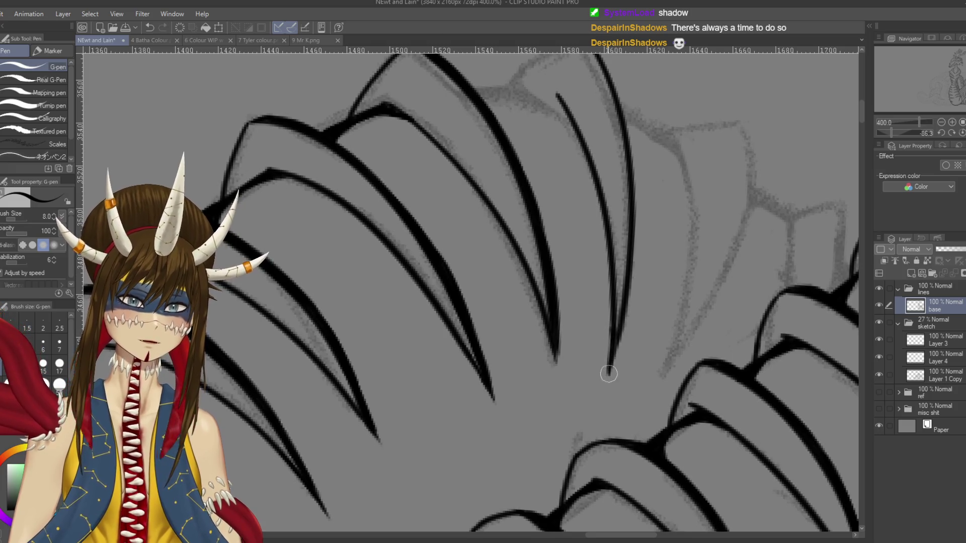
pyautogui.moveTo(618, 323); pyautogui.dragTo(609, 385)
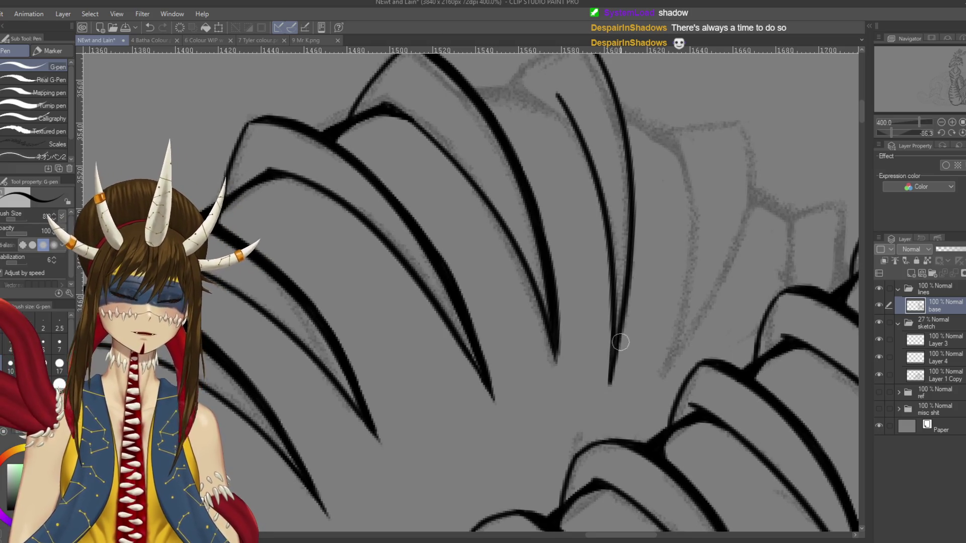
pyautogui.moveTo(621, 373); pyautogui.dragTo(634, 240)
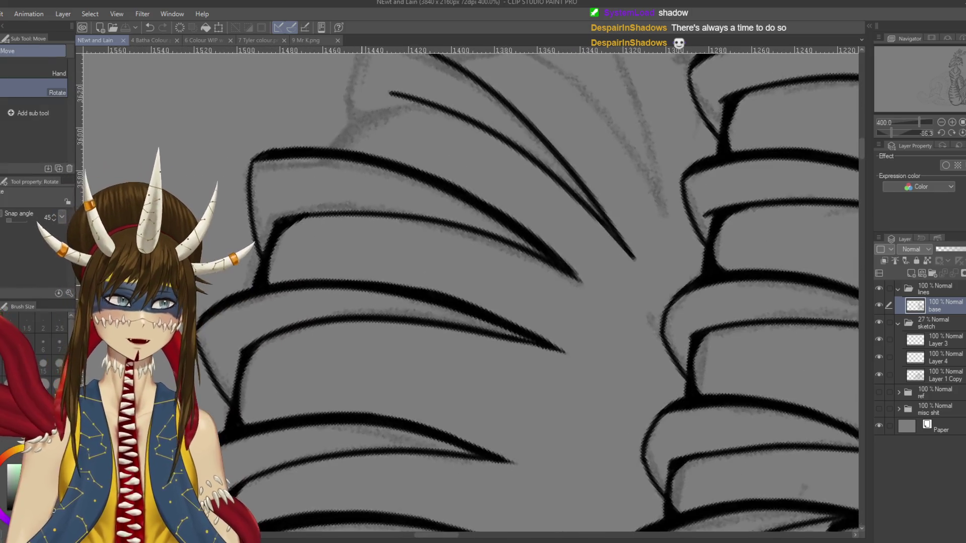
# Step: Ink a new inner scale line over the sketch, redrawing it cleanly, and save
pyautogui.moveTo(422, 96); pyautogui.dragTo(514, 129)
pyautogui.moveTo(485, 83); pyautogui.dragTo(471, 174)
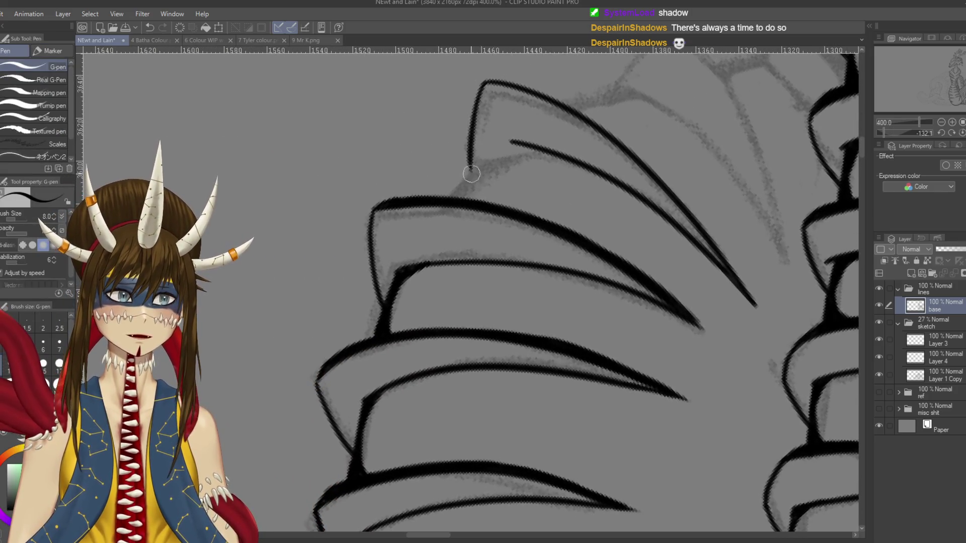
pyautogui.moveTo(489, 95); pyautogui.dragTo(452, 166)
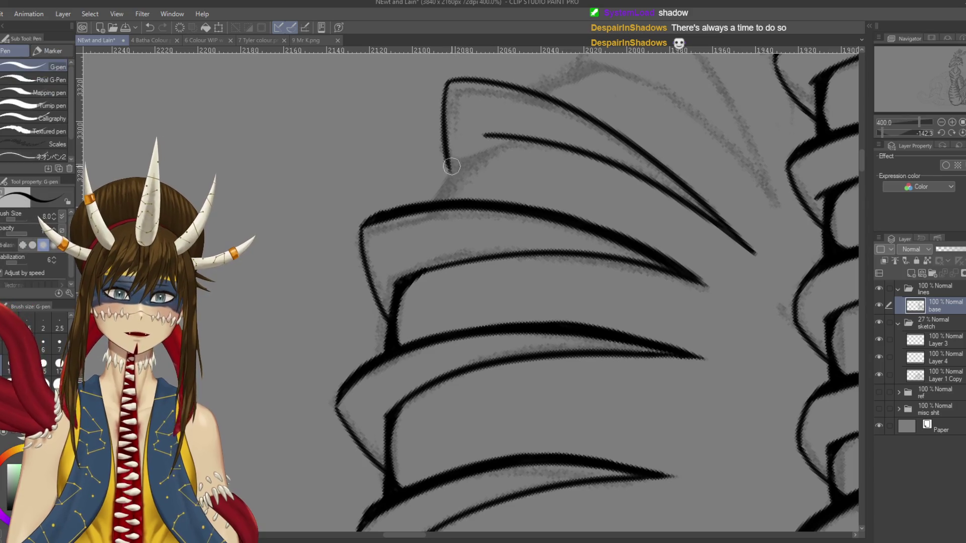
pyautogui.moveTo(453, 177)
pyautogui.mouseDown()
pyautogui.moveTo(491, 186)
pyautogui.moveTo(420, 279)
pyautogui.mouseUp()
pyautogui.hotkey('ctrl', 's')
pyautogui.hotkey('ctrl', 'z')
pyautogui.moveTo(451, 193); pyautogui.dragTo(420, 279)
pyautogui.hotkey('ctrl', 'z')
pyautogui.moveTo(451, 193); pyautogui.dragTo(422, 272)
pyautogui.hotkey('ctrl', 's')
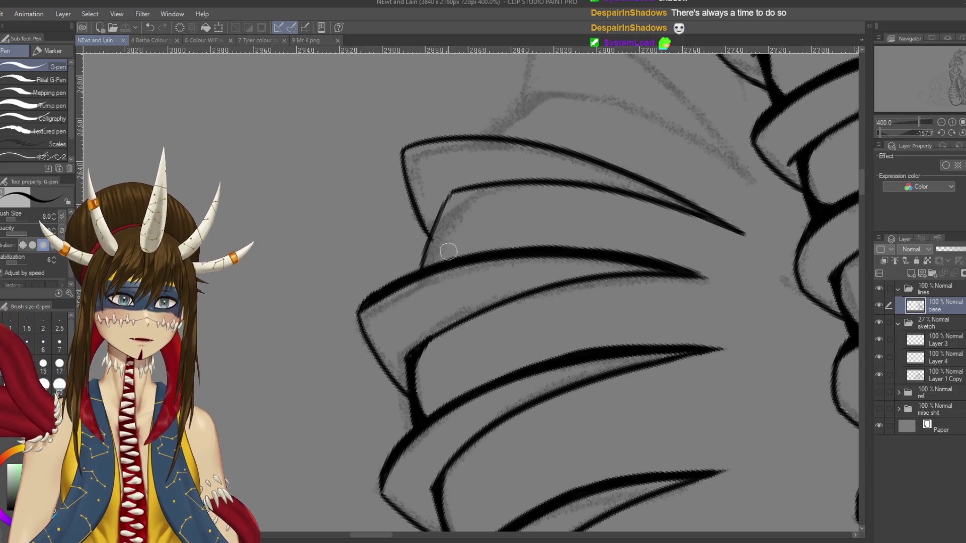
# Step: Thicken the claw's inner line and the curve where it meets the upper scale
pyautogui.moveTo(432, 259); pyautogui.dragTo(455, 285)
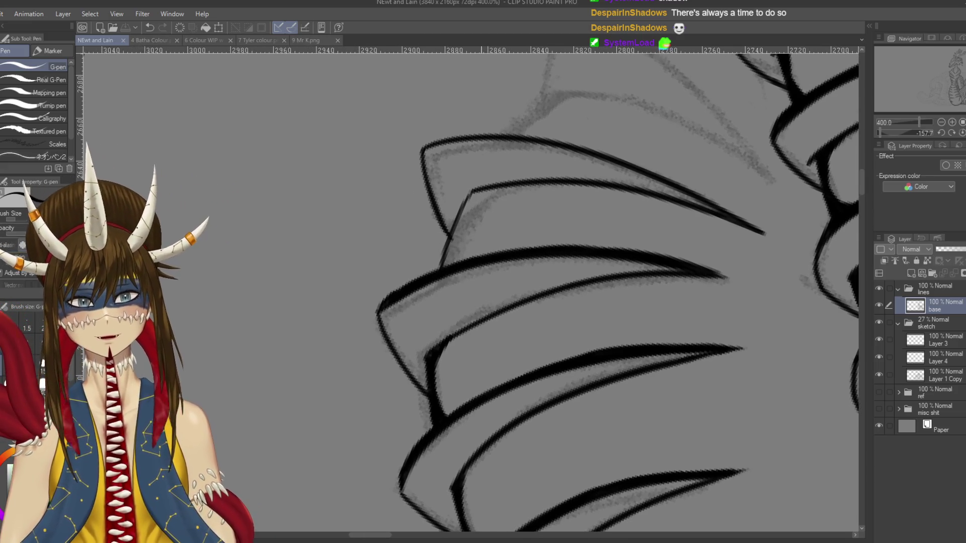
pyautogui.moveTo(466, 245)
pyautogui.mouseDown()
pyautogui.moveTo(446, 288)
pyautogui.moveTo(472, 225)
pyautogui.mouseUp()
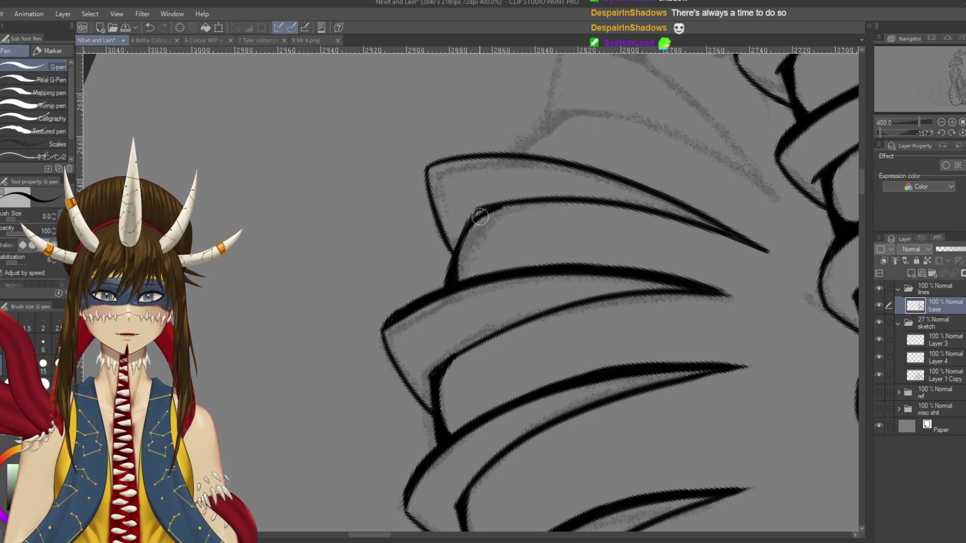
pyautogui.moveTo(481, 215); pyautogui.dragTo(457, 269)
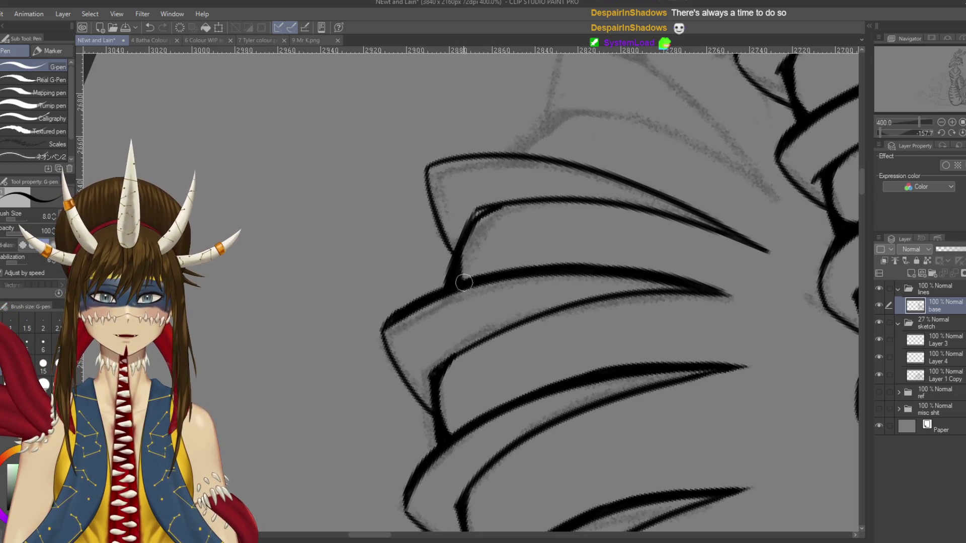
pyautogui.moveTo(470, 220); pyautogui.dragTo(507, 201)
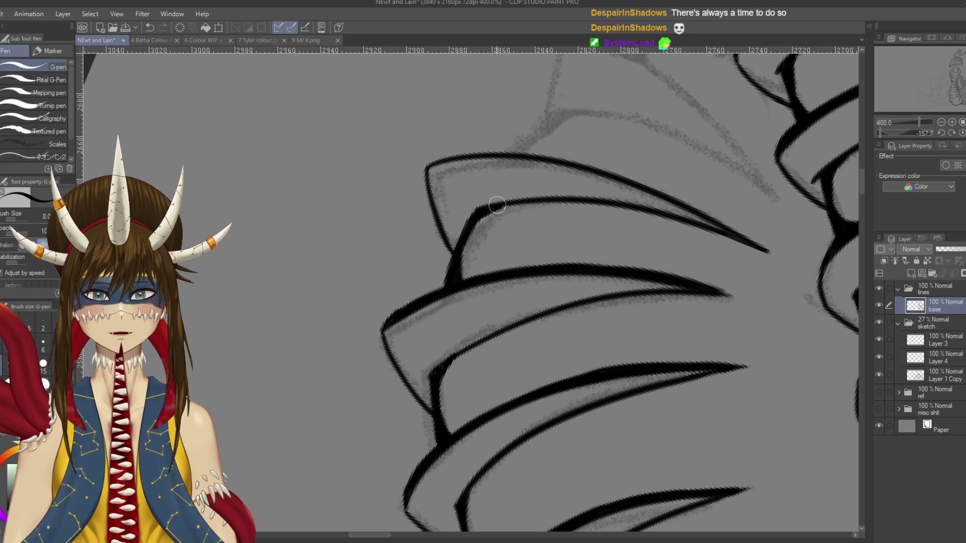
pyautogui.moveTo(518, 199)
pyautogui.mouseDown()
pyautogui.moveTo(452, 302)
pyautogui.moveTo(411, 225)
pyautogui.mouseUp()
# Step: Darken and thicken the long outlines of the right claw scales
pyautogui.moveTo(504, 225); pyautogui.dragTo(522, 272)
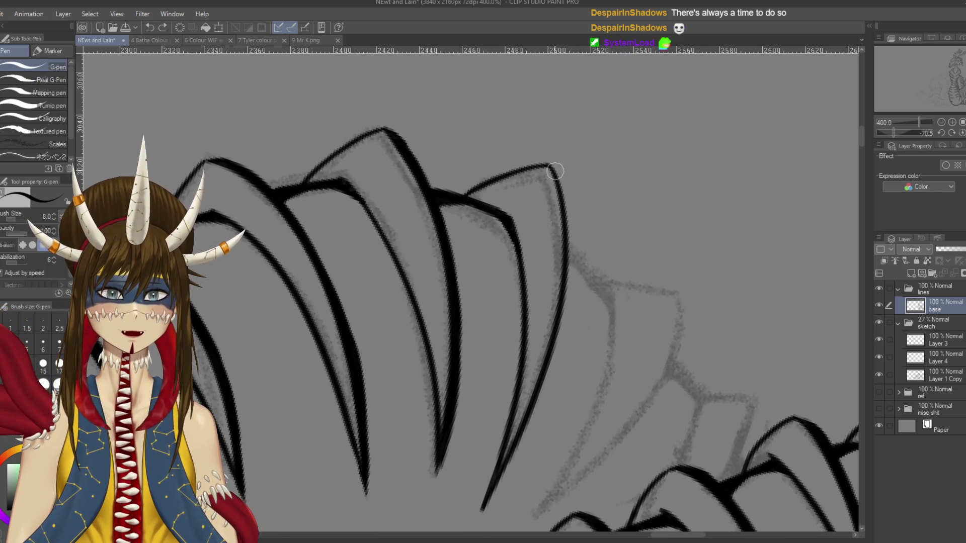
pyautogui.moveTo(560, 175); pyautogui.dragTo(565, 276)
pyautogui.moveTo(559, 180); pyautogui.dragTo(565, 352)
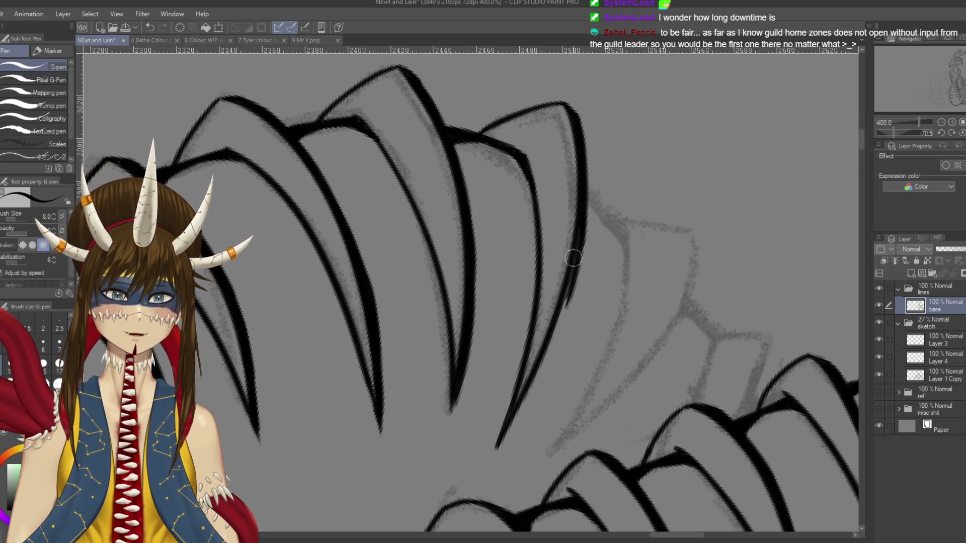
pyautogui.moveTo(583, 202); pyautogui.dragTo(567, 307)
pyautogui.moveTo(578, 240); pyautogui.dragTo(520, 408)
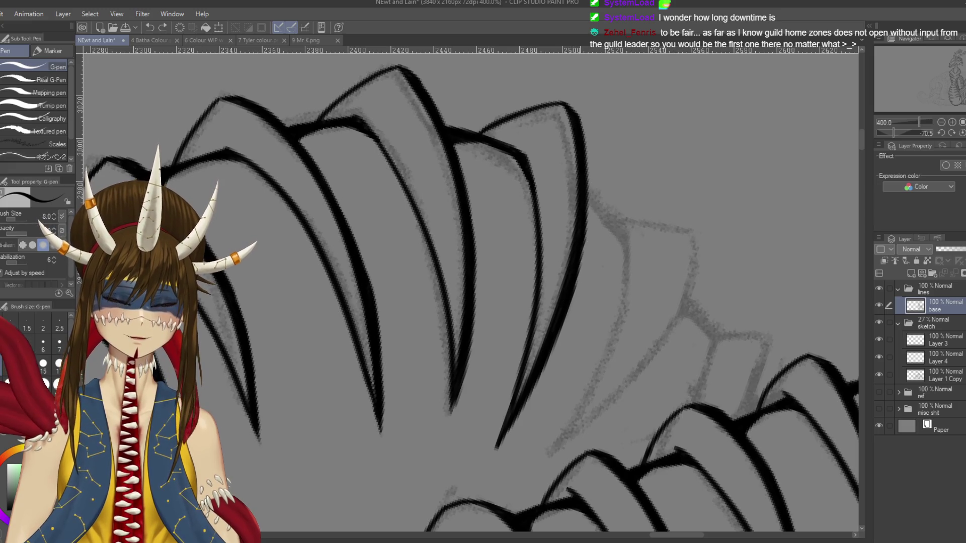
pyautogui.moveTo(609, 375); pyautogui.dragTo(570, 376)
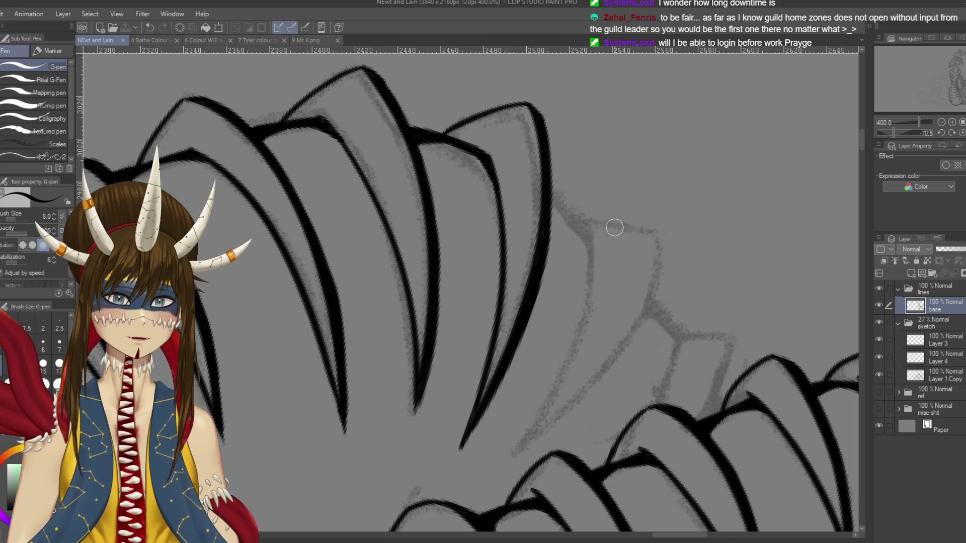
# Step: Try out hooked and arched trial strokes for the next scale, then discard them
pyautogui.moveTo(614, 229); pyautogui.dragTo(805, 179)
pyautogui.moveTo(723, 118); pyautogui.dragTo(742, 168)
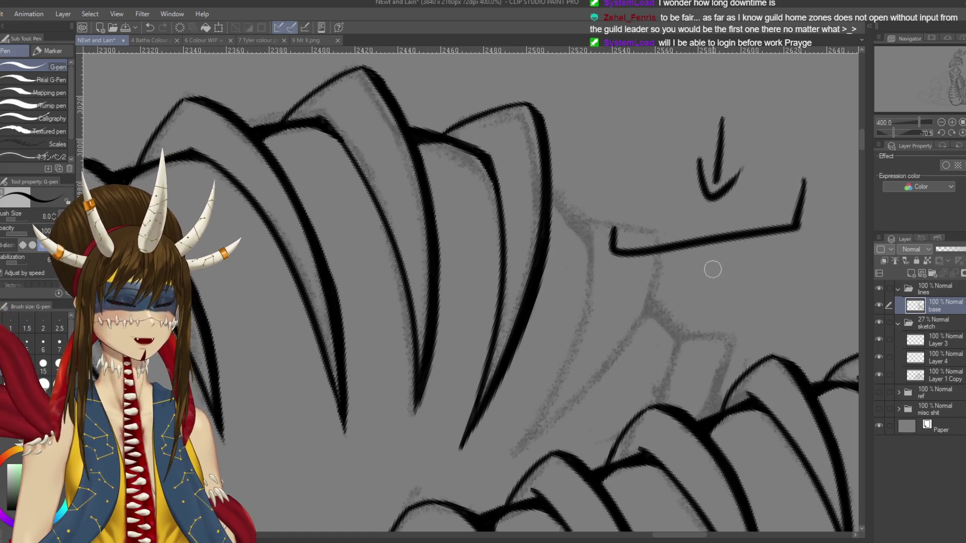
pyautogui.moveTo(785, 235); pyautogui.dragTo(842, 185)
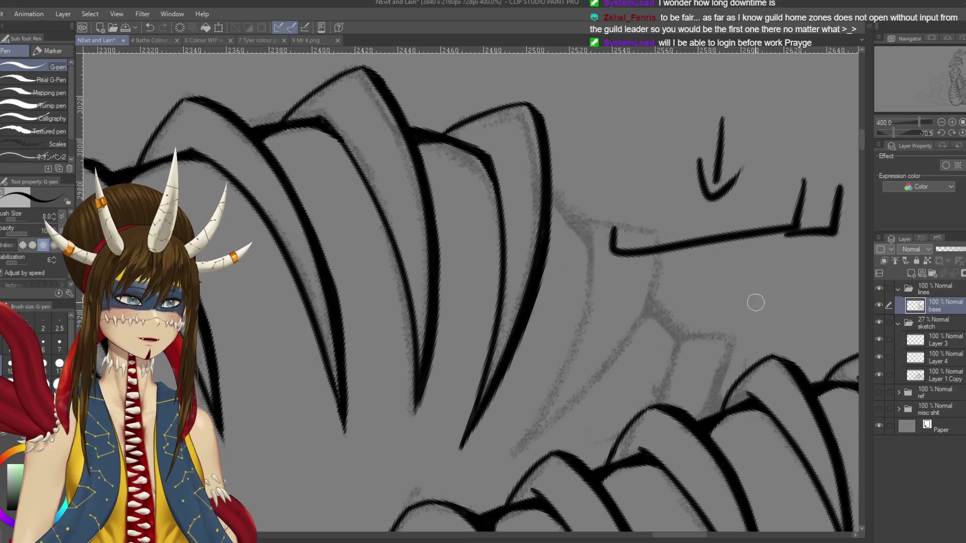
pyautogui.hotkey('ctrl', 'z')
pyautogui.hotkey('ctrl', 'z')
pyautogui.hotkey('ctrl', 'z')
pyautogui.hotkey('ctrl', 'z')
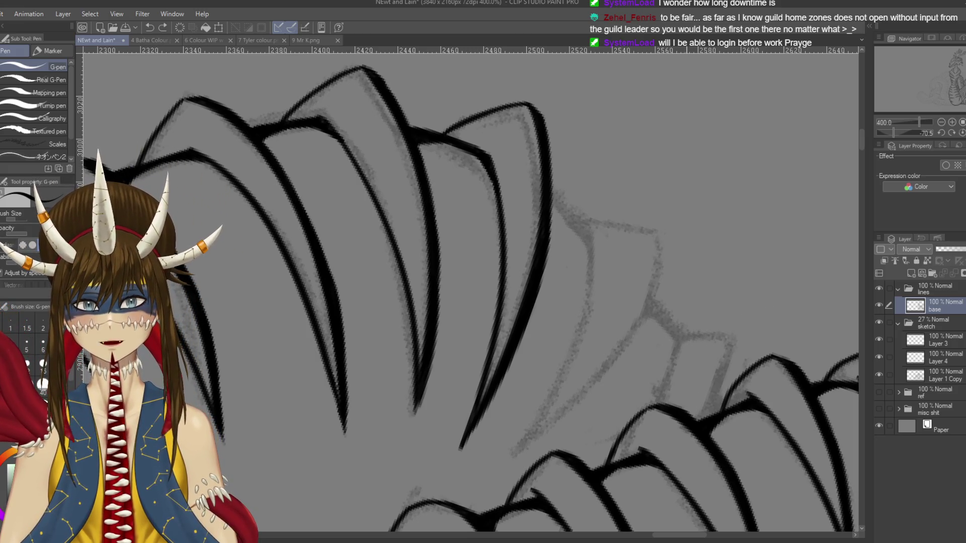
pyautogui.moveTo(620, 247); pyautogui.dragTo(797, 205)
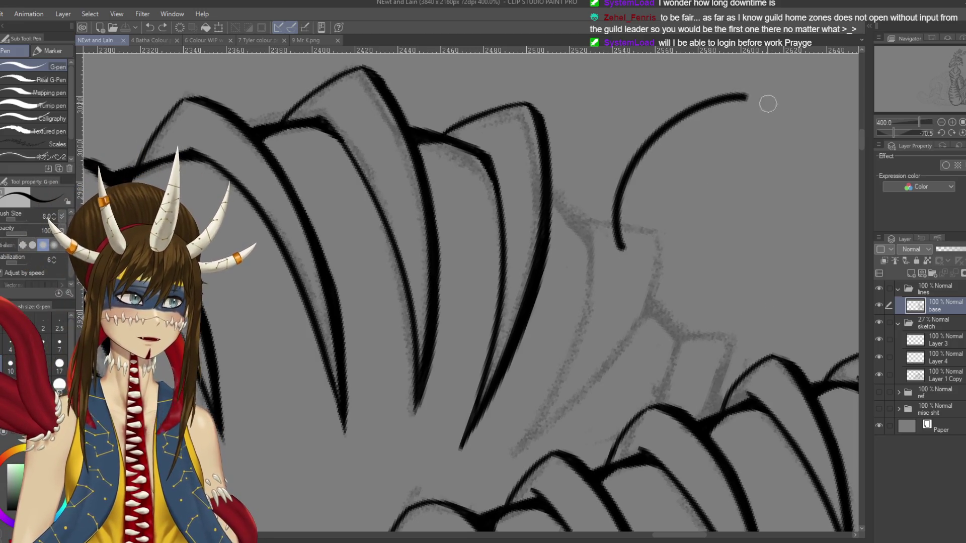
pyautogui.moveTo(652, 246); pyautogui.dragTo(685, 206)
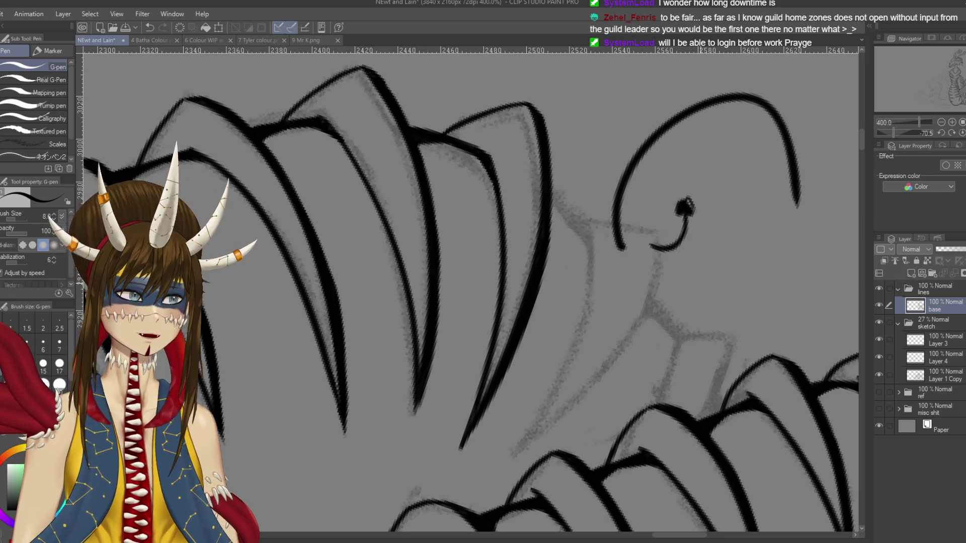
pyautogui.hotkey('ctrl', 'z')
pyautogui.hotkey('ctrl', 'z')
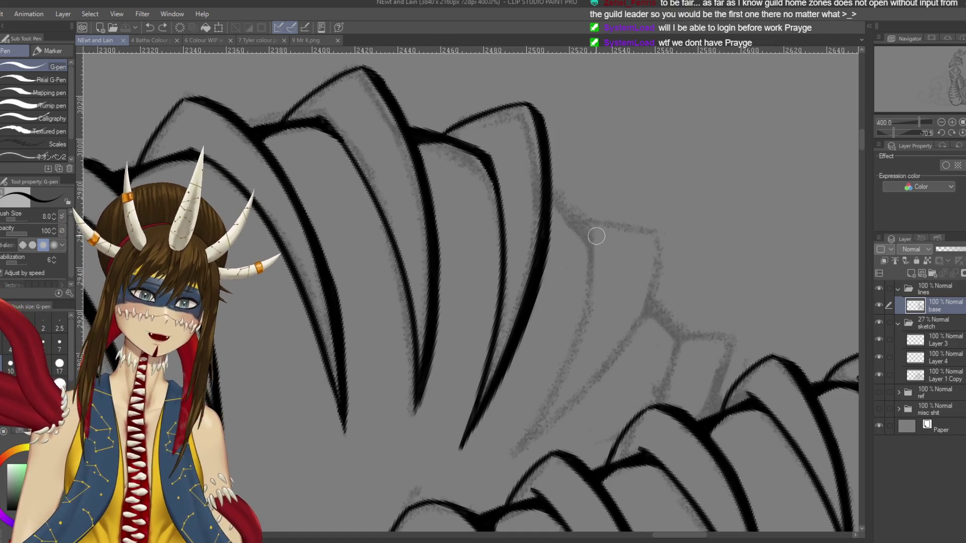
# Step: Ink the next claw scale's left and right tapering edges, redrawing each until clean
pyautogui.moveTo(587, 232); pyautogui.dragTo(538, 443)
pyautogui.hotkey('ctrl', 'z')
pyautogui.moveTo(587, 222); pyautogui.dragTo(511, 455)
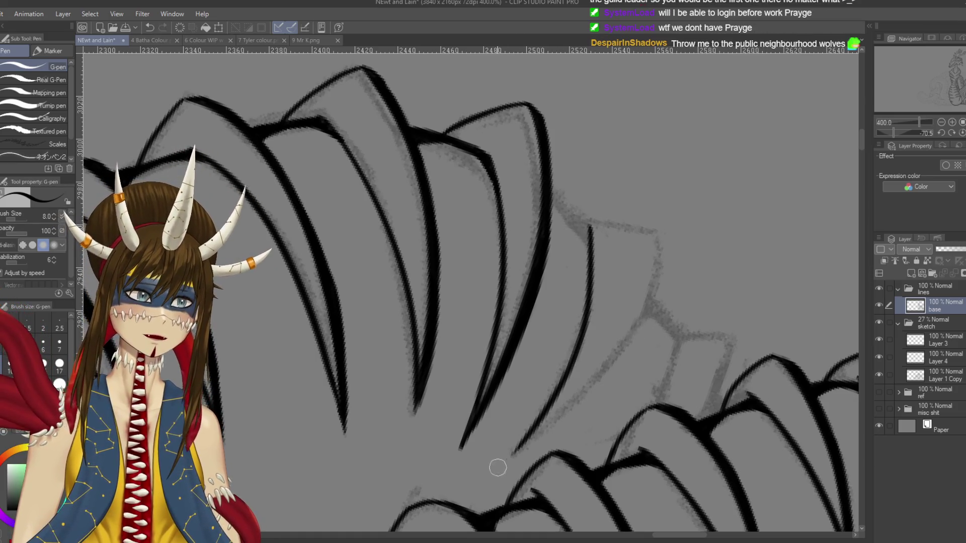
pyautogui.hotkey('ctrl', 'z')
pyautogui.moveTo(589, 233); pyautogui.dragTo(508, 461)
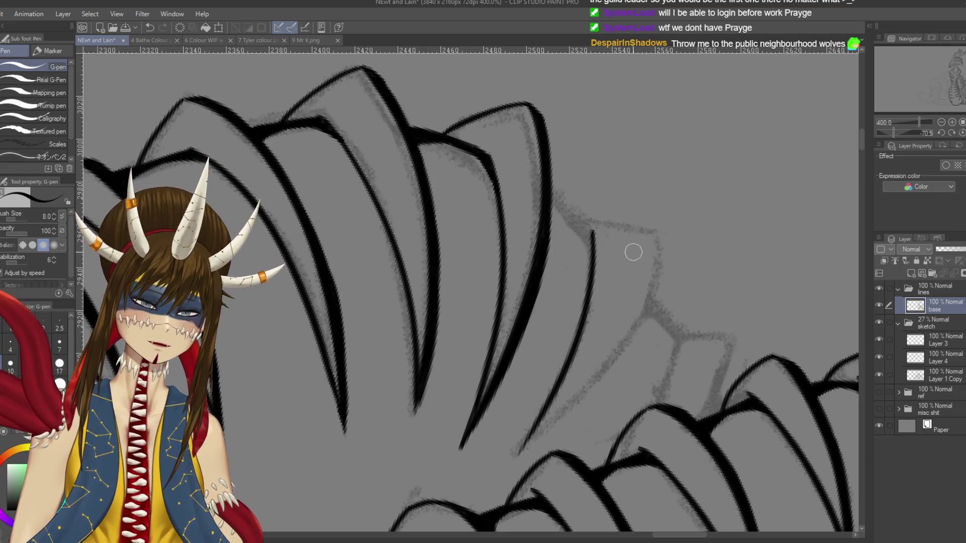
pyautogui.moveTo(654, 233); pyautogui.dragTo(512, 461)
pyautogui.hotkey('ctrl', 'z')
pyautogui.moveTo(654, 231); pyautogui.dragTo(516, 468)
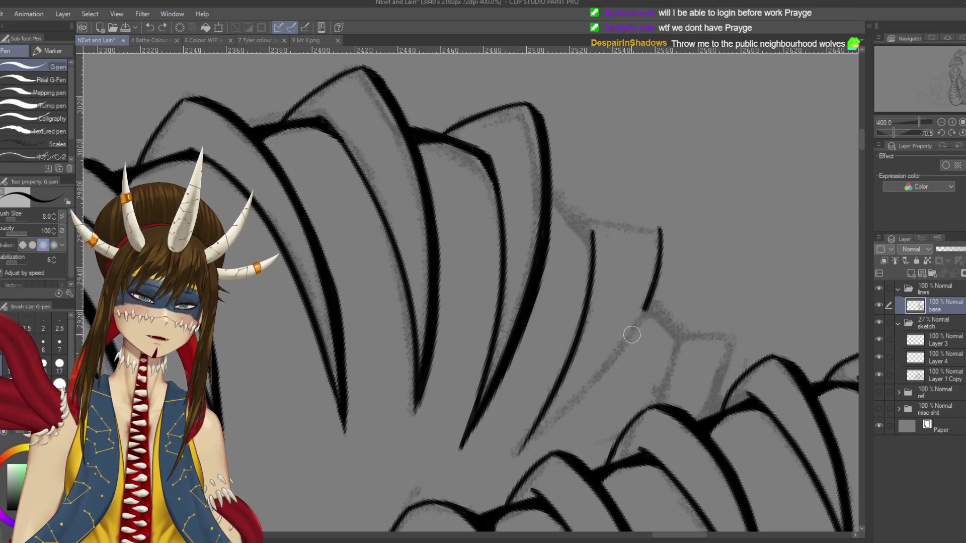
pyautogui.hotkey('ctrl', 'z')
pyautogui.moveTo(655, 228); pyautogui.dragTo(506, 477)
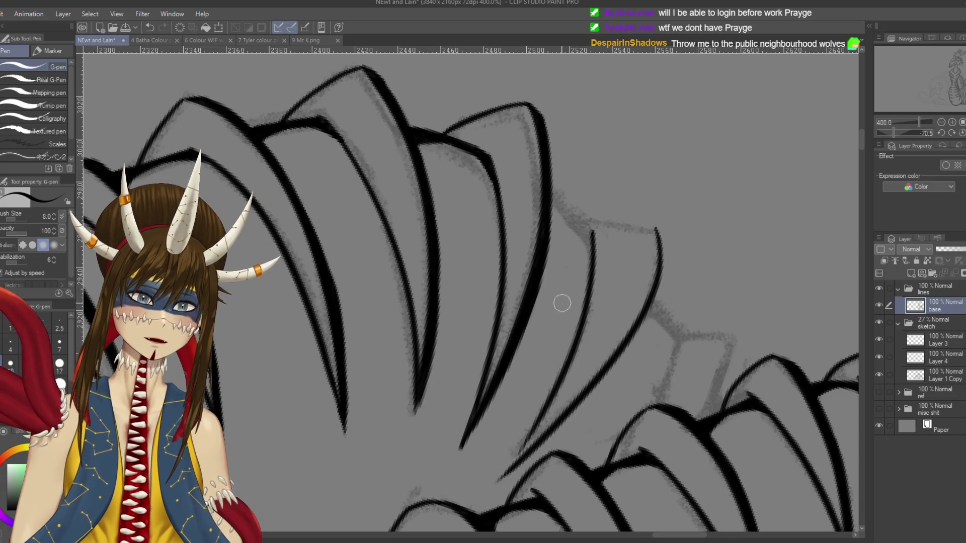
pyautogui.scroll(-1, 598, 289)
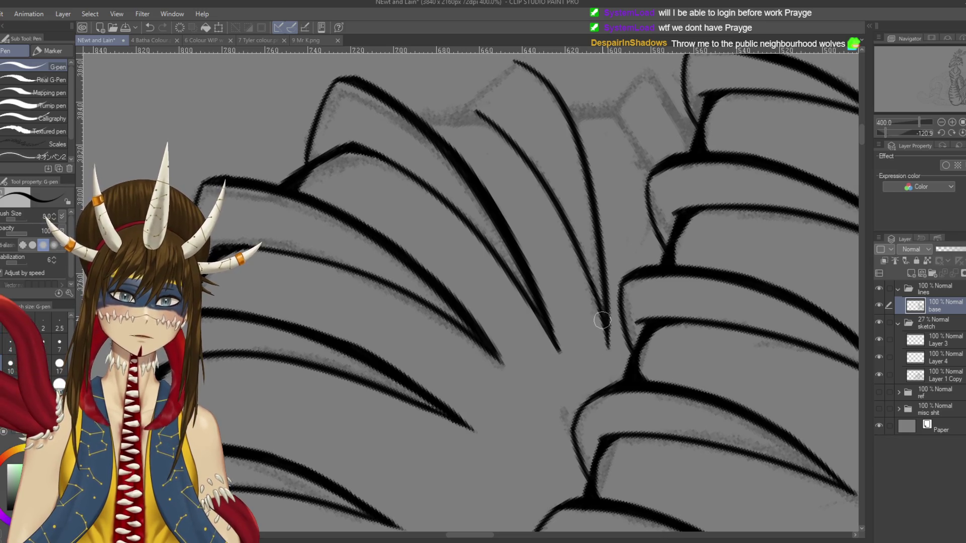
# Step: Connect a lower scale's edge to the line below and reinforce the junction
pyautogui.moveTo(503, 302)
pyautogui.mouseDown()
pyautogui.moveTo(554, 227)
pyautogui.moveTo(504, 151)
pyautogui.mouseUp()
pyautogui.moveTo(486, 204); pyautogui.dragTo(455, 257)
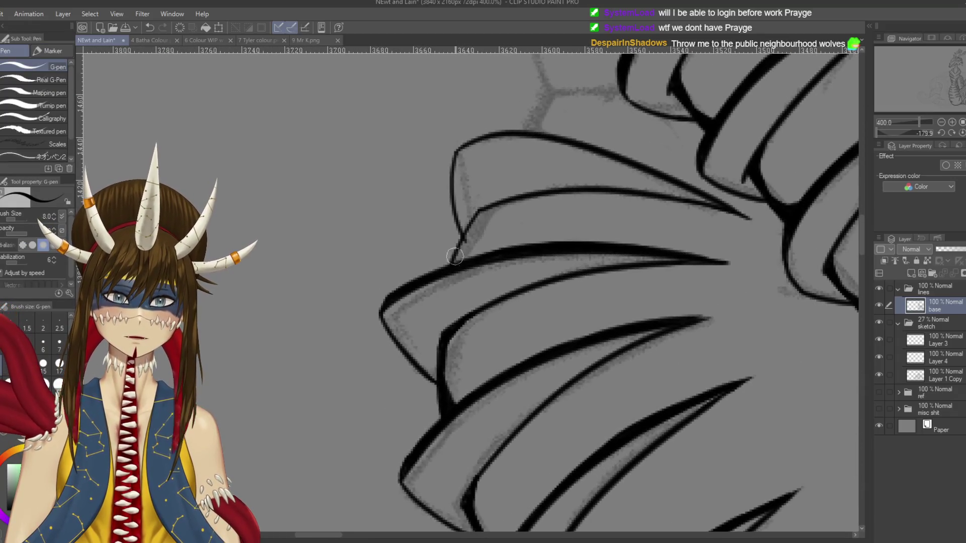
pyautogui.moveTo(482, 208); pyautogui.dragTo(456, 259)
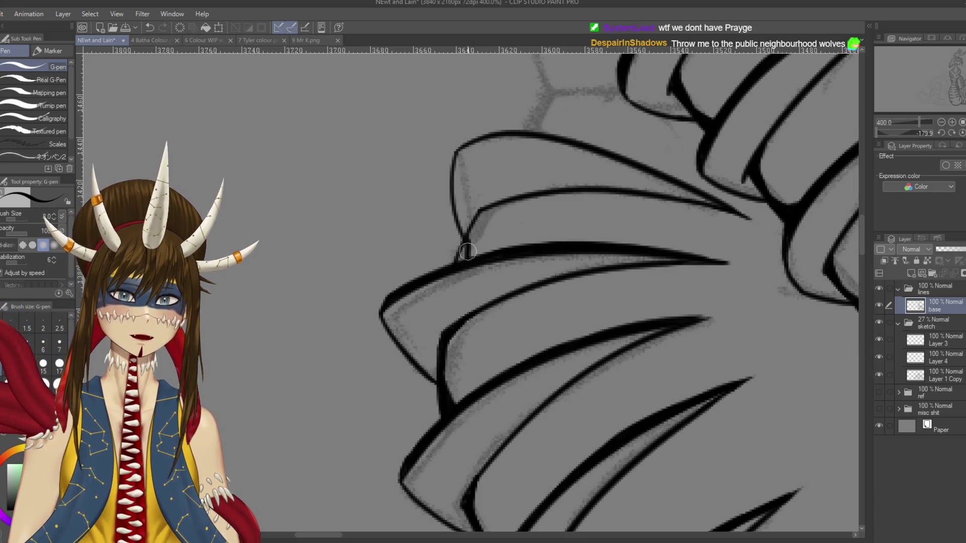
pyautogui.moveTo(487, 217)
pyautogui.mouseDown()
pyautogui.moveTo(464, 253)
pyautogui.moveTo(496, 207)
pyautogui.mouseUp()
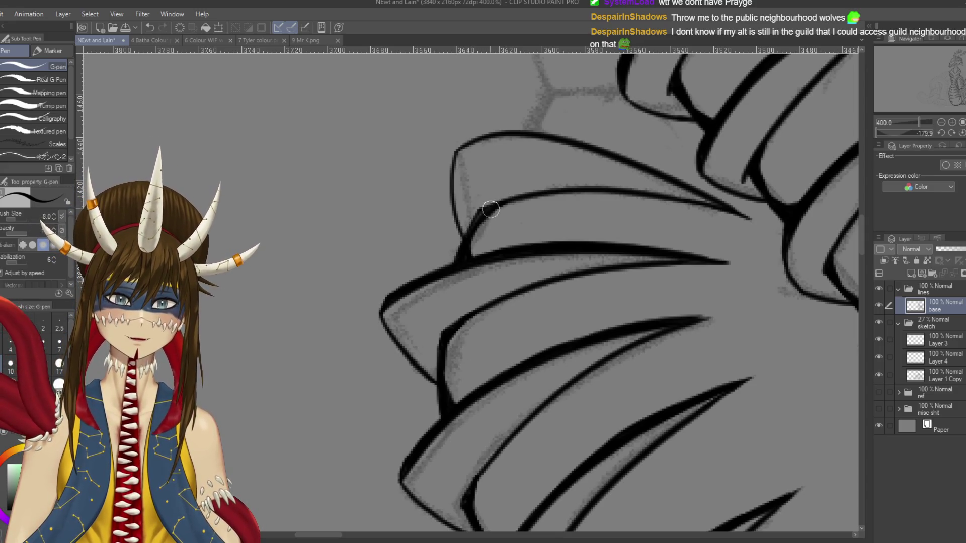
pyautogui.moveTo(475, 225); pyautogui.dragTo(554, 151)
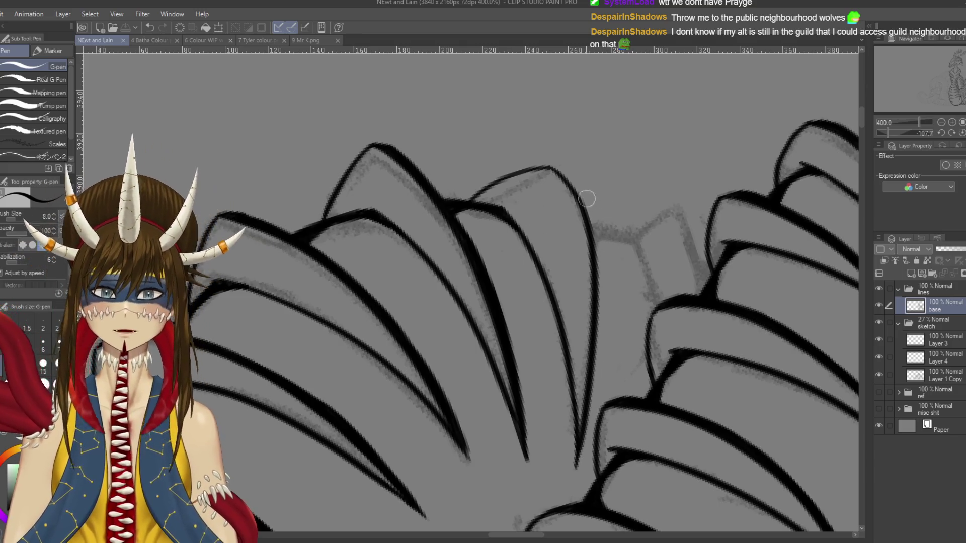
# Step: Thicken and darken the claw's top-right and right edge outlines, then save
pyautogui.moveTo(549, 168); pyautogui.dragTo(585, 219)
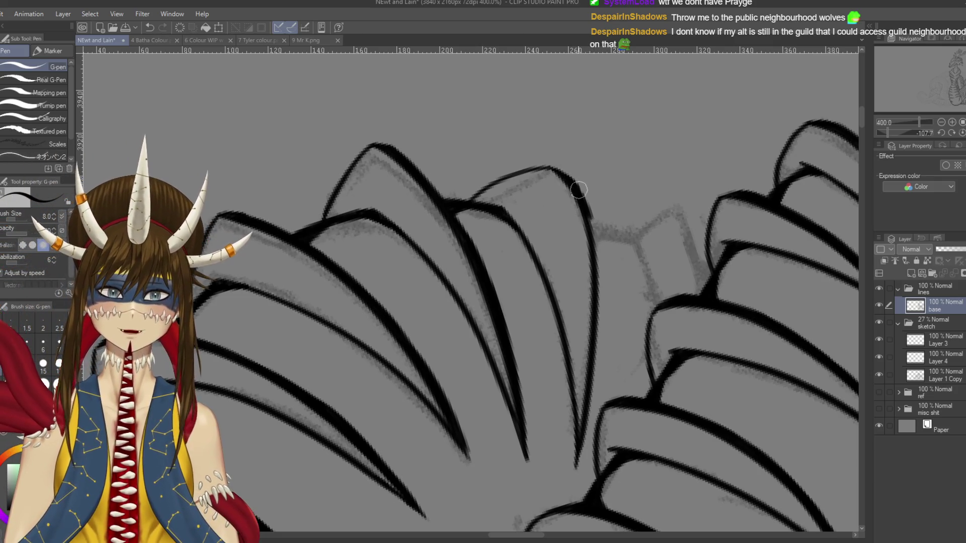
pyautogui.moveTo(578, 187)
pyautogui.mouseDown()
pyautogui.moveTo(594, 271)
pyautogui.moveTo(586, 250)
pyautogui.moveTo(599, 235)
pyautogui.mouseUp()
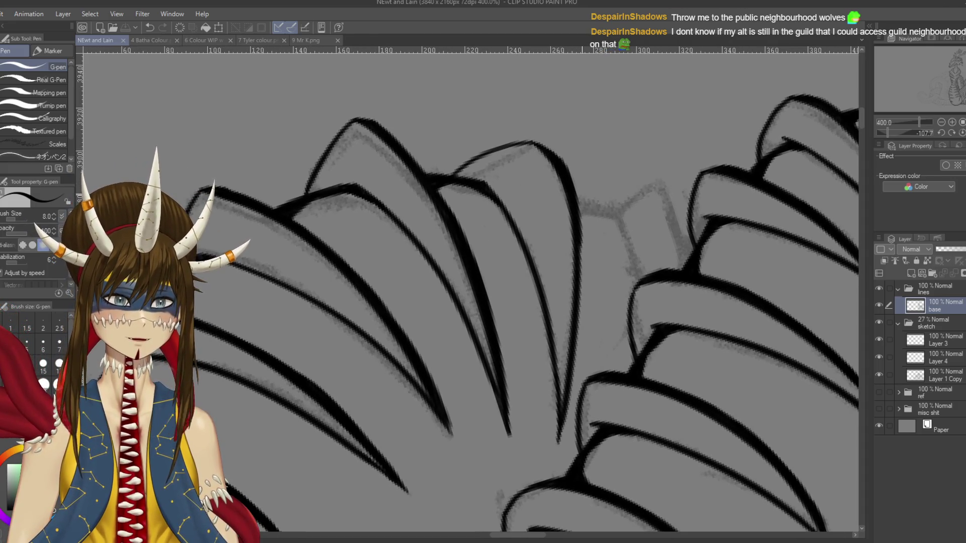
pyautogui.moveTo(579, 204); pyautogui.dragTo(584, 300)
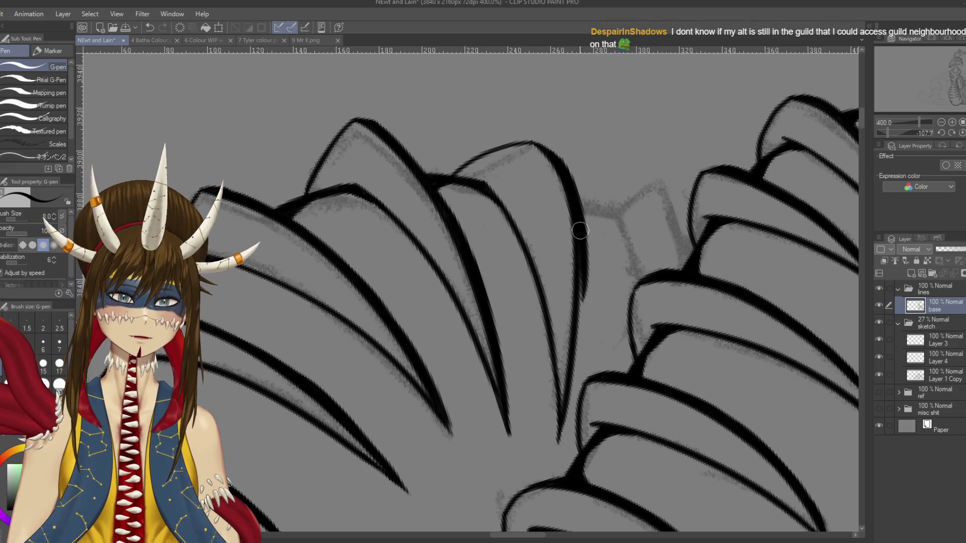
pyautogui.moveTo(579, 222); pyautogui.dragTo(579, 317)
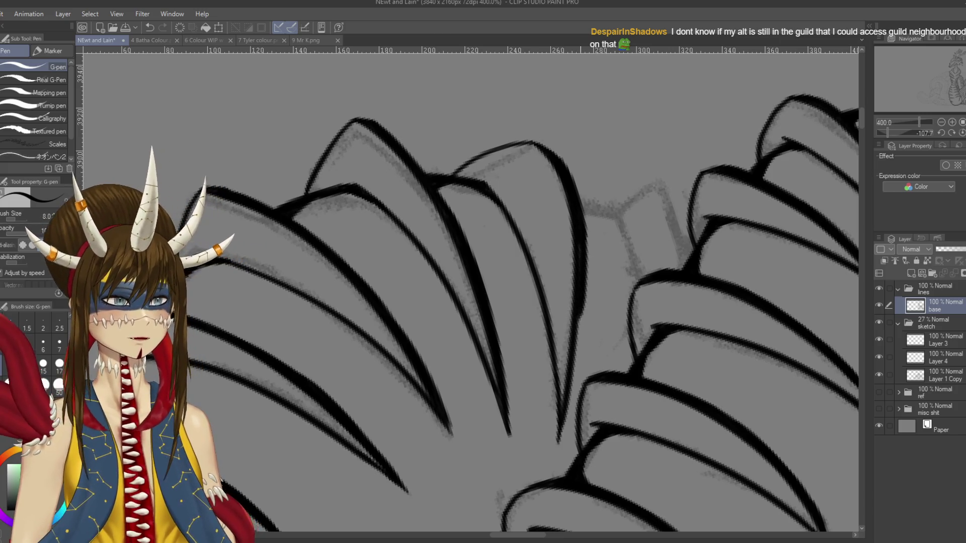
pyautogui.scroll(-2, 584, 285)
pyautogui.moveTo(589, 181); pyautogui.dragTo(583, 322)
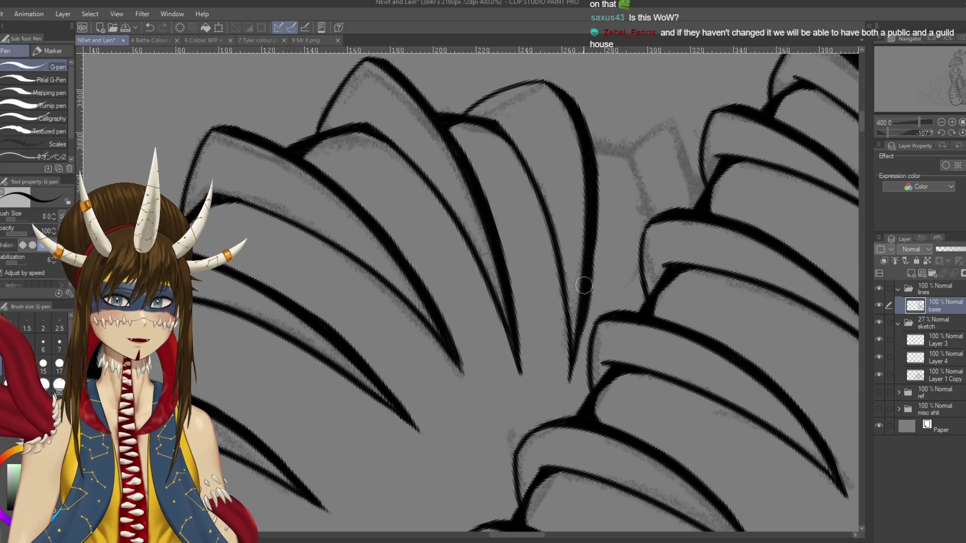
pyautogui.hotkey('ctrl', 'z')
pyautogui.scroll(3, 592, 250)
pyautogui.press('e')
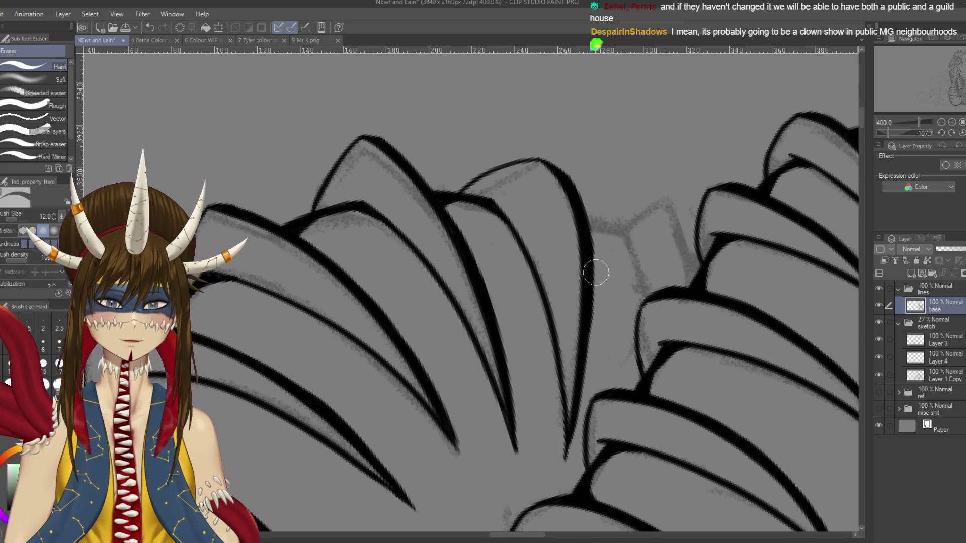
pyautogui.press('p')
pyautogui.moveTo(594, 286); pyautogui.dragTo(583, 362)
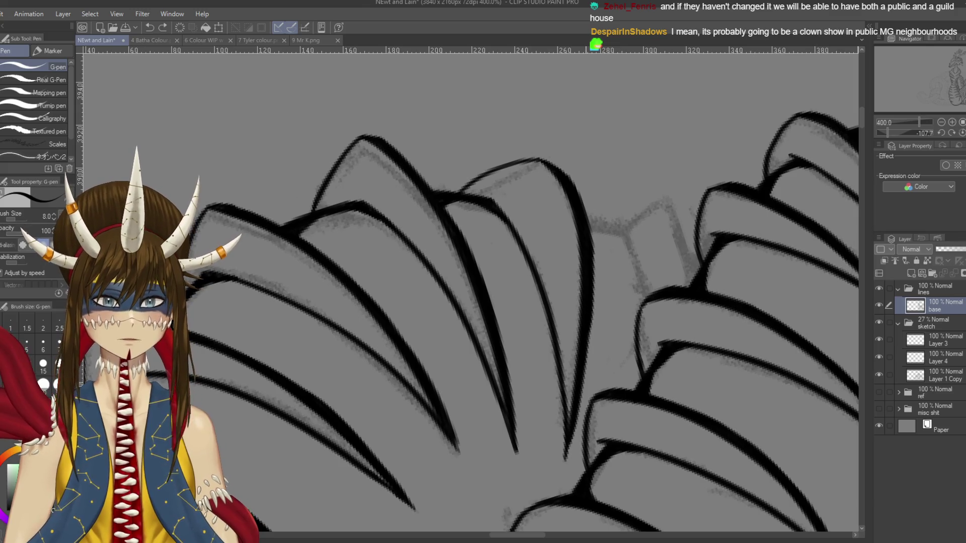
pyautogui.moveTo(592, 236); pyautogui.dragTo(585, 311)
pyautogui.hotkey('ctrl', 's')
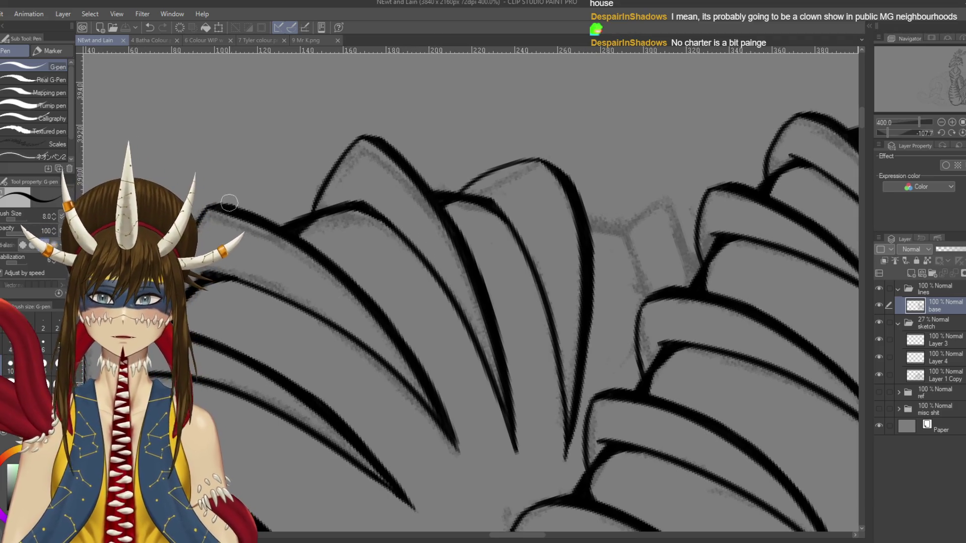
# Step: Add a stroke along the top contour and ink the sketched box's right edge beside the scales
pyautogui.moveTo(222, 209); pyautogui.dragTo(379, 219)
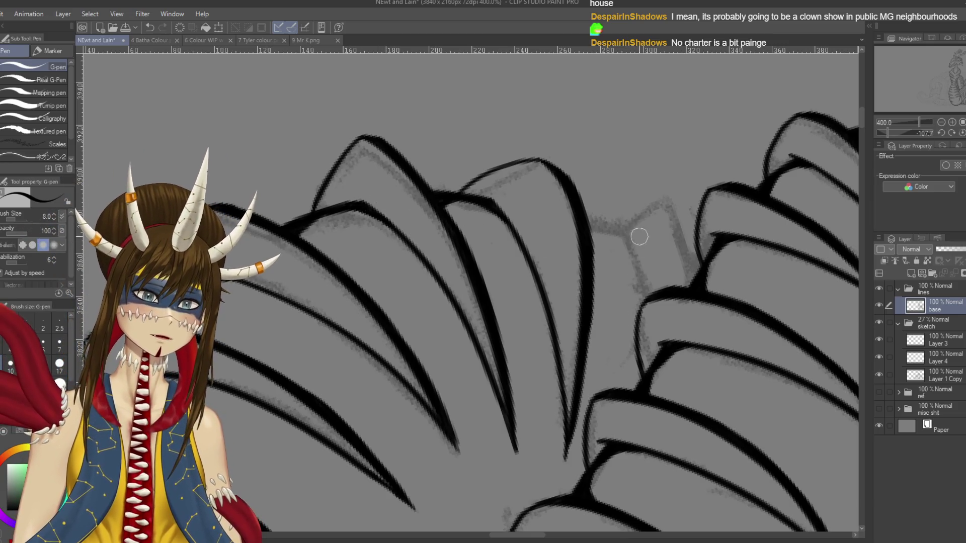
pyautogui.moveTo(625, 232); pyautogui.dragTo(642, 299)
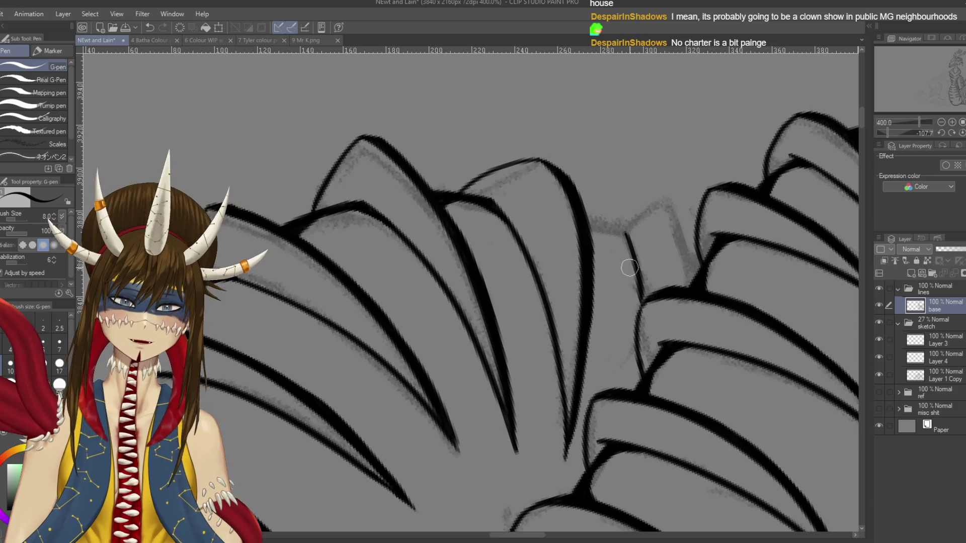
pyautogui.hotkey('ctrl', 'z')
pyautogui.moveTo(625, 232); pyautogui.dragTo(644, 313)
pyautogui.hotkey('ctrl', 'z')
pyautogui.moveTo(623, 229); pyautogui.dragTo(646, 319)
pyautogui.hotkey('ctrl', 'z')
pyautogui.moveTo(624, 234); pyautogui.dragTo(642, 287)
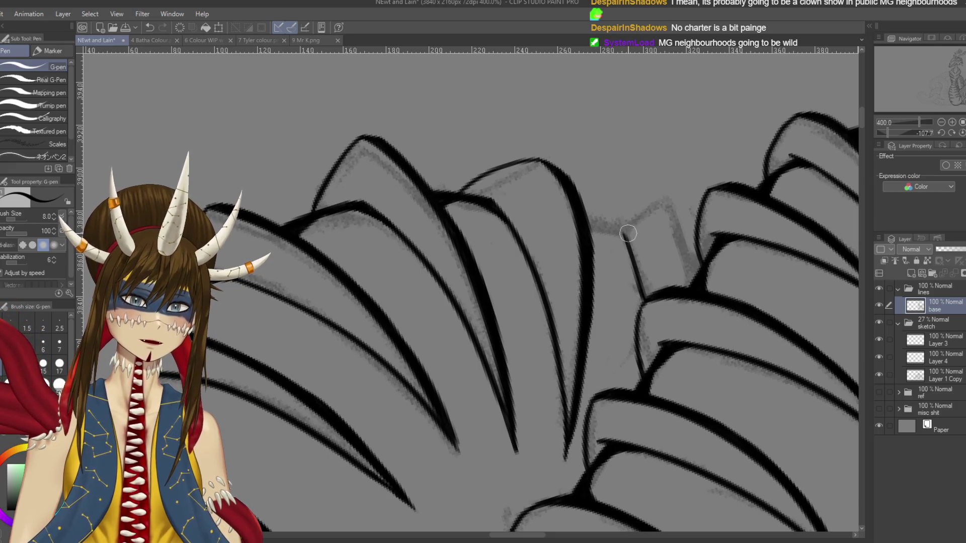
pyautogui.hotkey('ctrl', 'z')
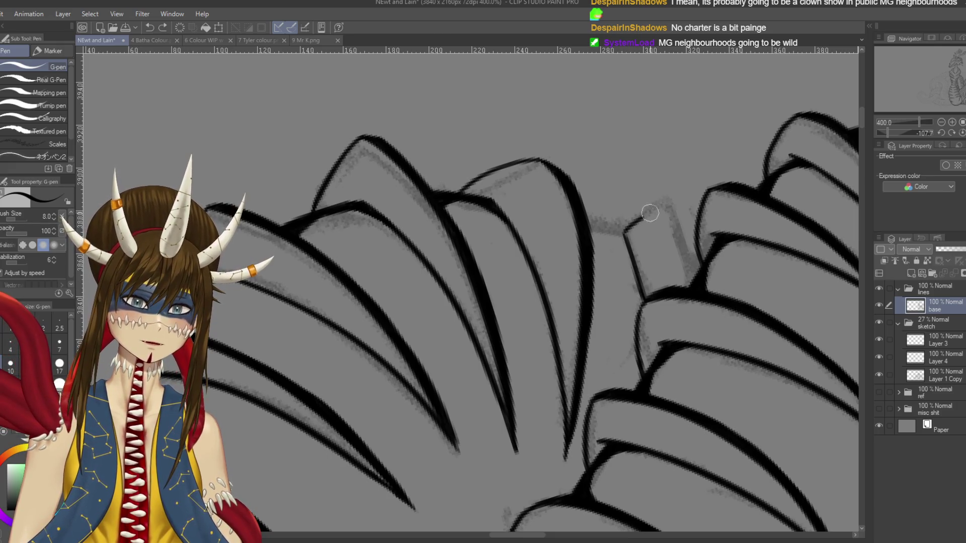
pyautogui.moveTo(670, 208); pyautogui.dragTo(697, 273)
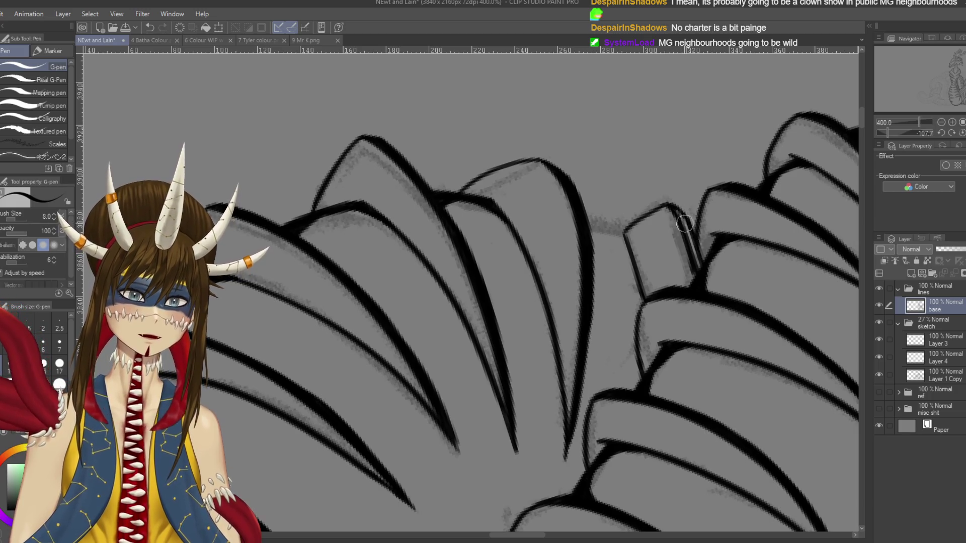
pyautogui.moveTo(673, 208); pyautogui.dragTo(697, 274)
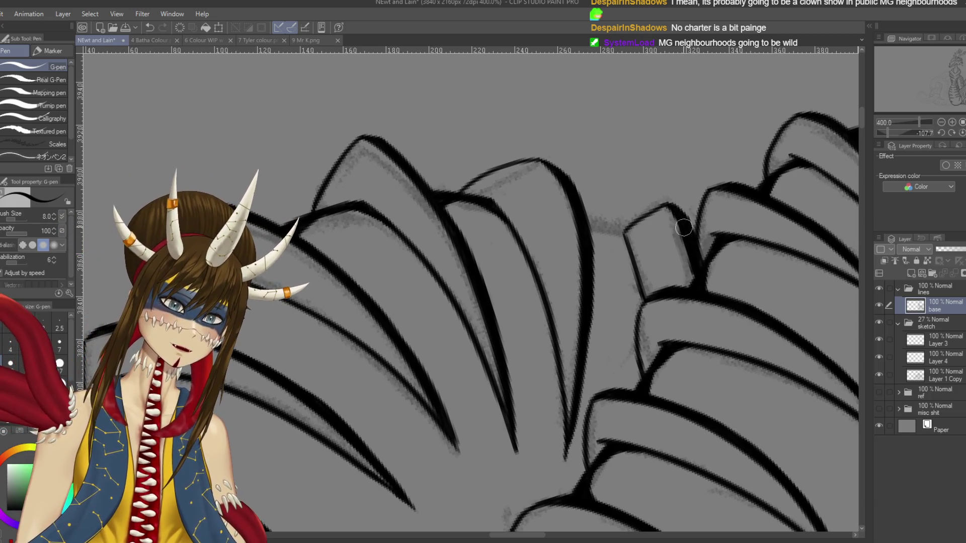
# Step: Close an upper claw-scale's base by connecting its corner to the line below
pyautogui.press('r')
pyautogui.moveTo(673, 207)
pyautogui.mouseDown()
pyautogui.moveTo(276, 191)
pyautogui.moveTo(534, 180)
pyautogui.mouseUp()
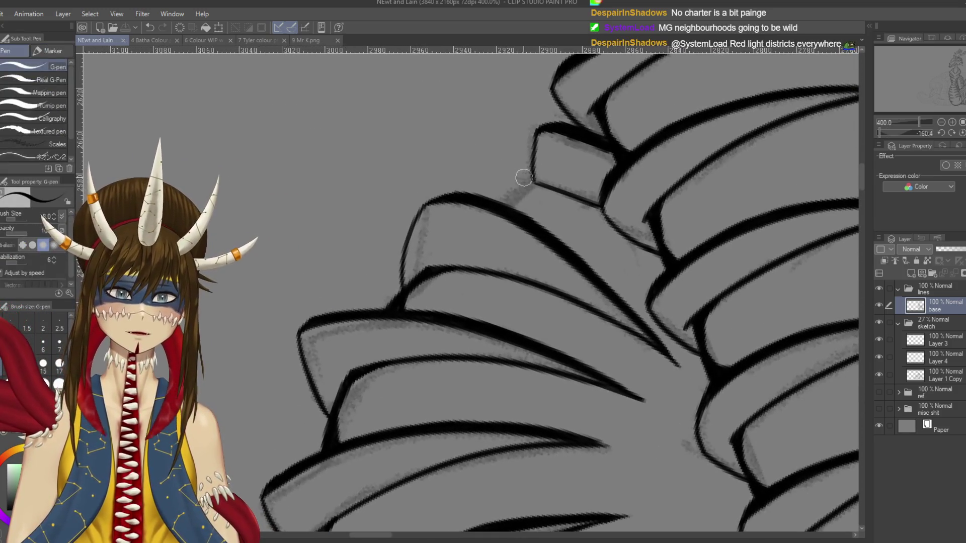
pyautogui.moveTo(535, 179); pyautogui.dragTo(501, 202)
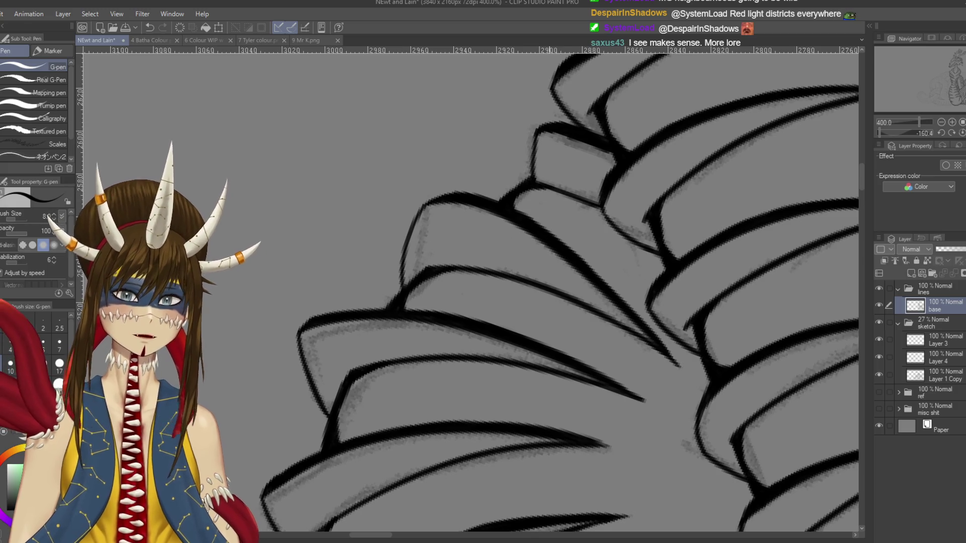
pyautogui.scroll(2, 549, 188)
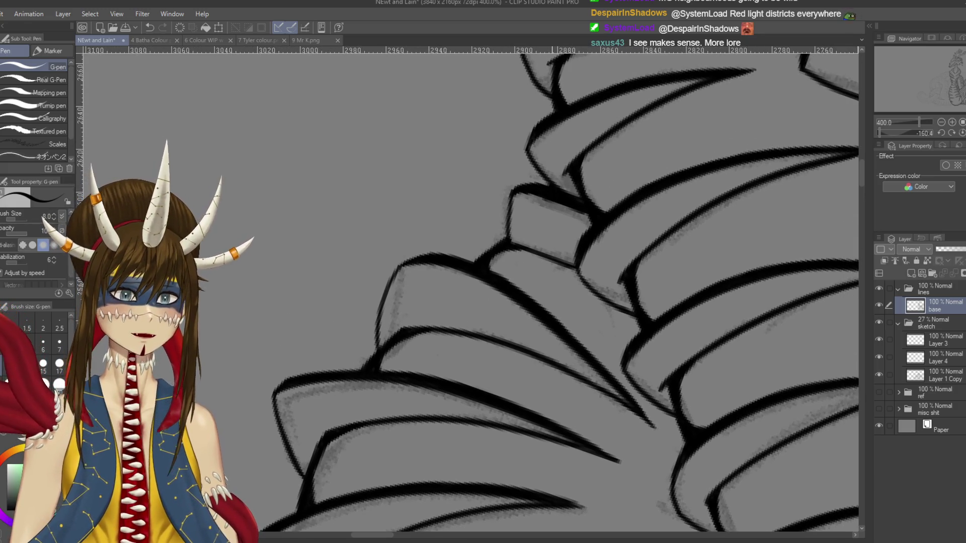
pyautogui.scroll(4, 550, 188)
pyautogui.moveTo(564, 233); pyautogui.dragTo(503, 302)
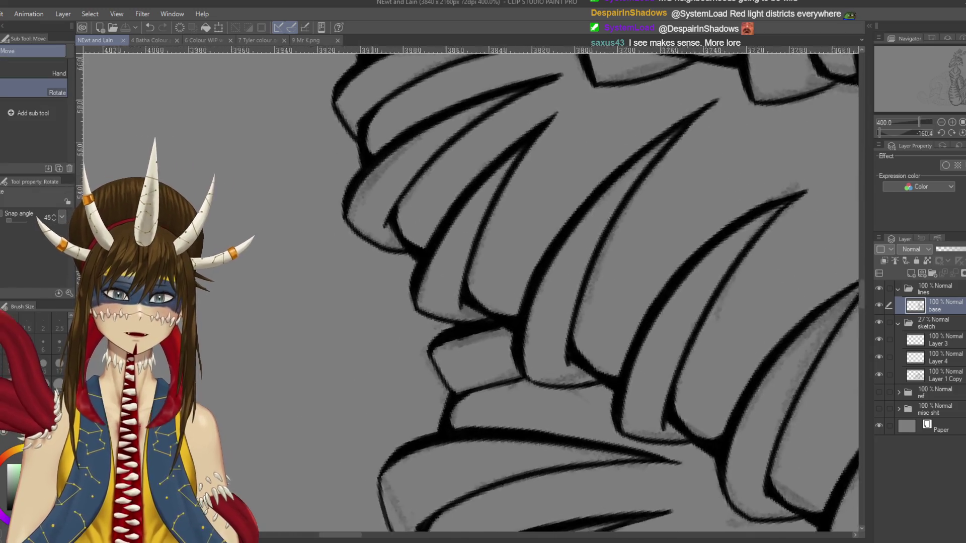
pyautogui.press('p')
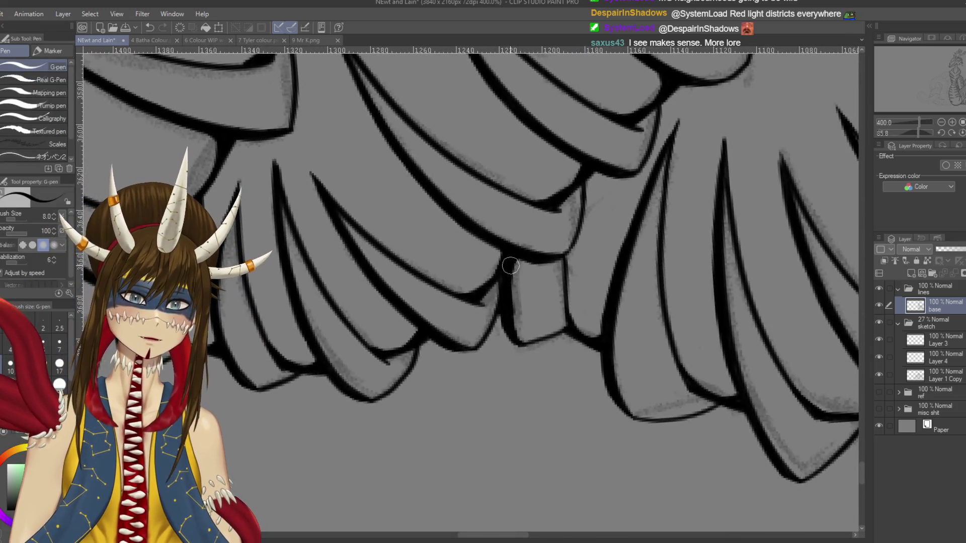
pyautogui.moveTo(548, 374); pyautogui.dragTo(340, 417)
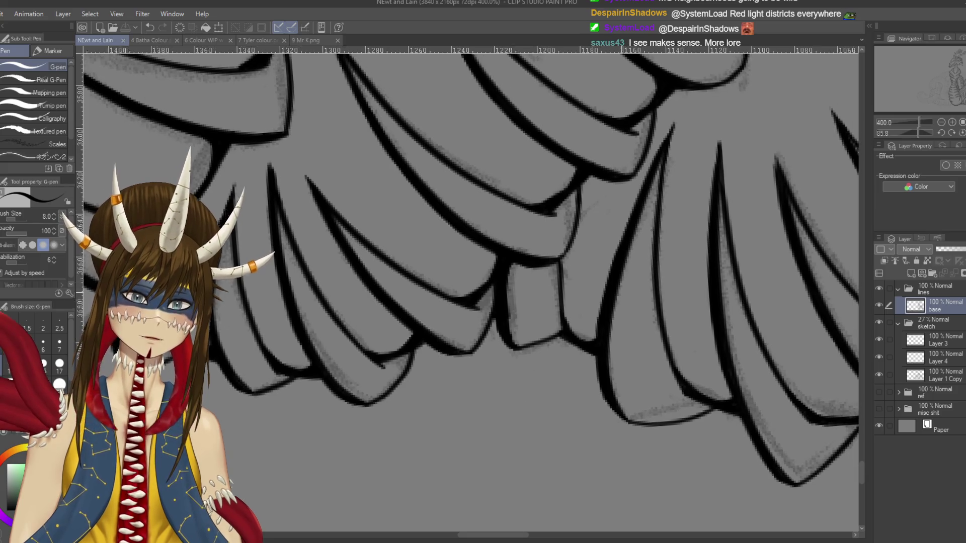
pyautogui.scroll(-5, 606, 258)
pyautogui.scroll(-5, 607, 258)
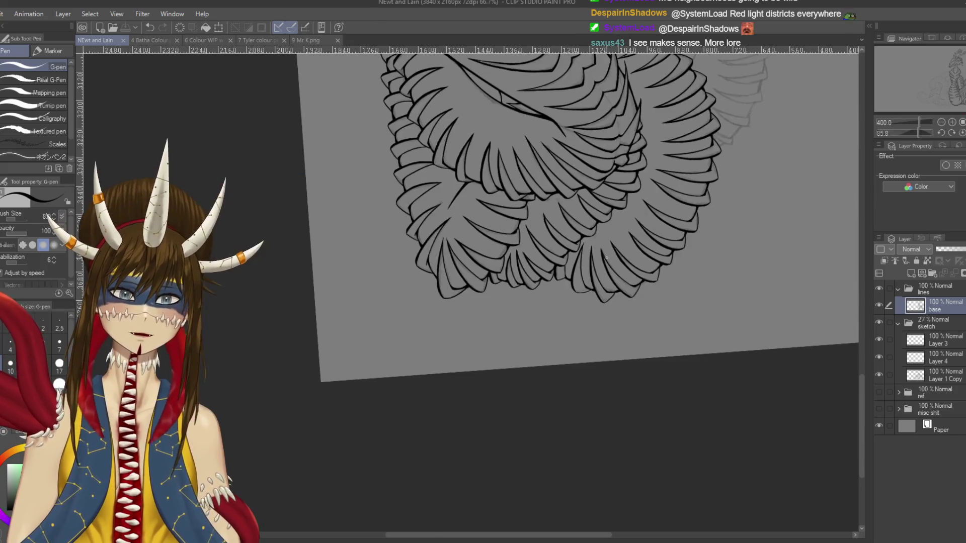
# Step: Ink the long curved body line over the sketch between the two scale clusters
pyautogui.press('r')
pyautogui.moveTo(604, 352); pyautogui.dragTo(453, 176)
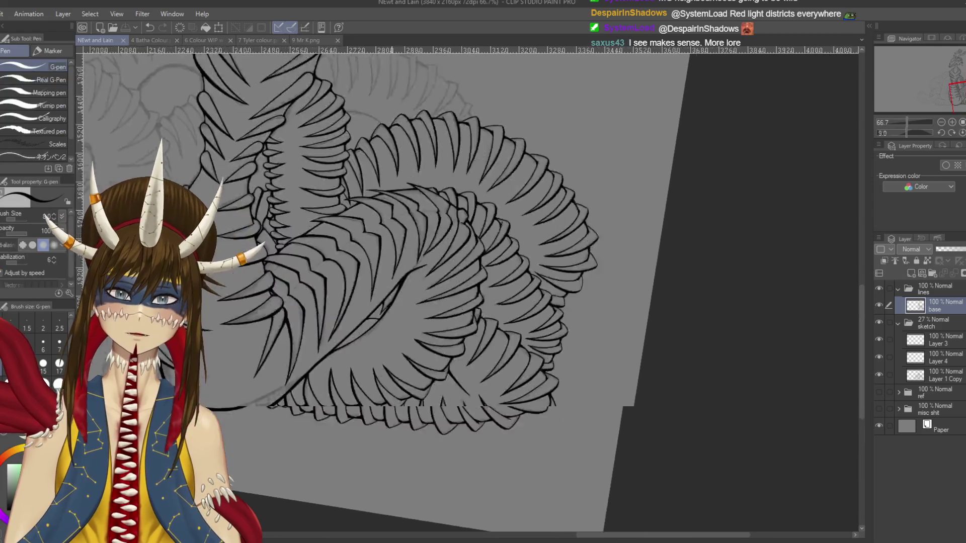
pyautogui.moveTo(453, 252); pyautogui.dragTo(503, 201)
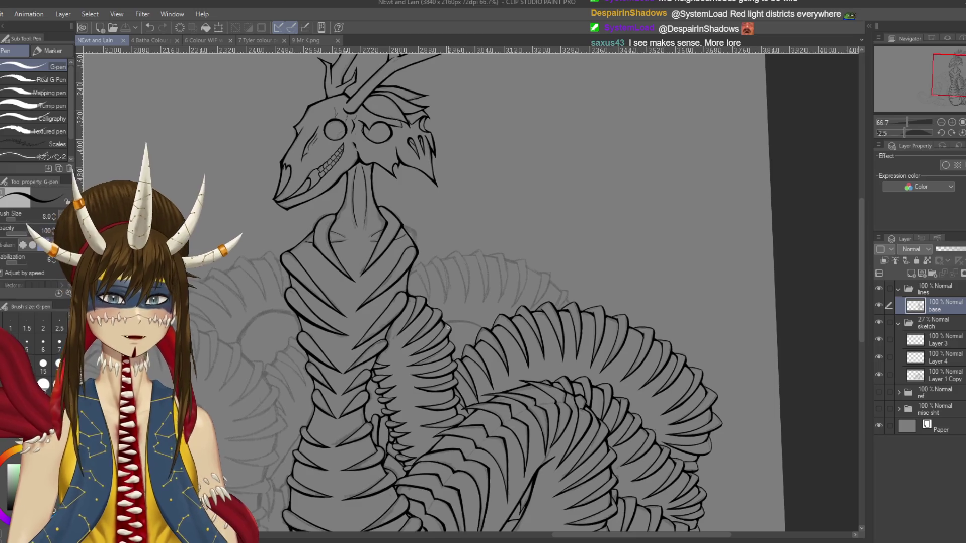
pyautogui.scroll(3, 476, 272)
pyautogui.scroll(3, 468, 292)
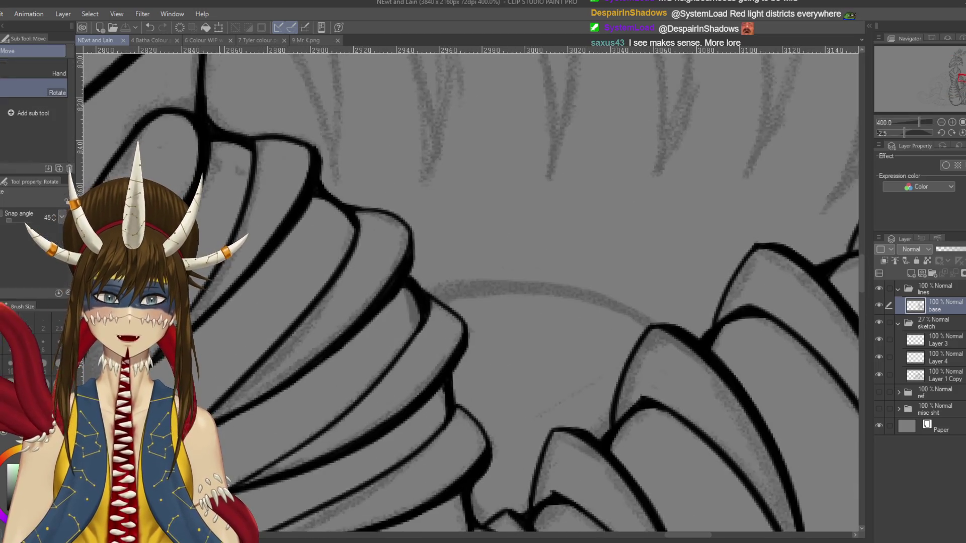
pyautogui.scroll(3, 468, 292)
pyautogui.moveTo(503, 251); pyautogui.dragTo(587, 129)
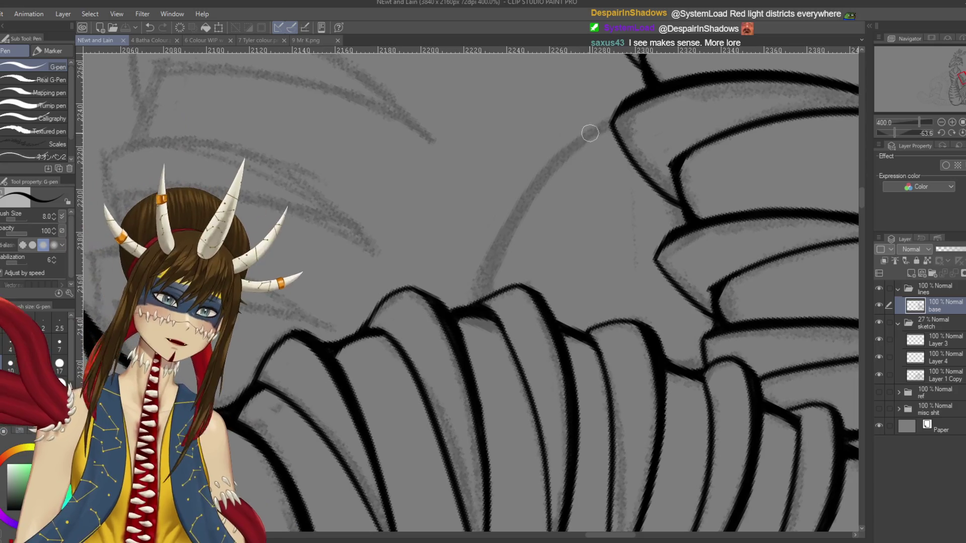
pyautogui.moveTo(544, 178); pyautogui.dragTo(484, 278)
pyautogui.hotkey('ctrl', 'z')
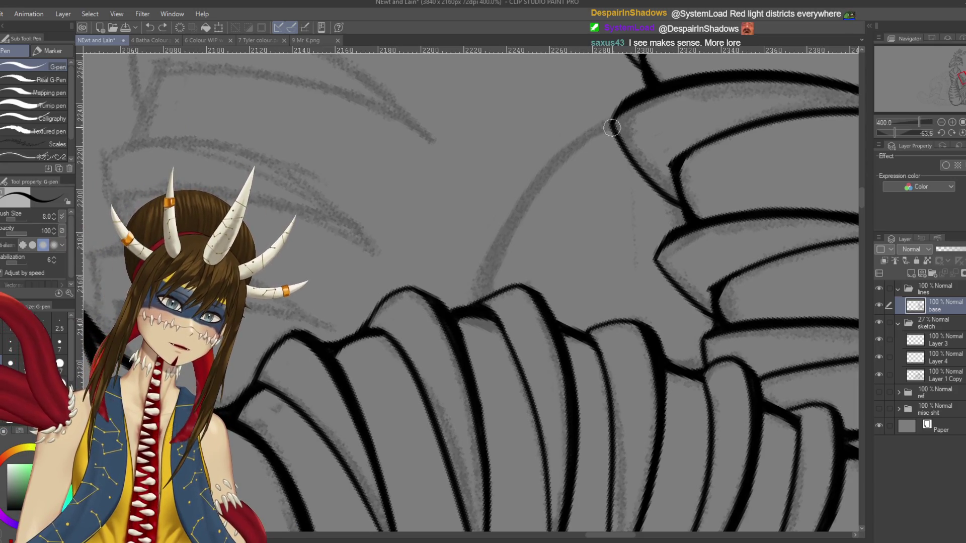
pyautogui.moveTo(611, 123); pyautogui.dragTo(493, 301)
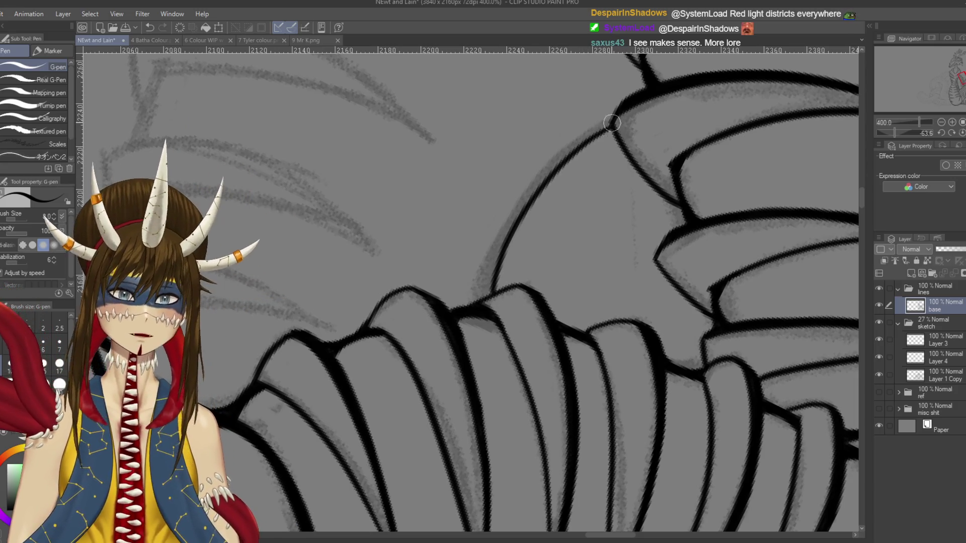
# Step: Retrace the curve's upper, middle and lower parts to thicken it to match the lineart
pyautogui.moveTo(583, 139); pyautogui.dragTo(528, 191)
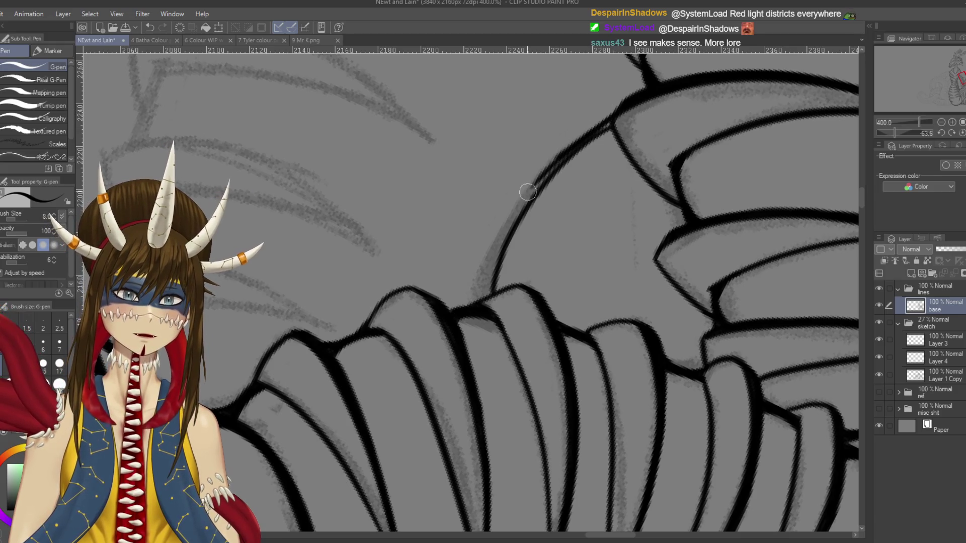
pyautogui.moveTo(560, 161); pyautogui.dragTo(472, 301)
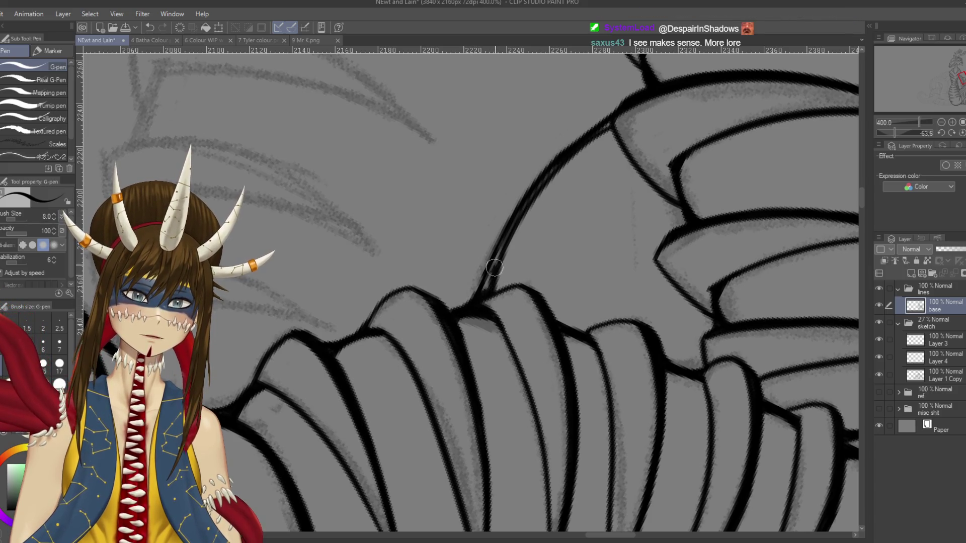
pyautogui.moveTo(494, 267); pyautogui.dragTo(476, 300)
pyautogui.moveTo(499, 249); pyautogui.dragTo(512, 220)
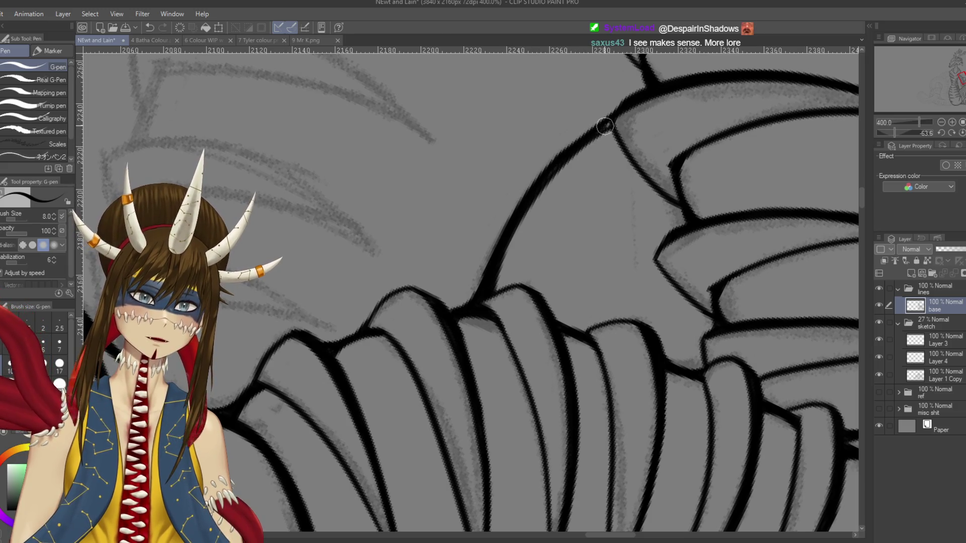
pyautogui.moveTo(572, 151)
pyautogui.mouseDown()
pyautogui.moveTo(610, 115)
pyautogui.moveTo(521, 193)
pyautogui.moveTo(493, 248)
pyautogui.mouseUp()
pyautogui.hotkey('ctrl', 'z')
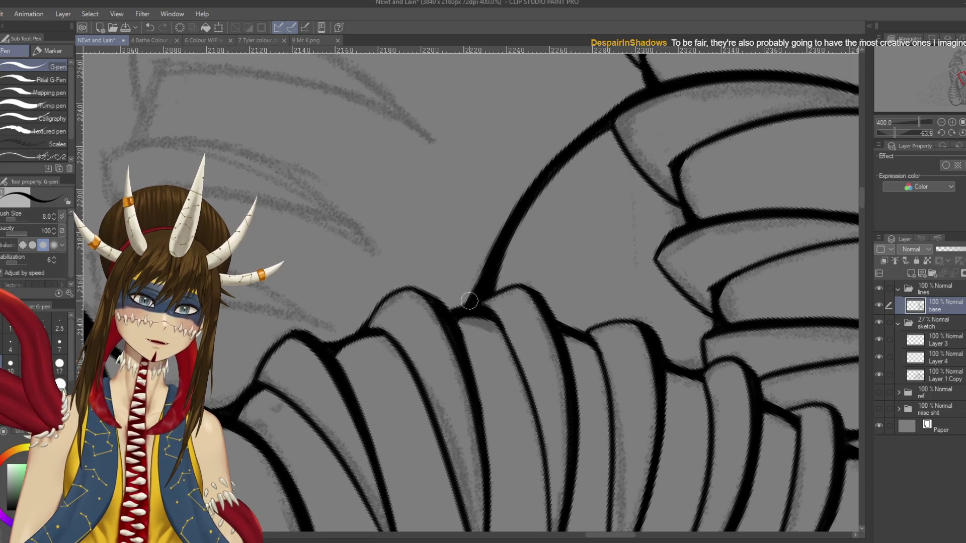
pyautogui.moveTo(553, 201); pyautogui.dragTo(353, 302)
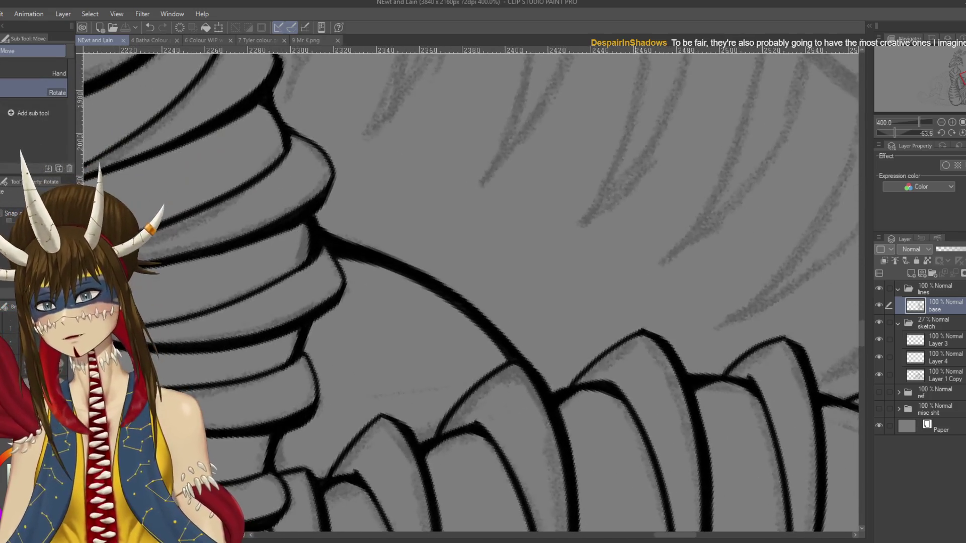
pyautogui.moveTo(506, 352); pyautogui.dragTo(519, 245)
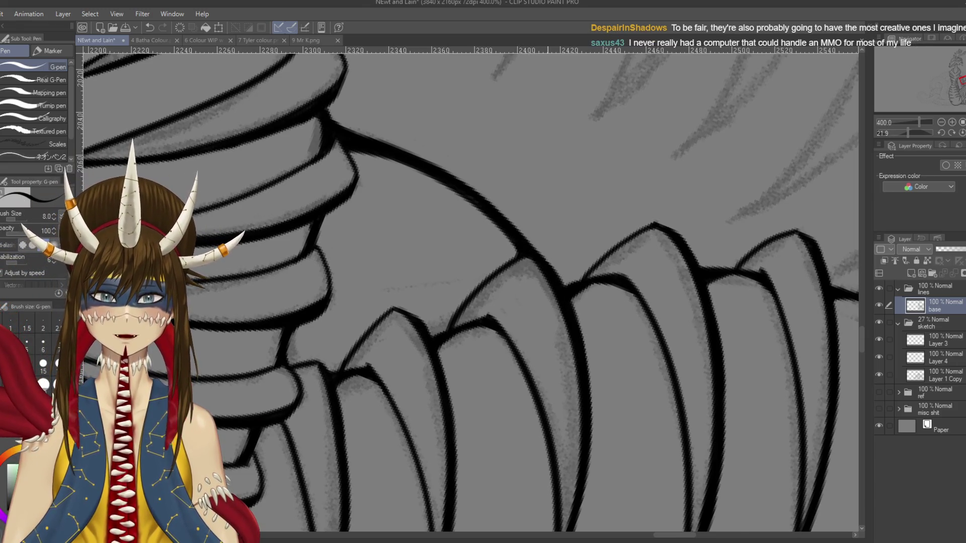
pyautogui.scroll(-5, 575, 228)
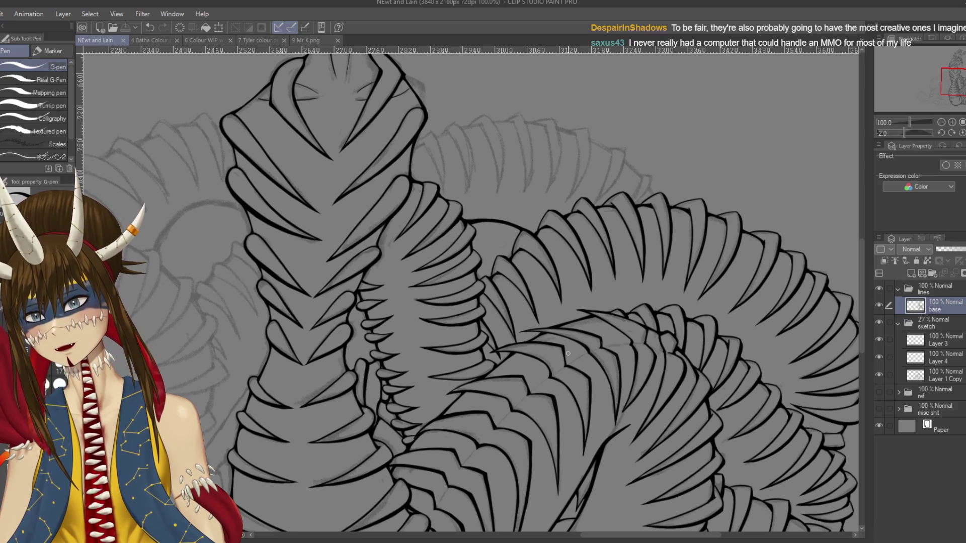
# Step: Undo the last change, then ink a small mark and a thin curve between scale rows, and save
pyautogui.hotkey('ctrl', 'z')
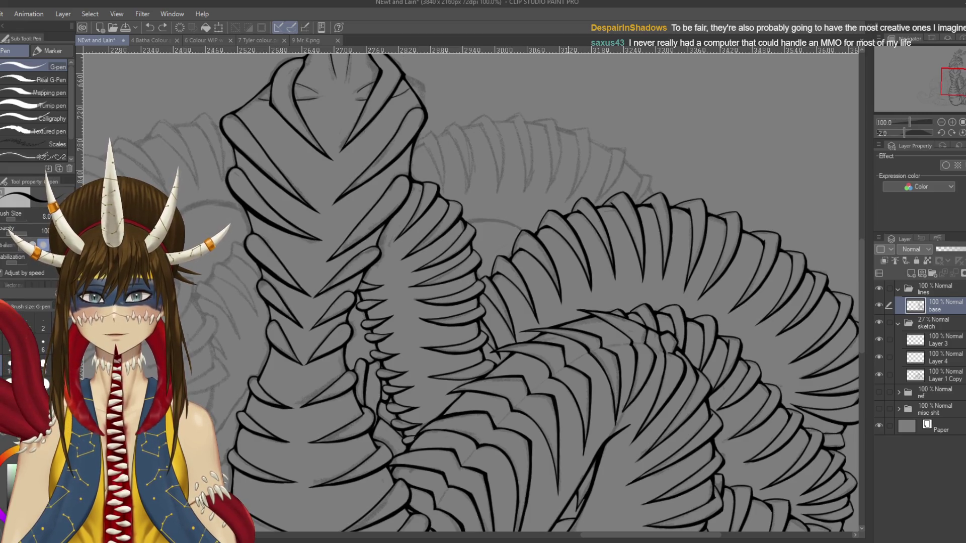
pyautogui.hotkey('ctrl', 's')
pyautogui.scroll(2, 568, 354)
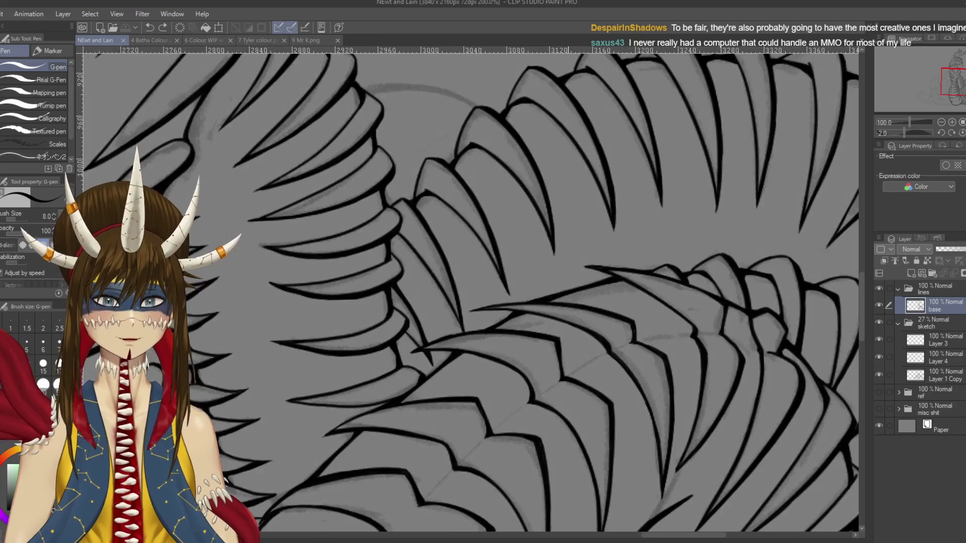
pyautogui.moveTo(568, 354); pyautogui.dragTo(229, 399)
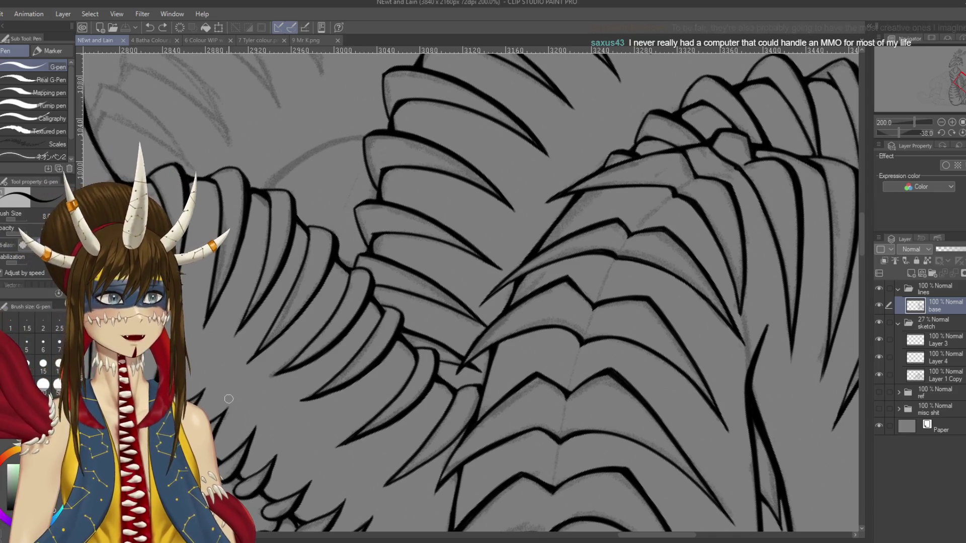
pyautogui.moveTo(228, 399); pyautogui.dragTo(398, 288)
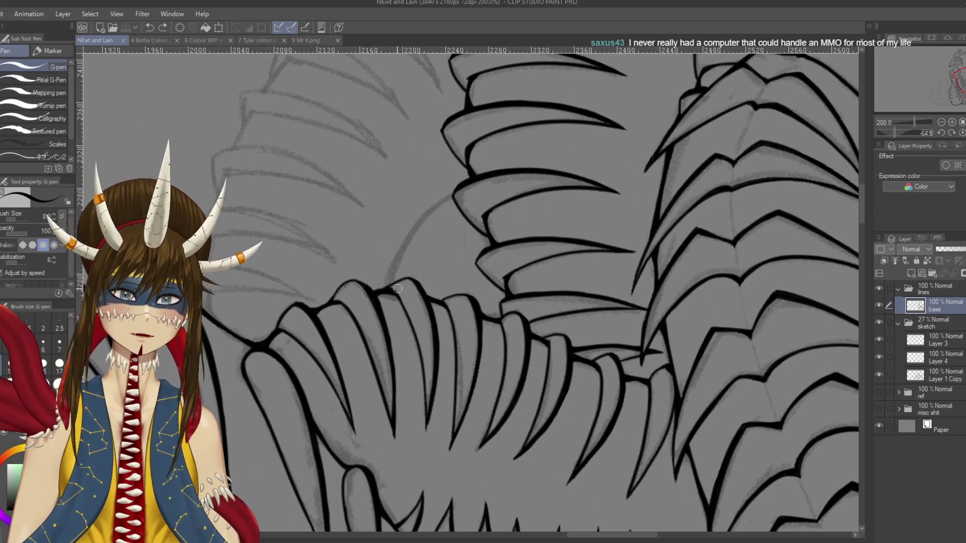
pyautogui.click(397, 288)
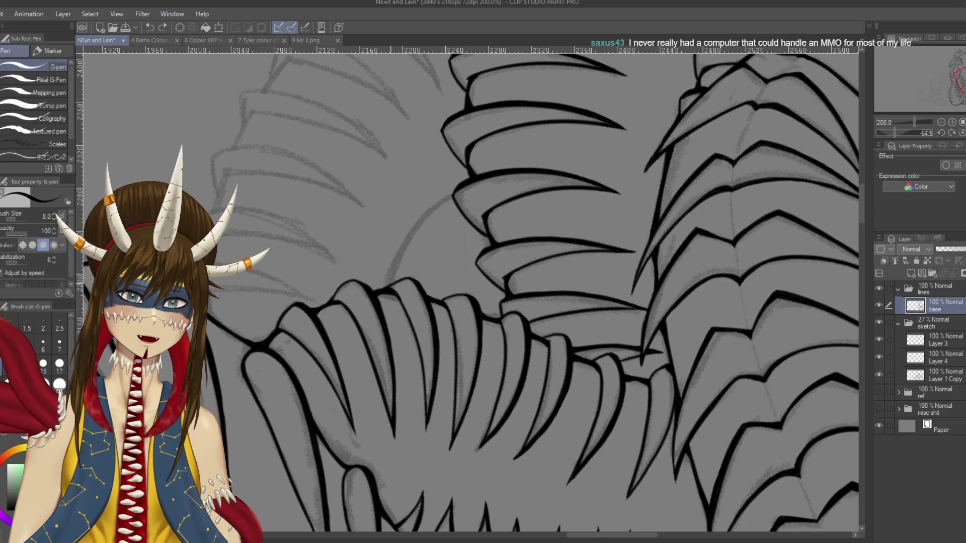
pyautogui.moveTo(392, 271); pyautogui.dragTo(472, 169)
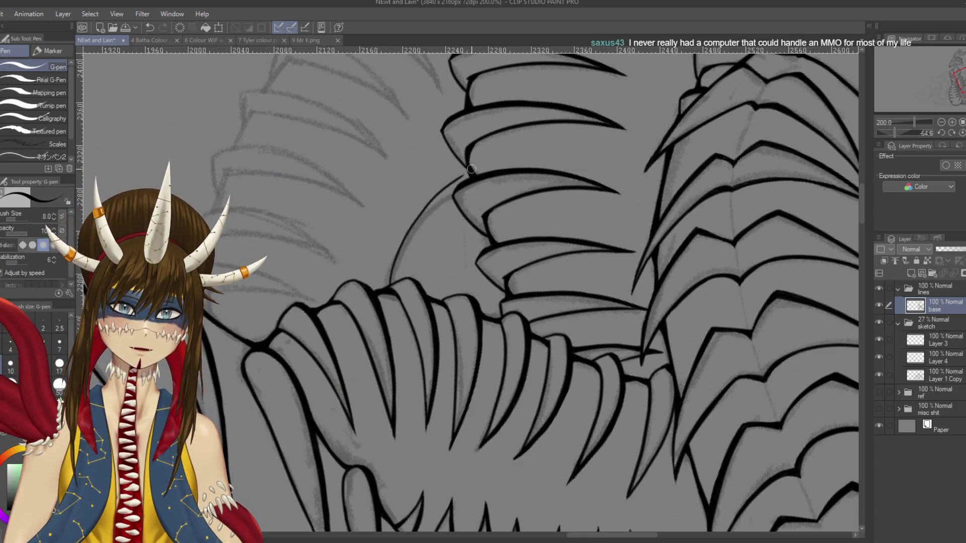
pyautogui.hotkey('ctrl', 's')
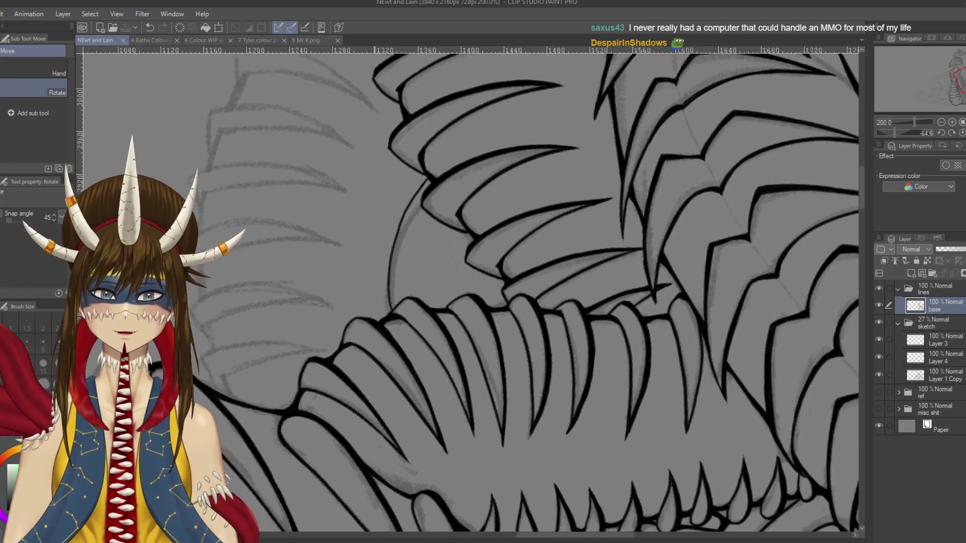
# Step: Extend and darken the curved line beside the scales, ink the upper body outline, and write '20' above
pyautogui.moveTo(414, 181); pyautogui.dragTo(382, 262)
pyautogui.moveTo(453, 200); pyautogui.dragTo(458, 178)
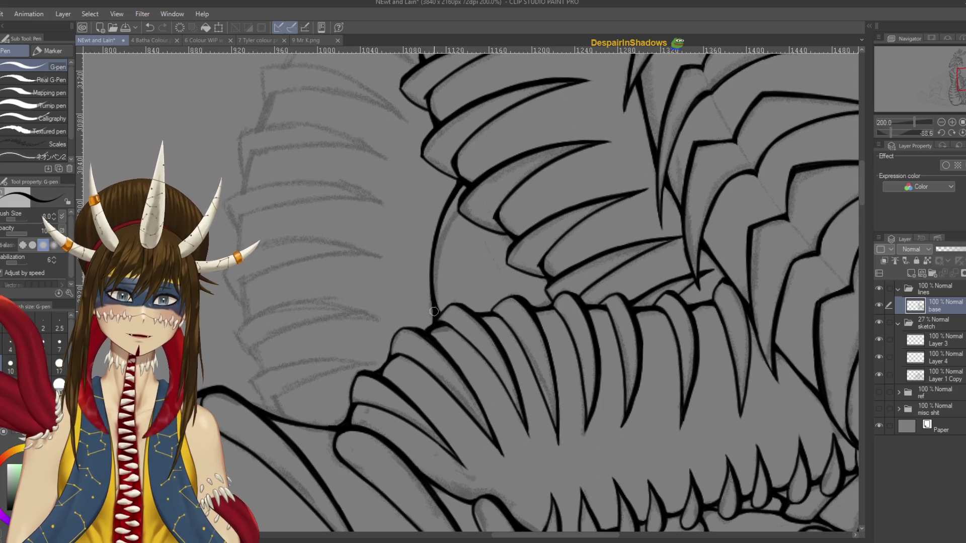
pyautogui.moveTo(430, 237); pyautogui.dragTo(431, 288)
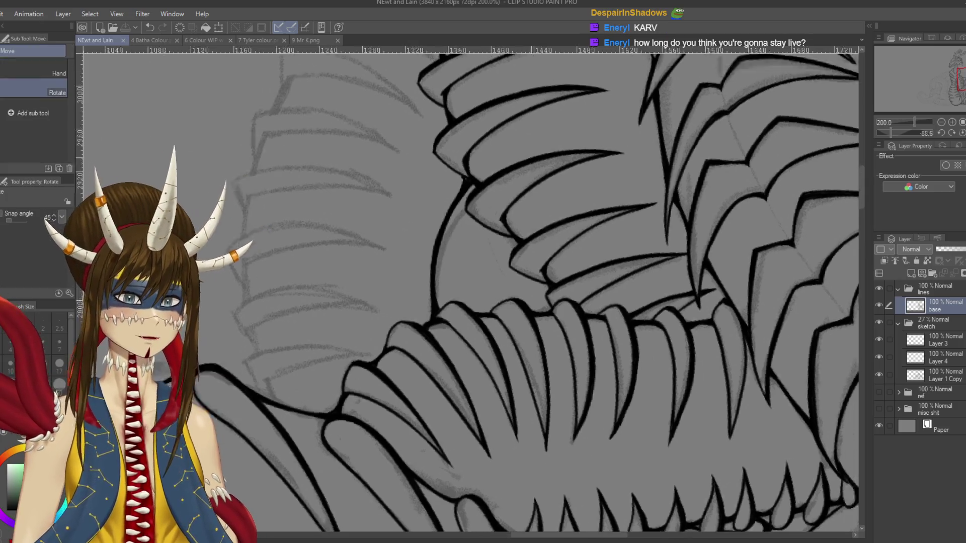
pyautogui.moveTo(468, 292); pyautogui.dragTo(553, 226)
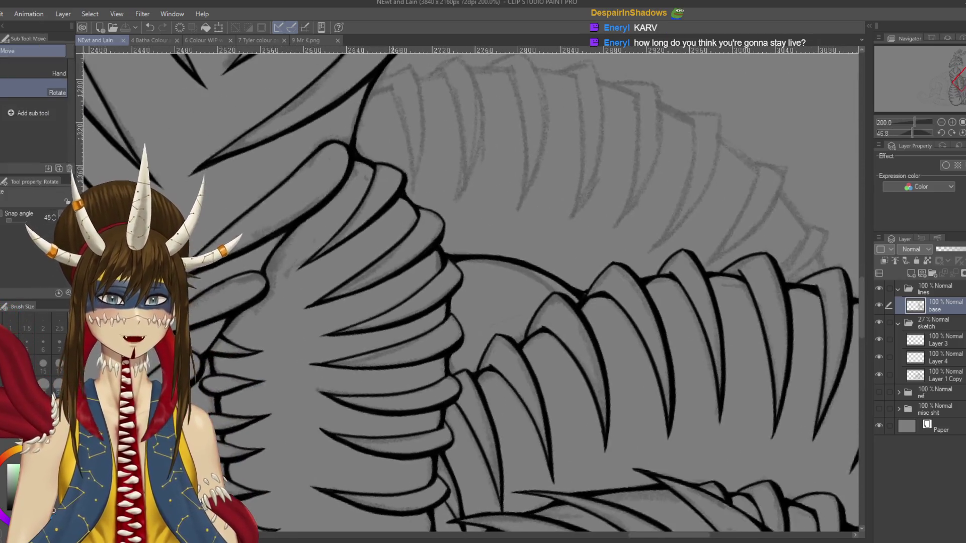
pyautogui.moveTo(393, 302); pyautogui.dragTo(459, 349)
pyautogui.press('p')
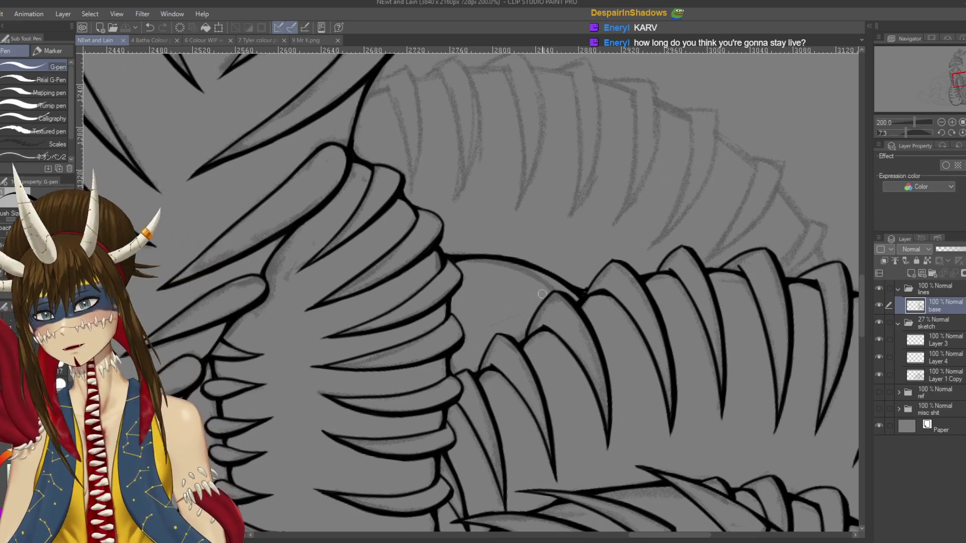
pyautogui.moveTo(456, 256); pyautogui.dragTo(522, 263)
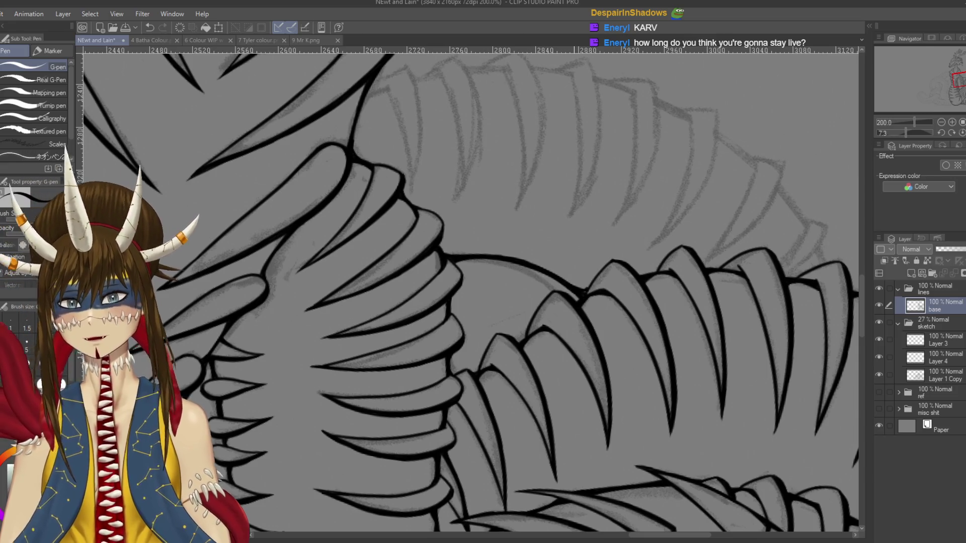
pyautogui.moveTo(543, 272); pyautogui.dragTo(458, 401)
pyautogui.moveTo(675, 170); pyautogui.dragTo(672, 151)
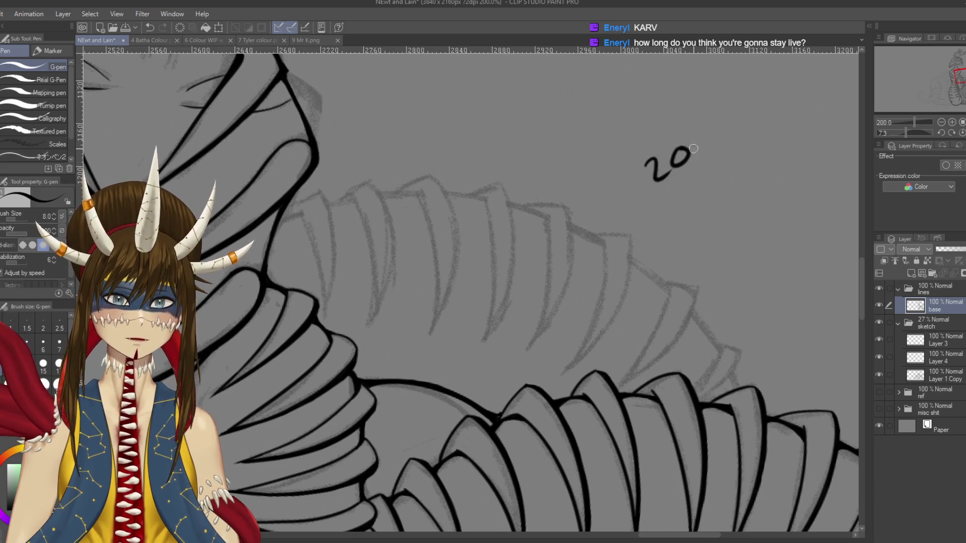
pyautogui.moveTo(731, 111); pyautogui.dragTo(726, 117)
pyautogui.moveTo(693, 166); pyautogui.dragTo(613, 224)
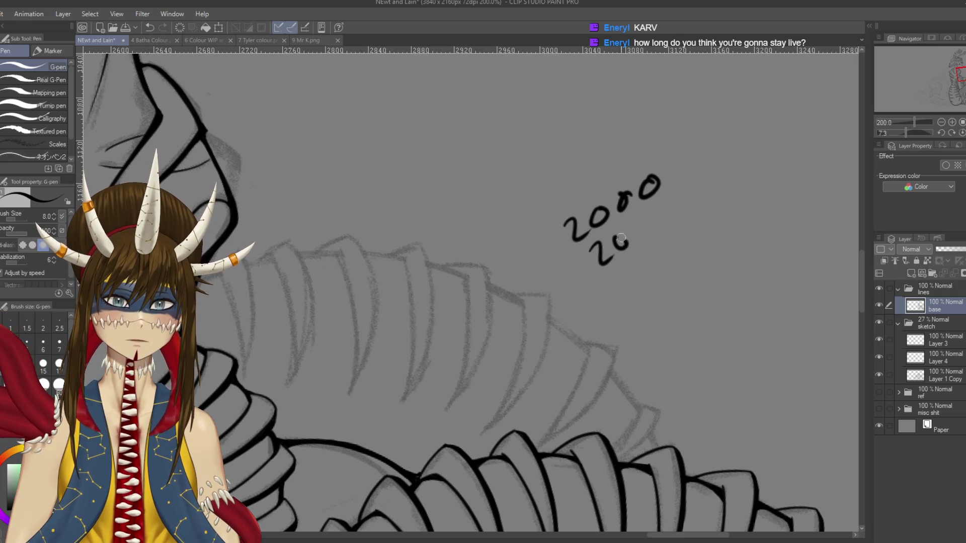
pyautogui.moveTo(674, 333); pyautogui.dragTo(634, 272)
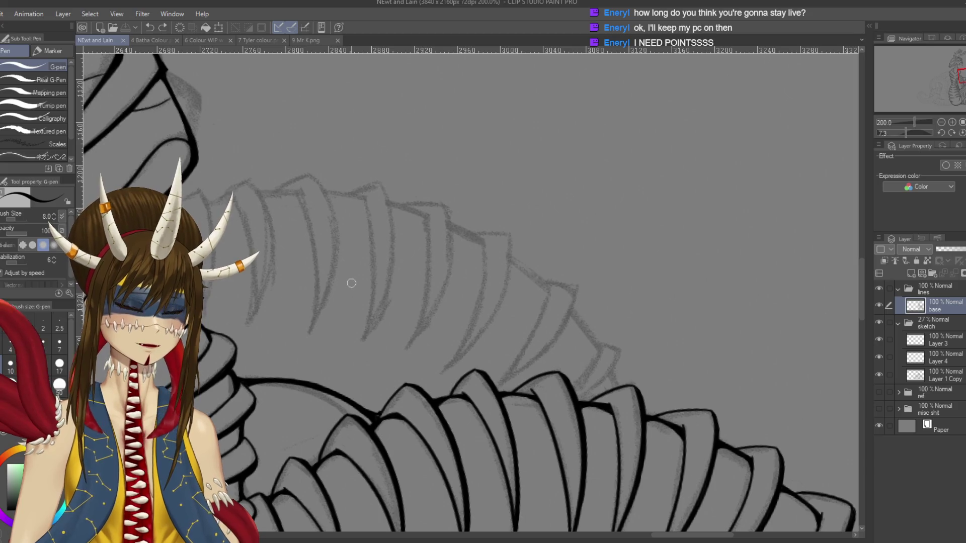
pyautogui.moveTo(690, 151)
pyautogui.mouseDown()
pyautogui.moveTo(475, 157)
pyautogui.moveTo(493, 140)
pyautogui.mouseUp()
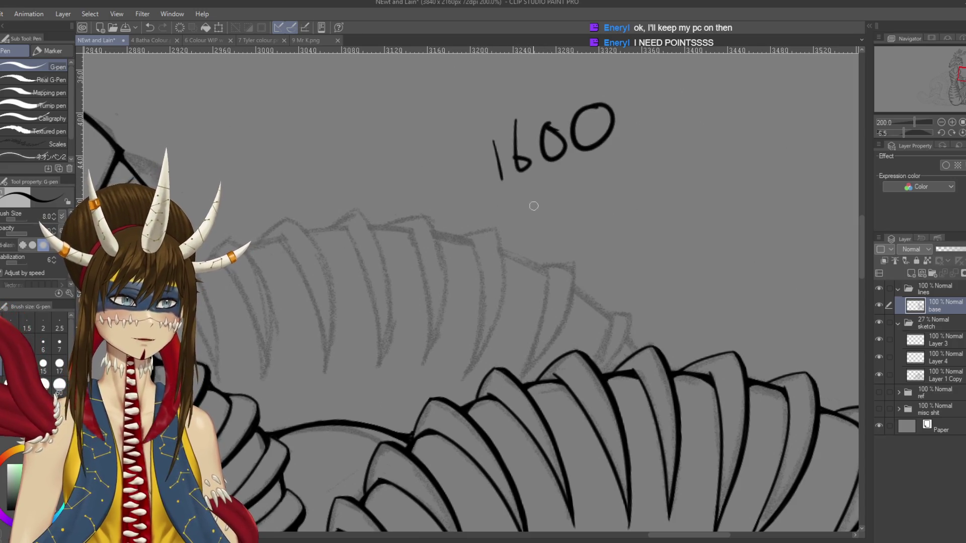
pyautogui.hotkey('ctrl', 'z')
pyautogui.hotkey('ctrl', 'z')
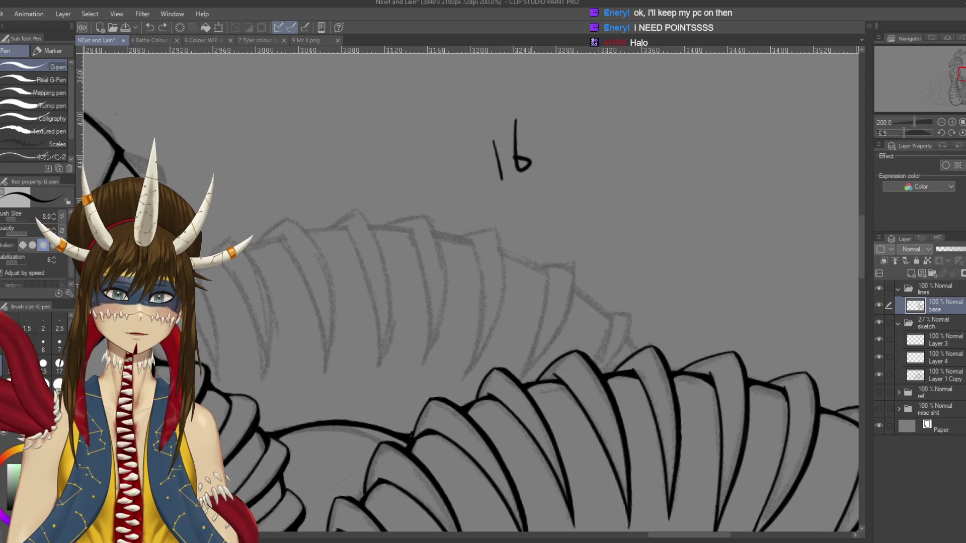
pyautogui.moveTo(474, 185); pyautogui.dragTo(624, 115)
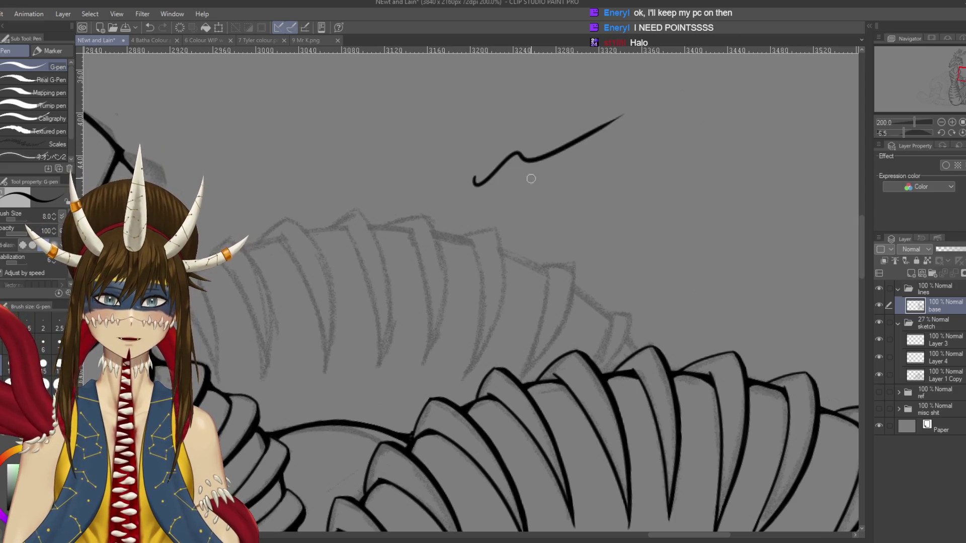
pyautogui.hotkey('ctrl', 'z')
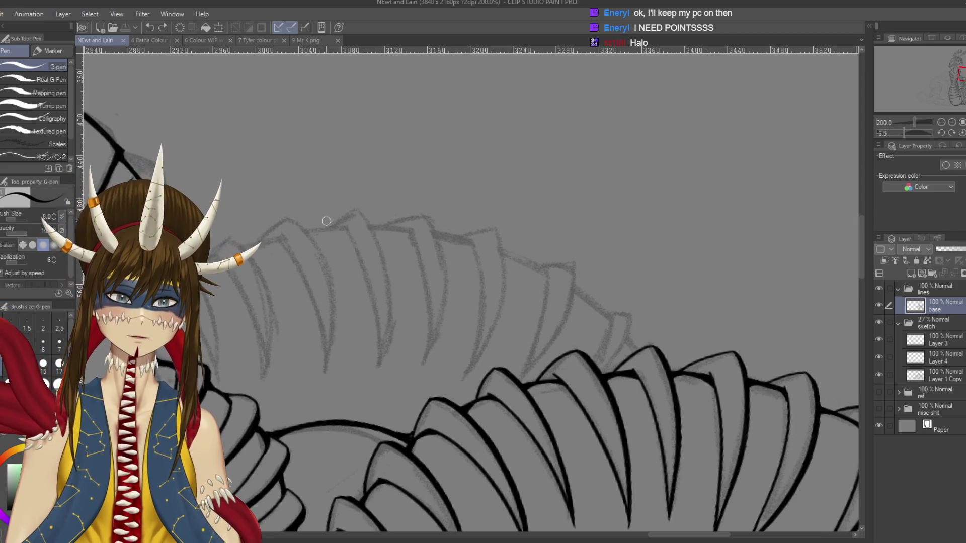
pyautogui.moveTo(326, 222); pyautogui.dragTo(317, 249)
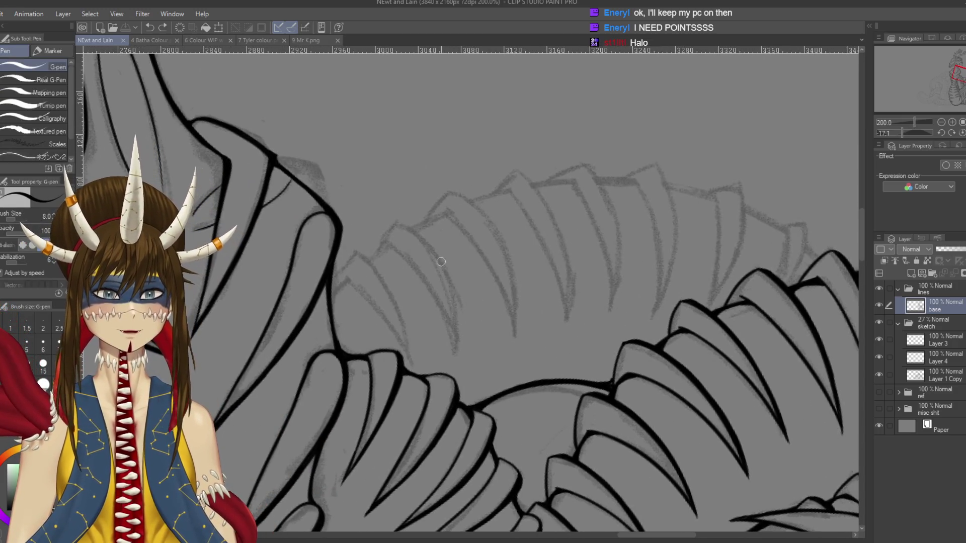
# Step: Draw a thin inner line inside the scale's arch, join it to the outer edge, and save
pyautogui.scroll(1, 440, 262)
pyautogui.scroll(1, 440, 261)
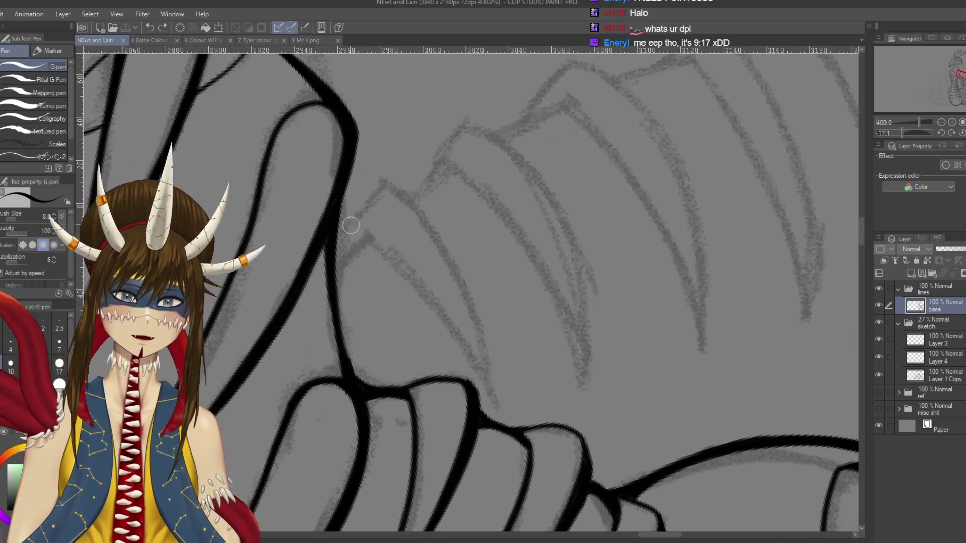
pyautogui.moveTo(350, 226)
pyautogui.mouseDown()
pyautogui.moveTo(348, 249)
pyautogui.moveTo(473, 294)
pyautogui.mouseUp()
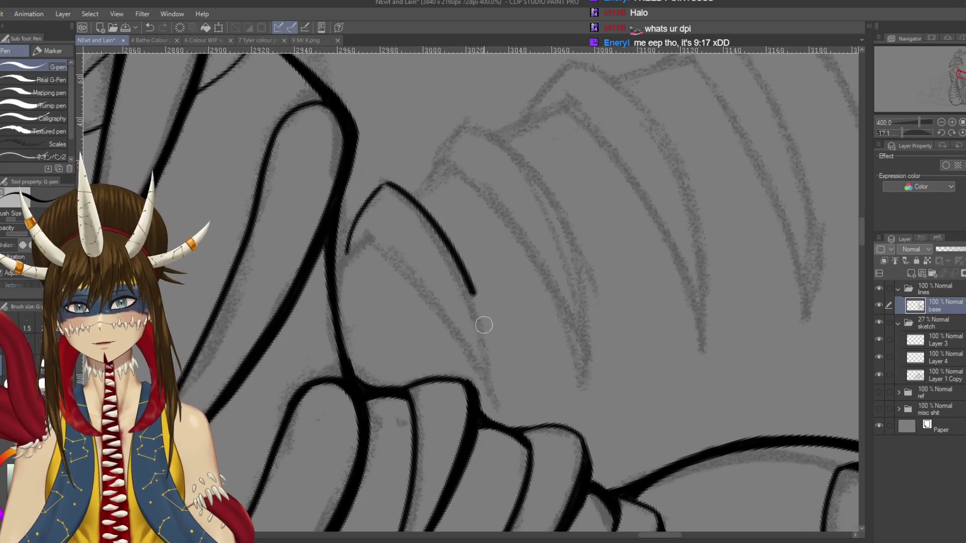
pyautogui.moveTo(363, 238); pyautogui.dragTo(490, 403)
pyautogui.hotkey('ctrl', 'z')
pyautogui.moveTo(365, 238); pyautogui.dragTo(500, 400)
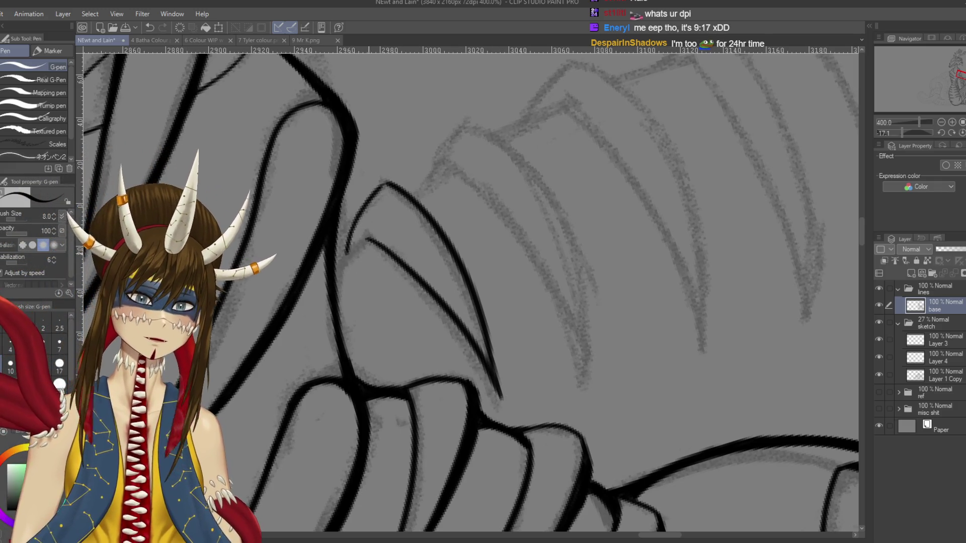
pyautogui.scroll(1, 393, 267)
pyautogui.moveTo(372, 251)
pyautogui.mouseDown()
pyautogui.moveTo(347, 267)
pyautogui.moveTo(336, 307)
pyautogui.mouseUp()
pyautogui.moveTo(345, 274); pyautogui.dragTo(334, 316)
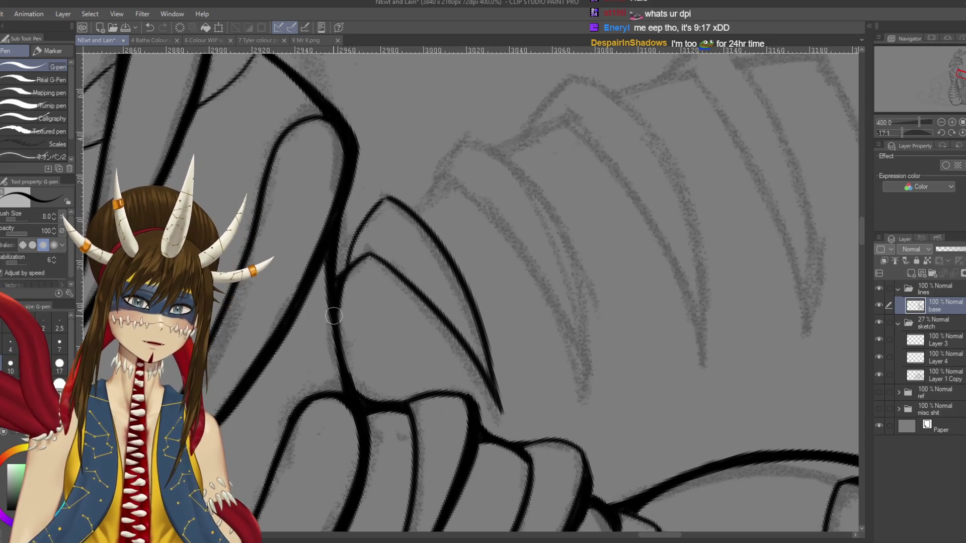
pyautogui.moveTo(346, 273); pyautogui.dragTo(386, 261)
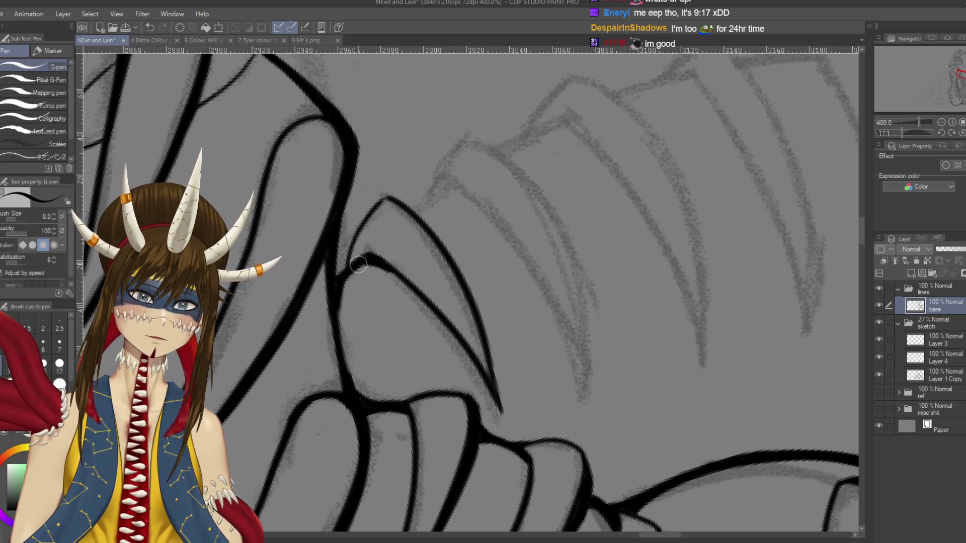
pyautogui.hotkey('ctrl', 's')
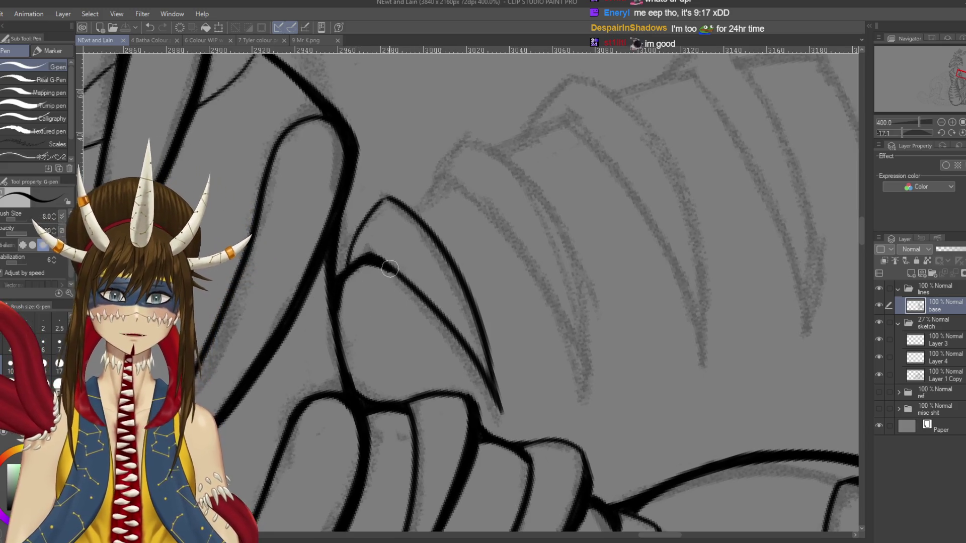
# Step: Thicken the scale's outer edge and extend it downward to a sharp tip
pyautogui.hotkey('ctrl', 'z')
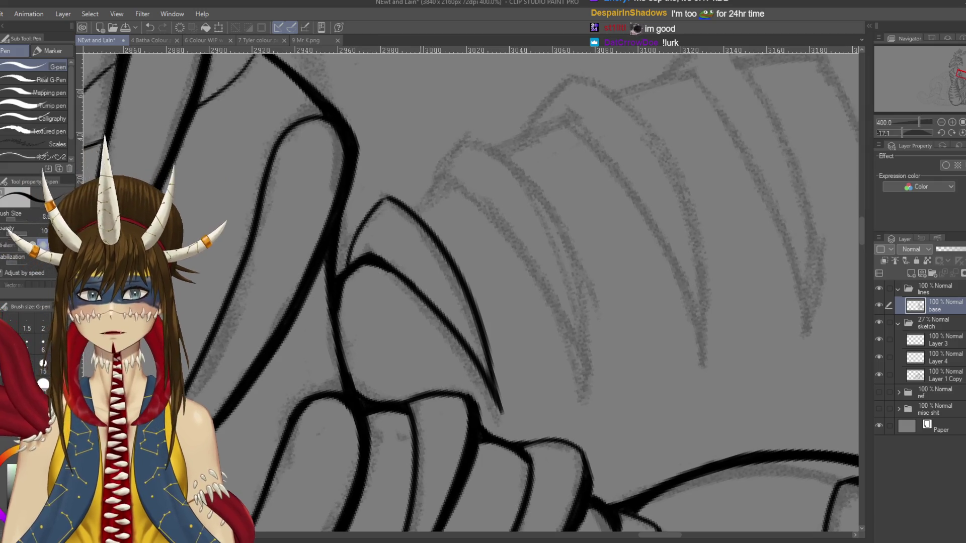
pyautogui.hotkey('ctrl', 'y')
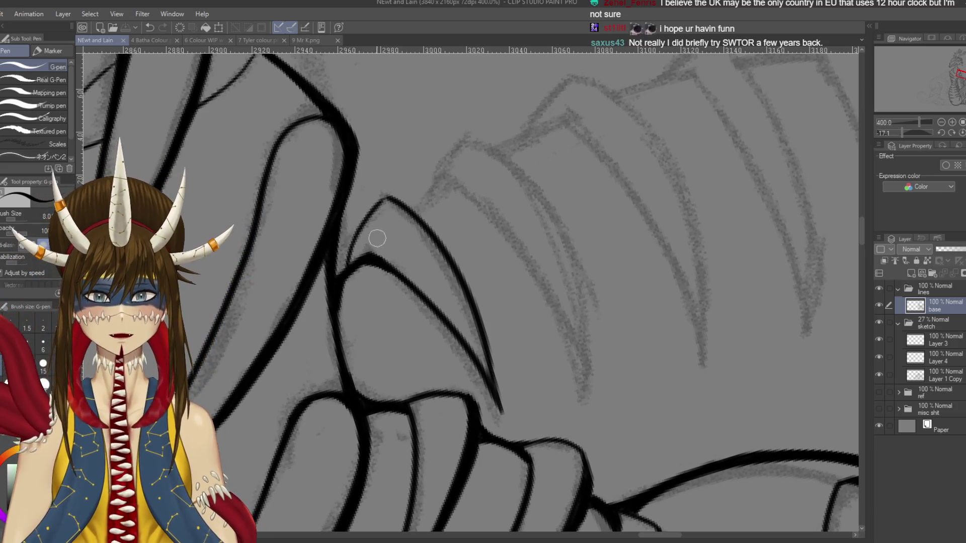
pyautogui.moveTo(400, 208); pyautogui.dragTo(442, 247)
pyautogui.moveTo(403, 199); pyautogui.dragTo(466, 280)
pyautogui.moveTo(437, 236)
pyautogui.mouseDown()
pyautogui.moveTo(463, 272)
pyautogui.moveTo(502, 403)
pyautogui.mouseUp()
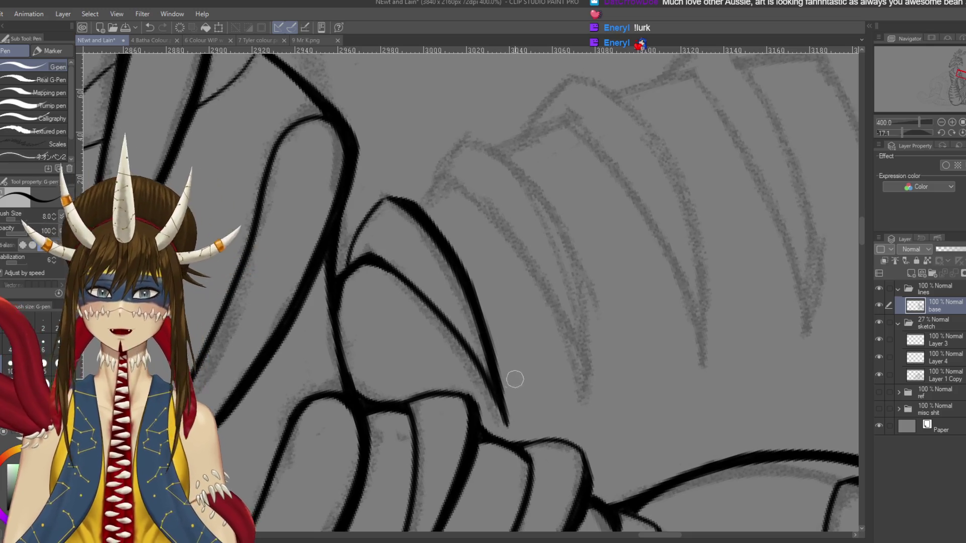
pyautogui.press('r')
pyautogui.moveTo(502, 357)
pyautogui.mouseDown()
pyautogui.moveTo(483, 383)
pyautogui.moveTo(563, 265)
pyautogui.mouseUp()
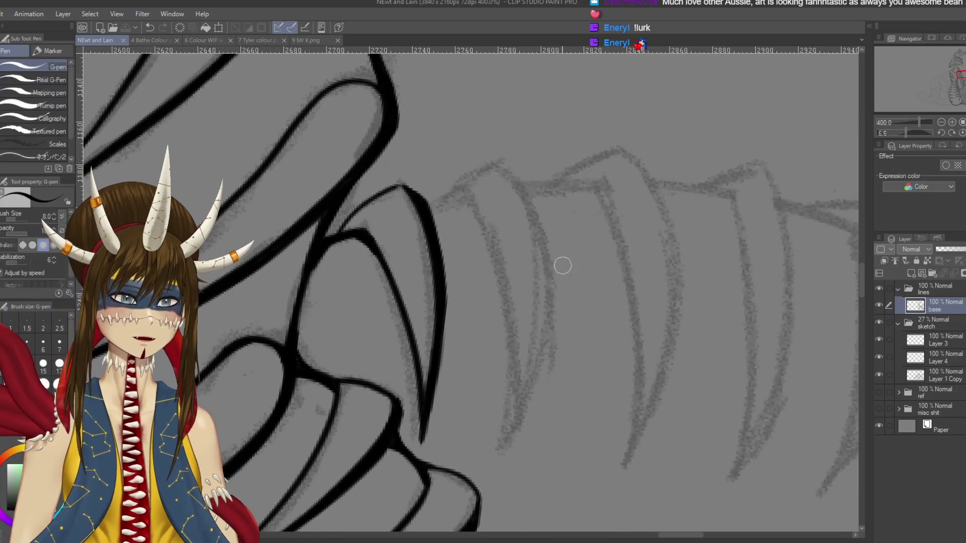
# Step: Draw the next scale's inner curve and long outer curve, retrying strokes until they sit right
pyautogui.moveTo(449, 190); pyautogui.dragTo(495, 415)
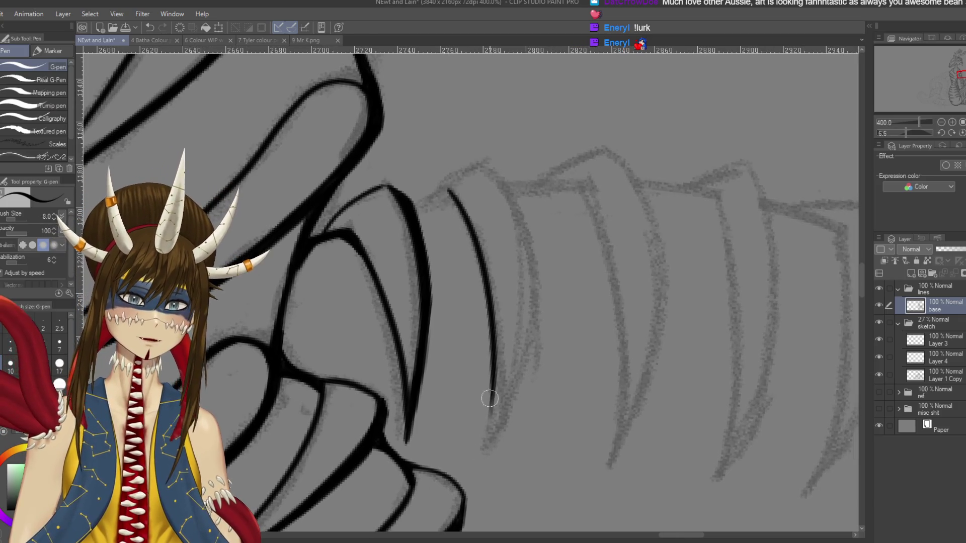
pyautogui.hotkey('ctrl', 'z')
pyautogui.moveTo(451, 191); pyautogui.dragTo(498, 398)
pyautogui.moveTo(514, 204); pyautogui.dragTo(485, 483)
pyautogui.hotkey('ctrl', 'z')
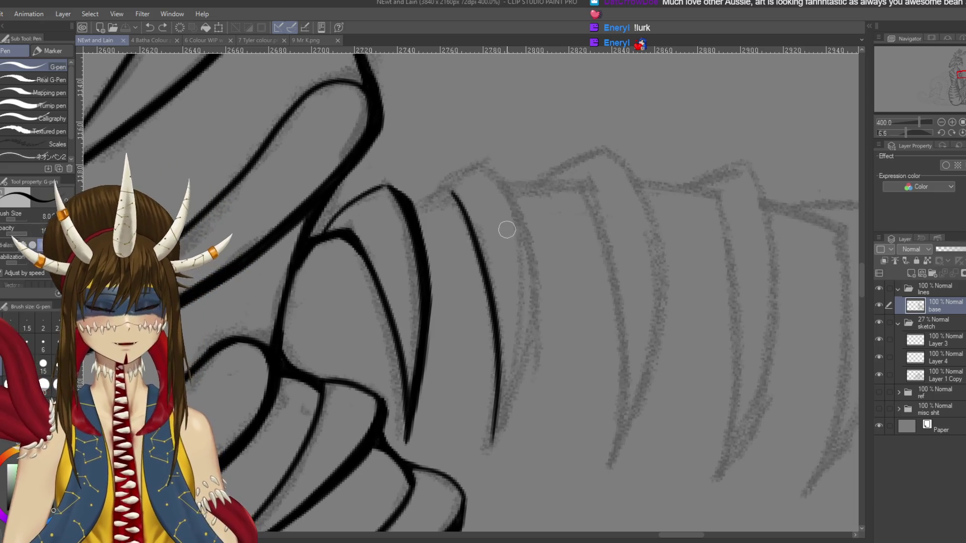
pyautogui.moveTo(482, 158)
pyautogui.mouseDown()
pyautogui.moveTo(521, 208)
pyautogui.moveTo(488, 447)
pyautogui.mouseUp()
pyautogui.hotkey('ctrl', 'z')
pyautogui.moveTo(489, 162); pyautogui.dragTo(492, 451)
pyautogui.hotkey('ctrl', 'z')
pyautogui.moveTo(484, 160); pyautogui.dragTo(487, 455)
pyautogui.hotkey('ctrl', 'z')
pyautogui.moveTo(482, 160); pyautogui.dragTo(482, 469)
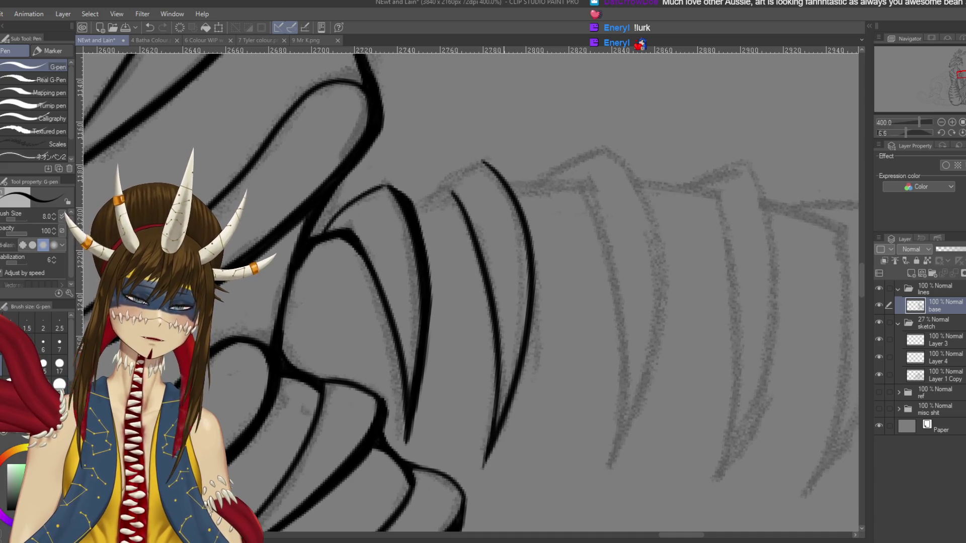
# Step: Join the scale's tip down to the neighbouring line and save the drawing
pyautogui.press('-')
pyautogui.press('-')
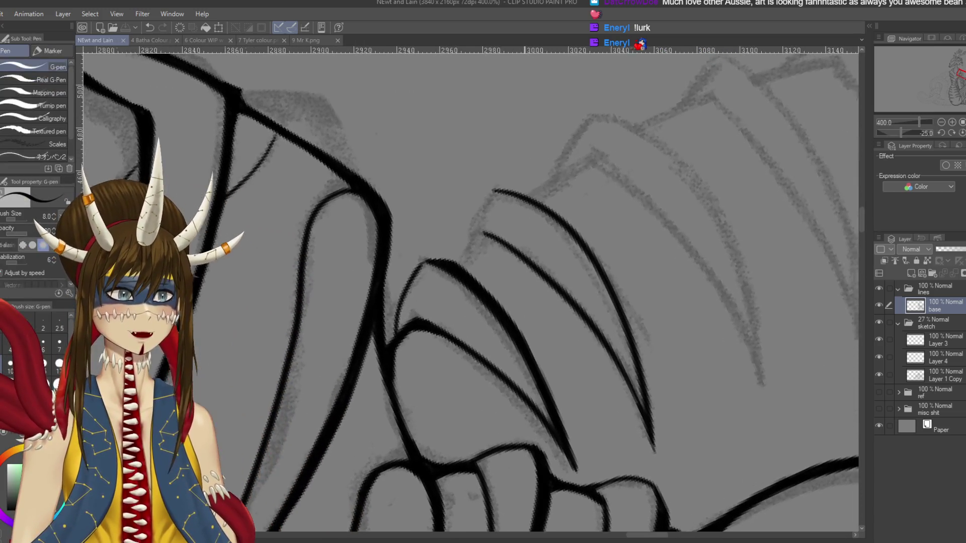
pyautogui.moveTo(499, 191); pyautogui.dragTo(480, 230)
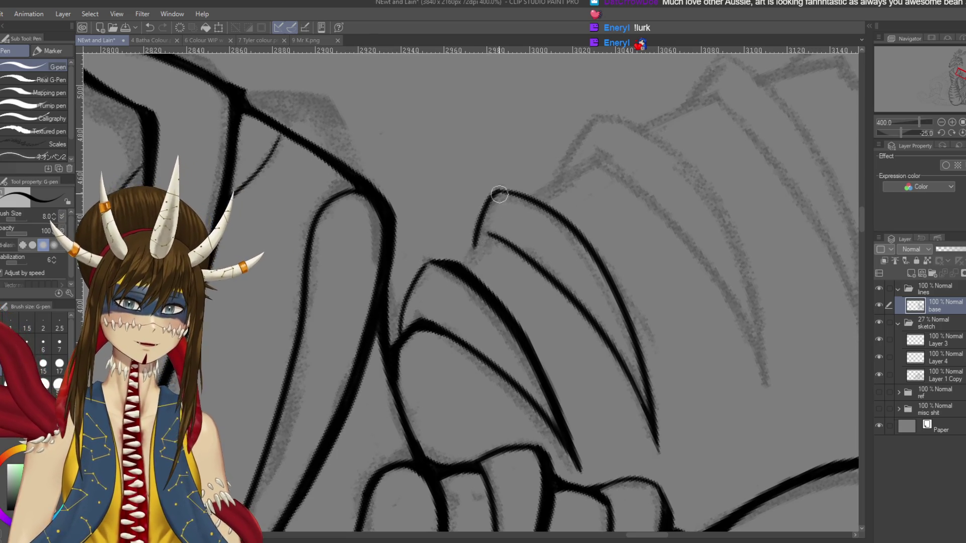
pyautogui.hotkey('ctrl', 'z')
pyautogui.moveTo(499, 189); pyautogui.dragTo(466, 254)
pyautogui.hotkey('ctrl', 'z')
pyautogui.moveTo(487, 200); pyautogui.dragTo(466, 254)
pyautogui.hotkey('ctrl', 'z')
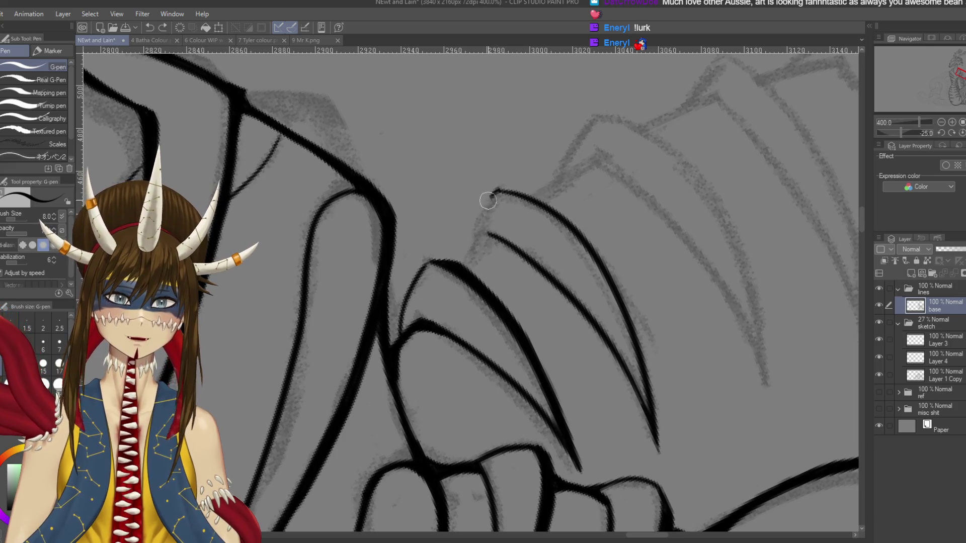
pyautogui.moveTo(487, 201); pyautogui.dragTo(476, 245)
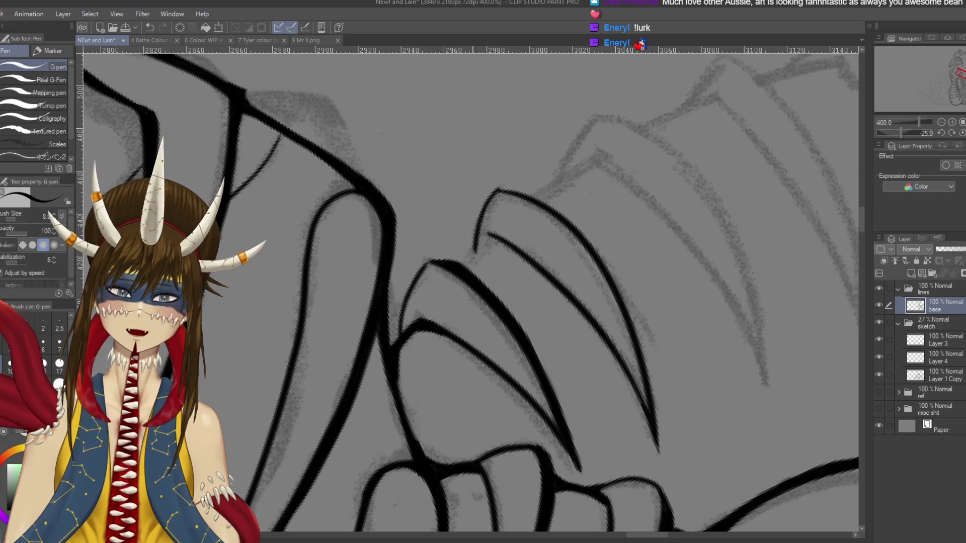
pyautogui.hotkey('ctrl', 'z')
pyautogui.hotkey('ctrl', 'z')
pyautogui.moveTo(498, 190); pyautogui.dragTo(461, 266)
pyautogui.hotkey('ctrl', 'z')
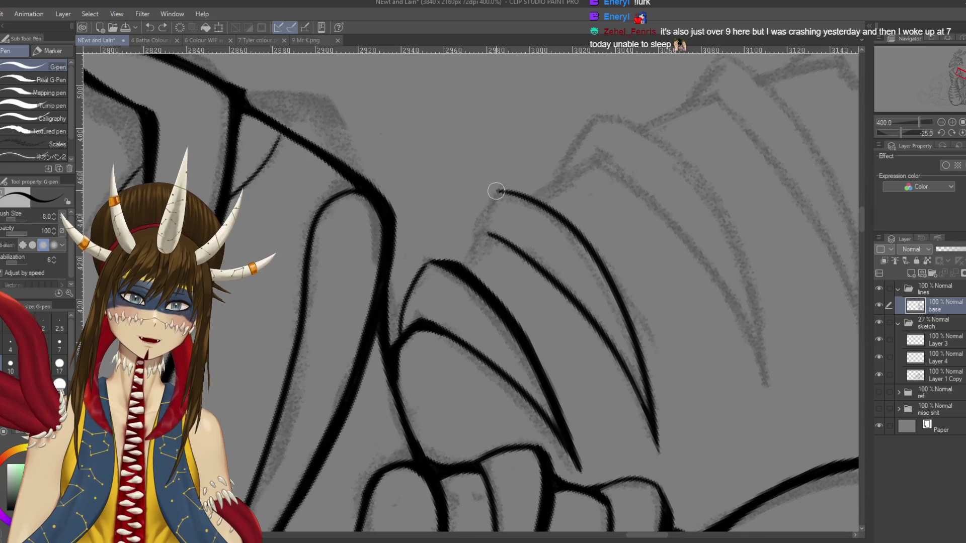
pyautogui.moveTo(498, 190); pyautogui.dragTo(469, 252)
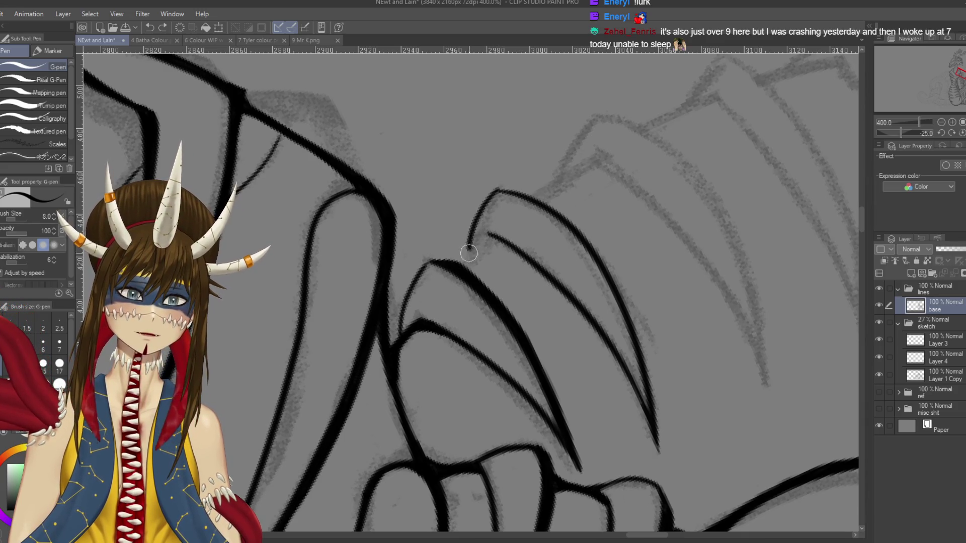
pyautogui.hotkey('ctrl', 's')
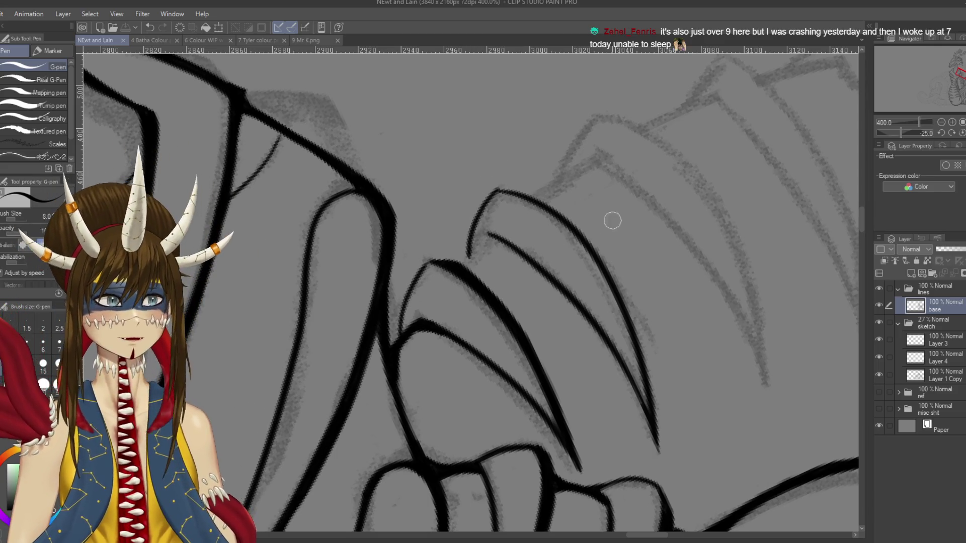
pyautogui.press('r')
pyautogui.moveTo(613, 218)
pyautogui.mouseDown()
pyautogui.moveTo(503, 252)
pyautogui.moveTo(448, 196)
pyautogui.mouseUp()
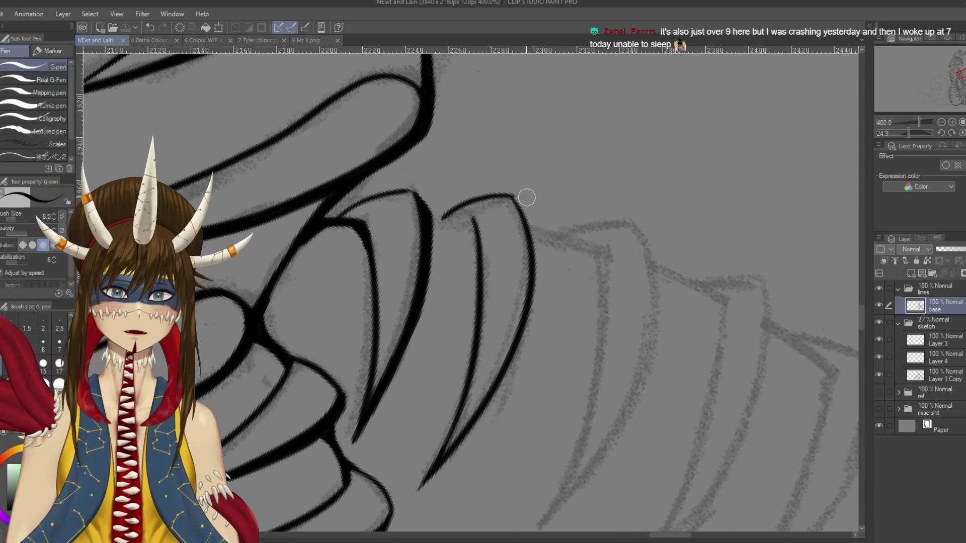
# Step: Extend the next scale's outline and thicken the upper-right and right claw curves, saving as you go
pyautogui.moveTo(513, 197); pyautogui.dragTo(522, 207)
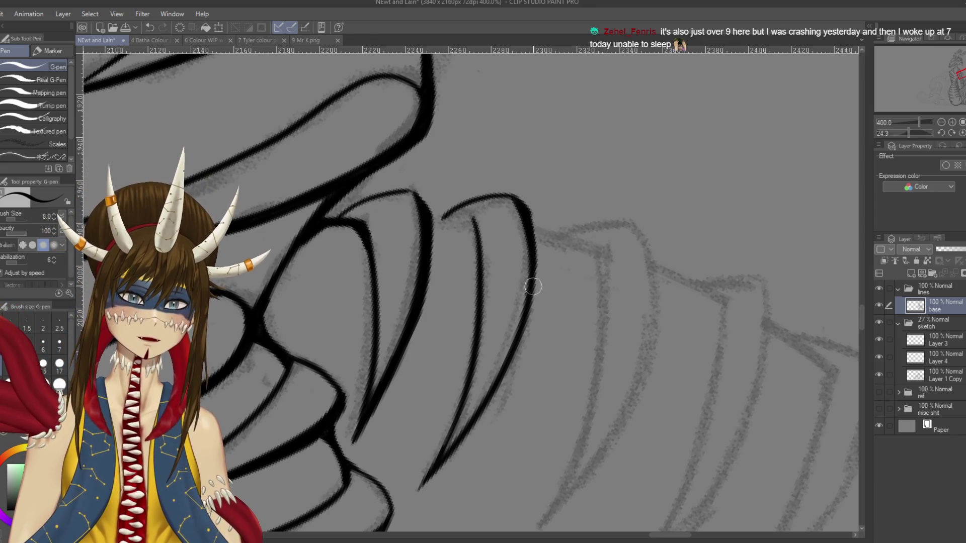
pyautogui.moveTo(402, 290); pyautogui.dragTo(518, 231)
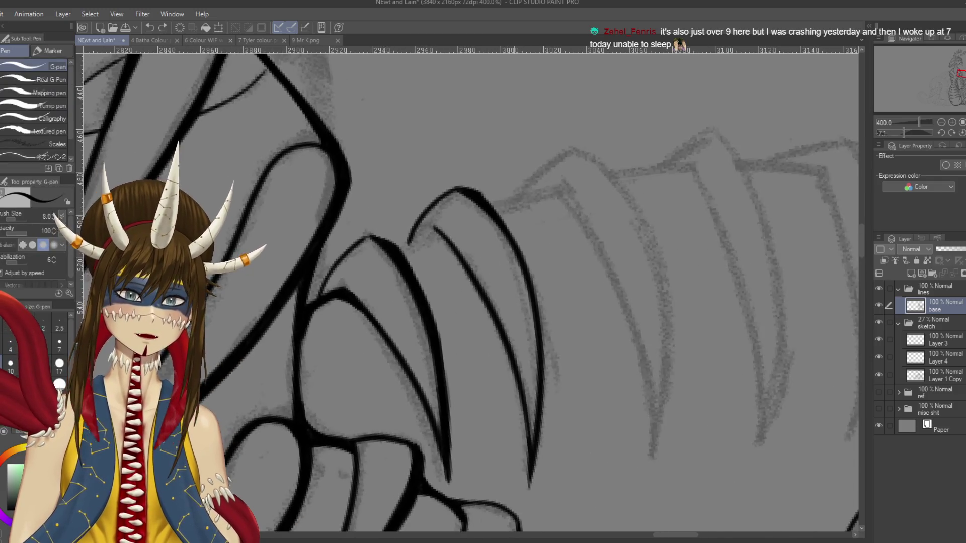
pyautogui.moveTo(476, 169); pyautogui.dragTo(533, 257)
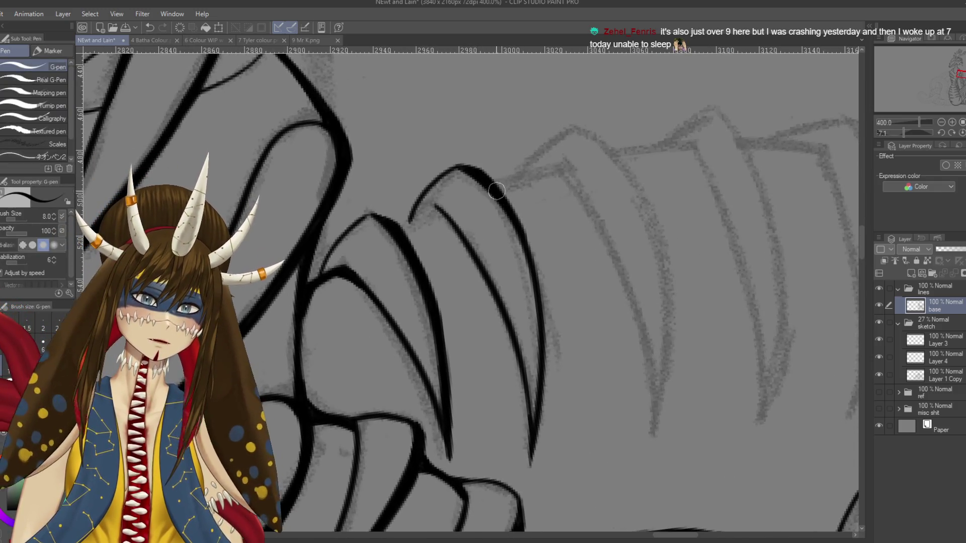
pyautogui.hotkey('ctrl', 's')
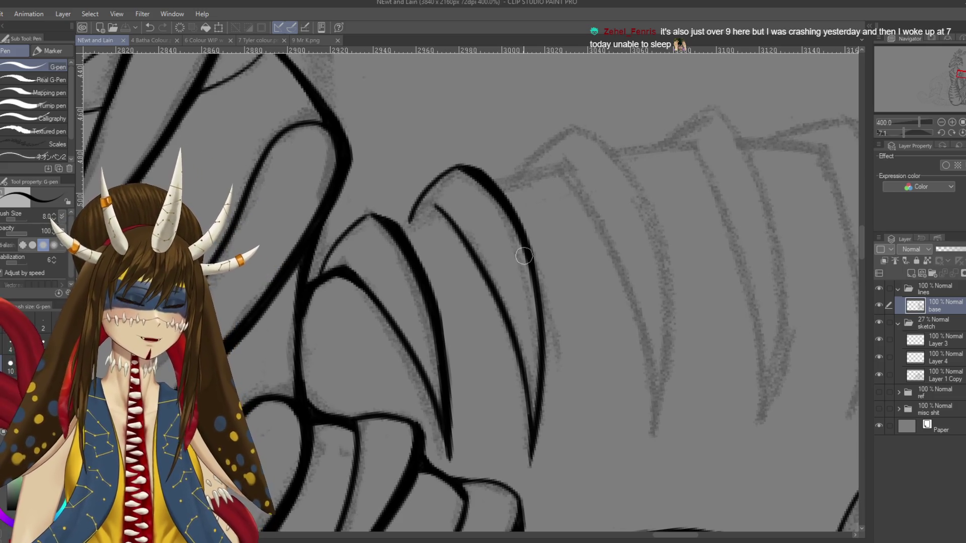
pyautogui.scroll(-1, 521, 226)
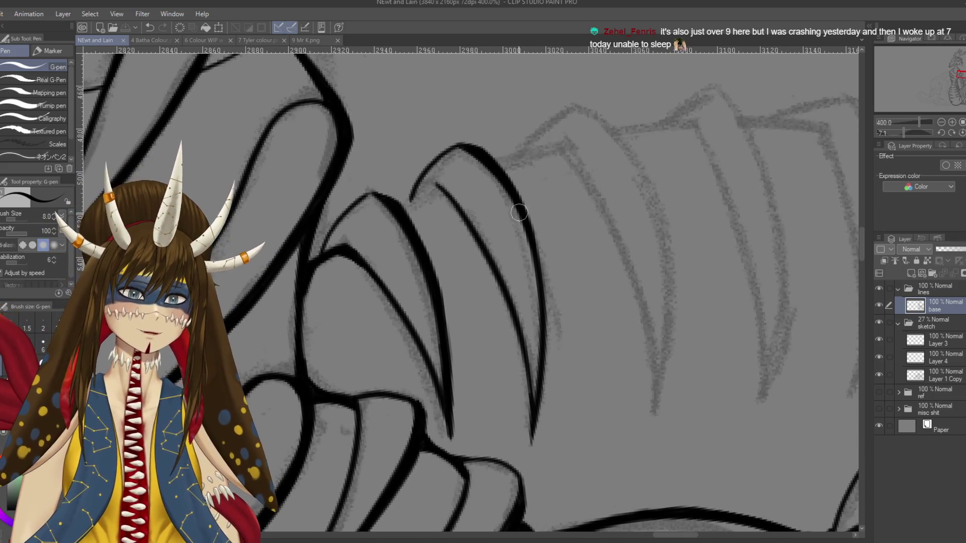
pyautogui.moveTo(528, 222); pyautogui.dragTo(545, 306)
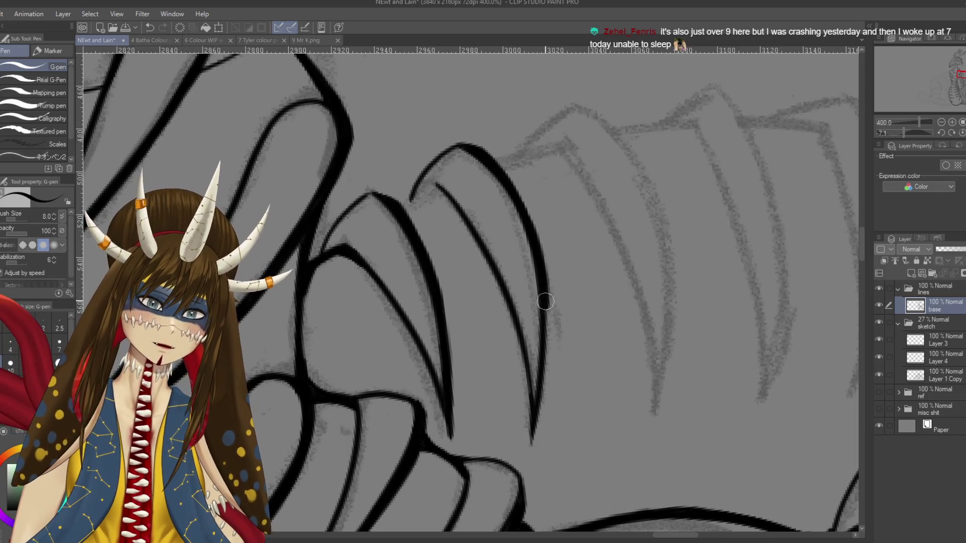
pyautogui.hotkey('ctrl', 's')
# Step: Darken the joint where two claw lines meet, then zoom out to 200%
pyautogui.press('r')
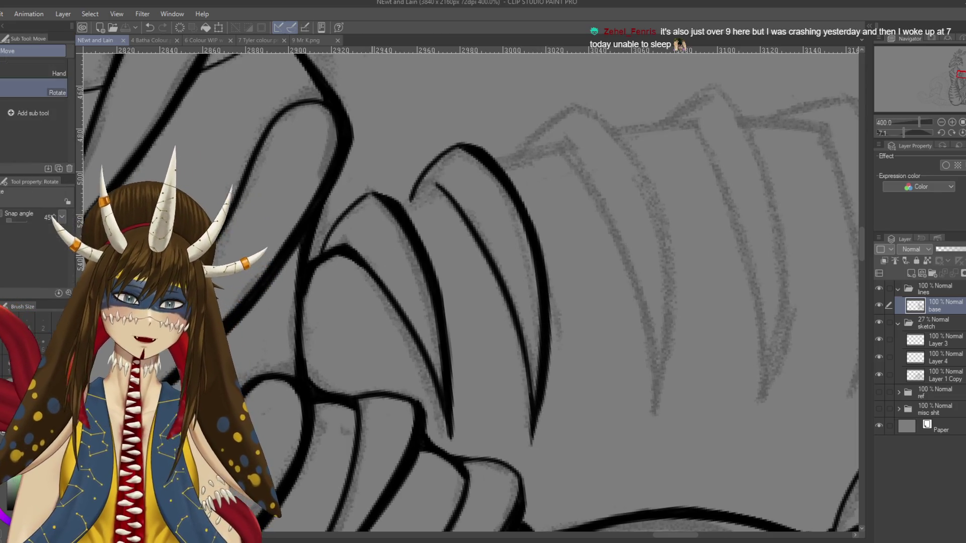
pyautogui.moveTo(545, 306); pyautogui.dragTo(478, 262)
pyautogui.press('p')
pyautogui.moveTo(327, 290); pyautogui.dragTo(404, 247)
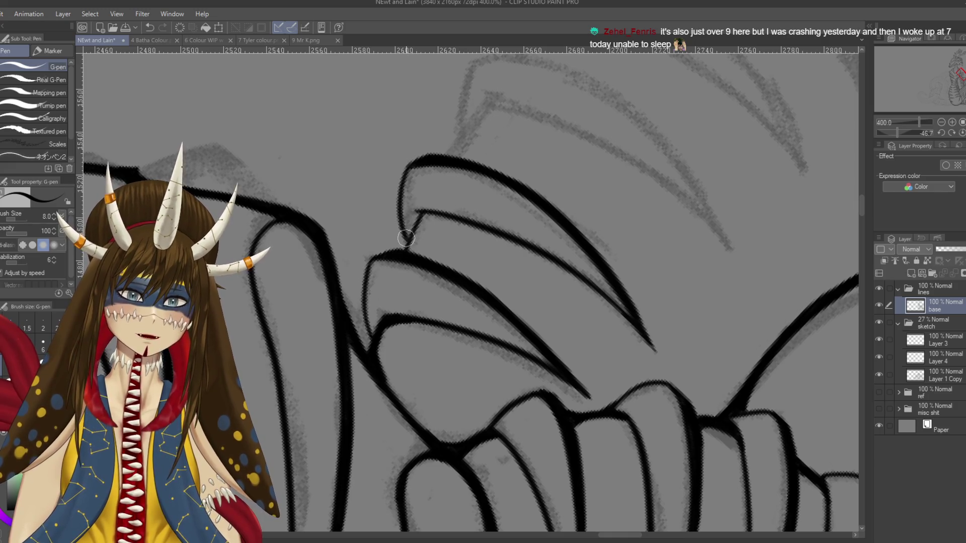
pyautogui.moveTo(407, 248); pyautogui.dragTo(415, 230)
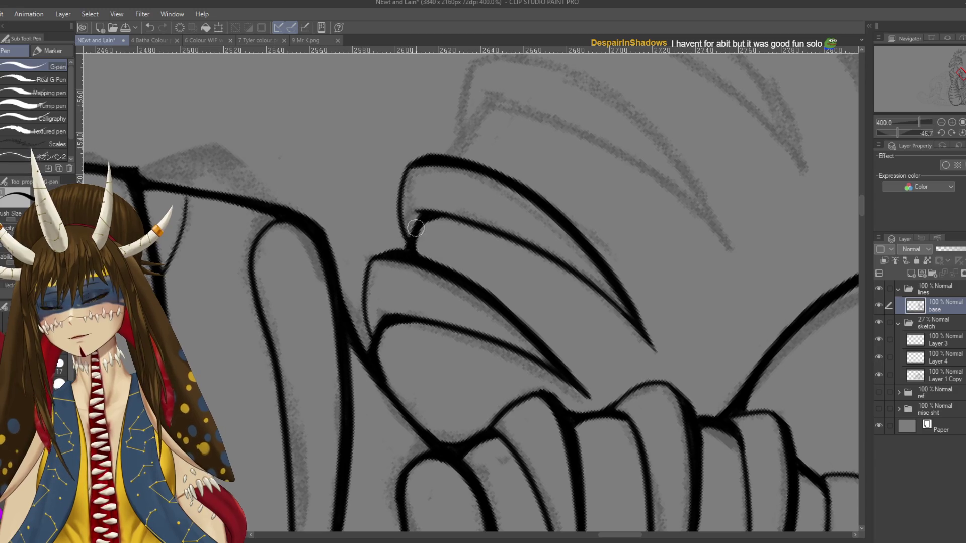
pyautogui.scroll(2, 461, 261)
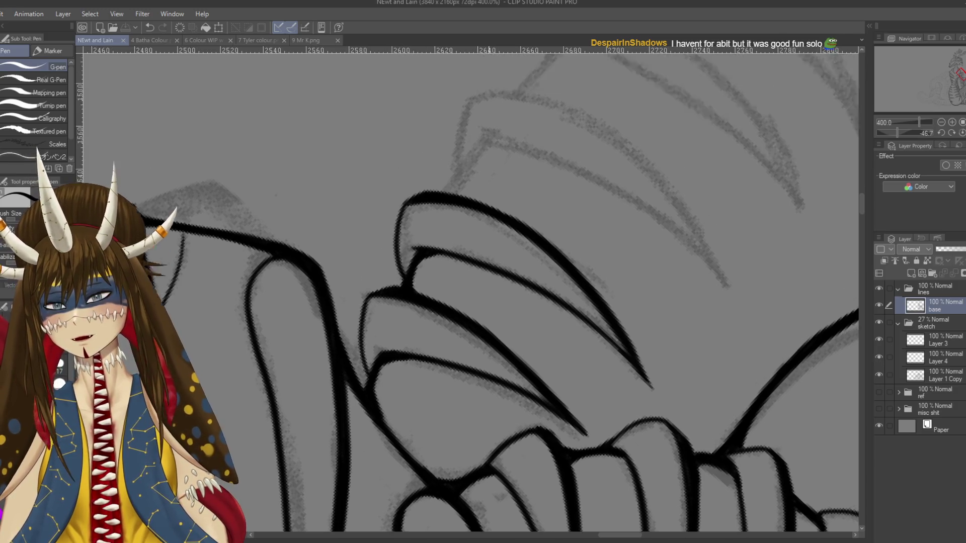
pyautogui.moveTo(461, 262); pyautogui.dragTo(489, 269)
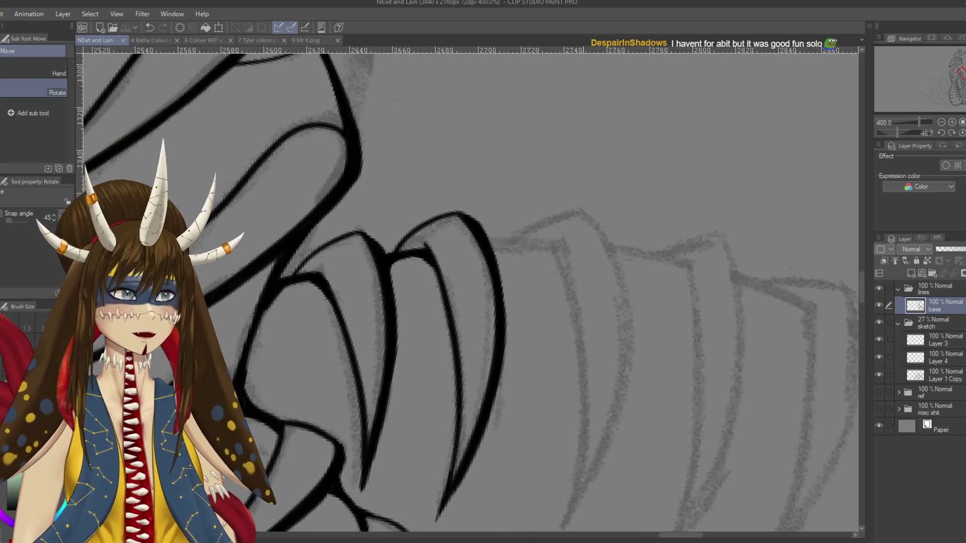
pyautogui.hotkey('ctrl', '-')
pyautogui.hotkey('ctrl', '-')
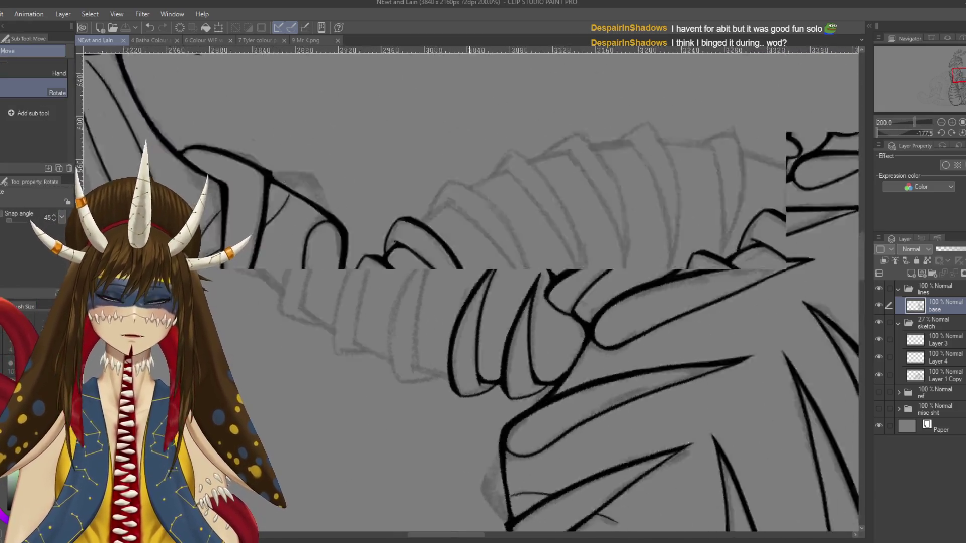
# Step: Try inking a line along the sketched spike several times, undoing each attempt, then save
pyautogui.moveTo(490, 269)
pyautogui.mouseDown()
pyautogui.moveTo(549, 294)
pyautogui.moveTo(433, 198)
pyautogui.moveTo(498, 322)
pyautogui.mouseUp()
pyautogui.press('p')
pyautogui.hotkey('ctrl', 'z')
pyautogui.moveTo(434, 186); pyautogui.dragTo(505, 322)
pyautogui.hotkey('ctrl', 'z')
pyautogui.moveTo(433, 187); pyautogui.dragTo(508, 321)
pyautogui.hotkey('ctrl', 'z')
pyautogui.moveTo(434, 190); pyautogui.dragTo(512, 317)
pyautogui.hotkey('ctrl', 'z')
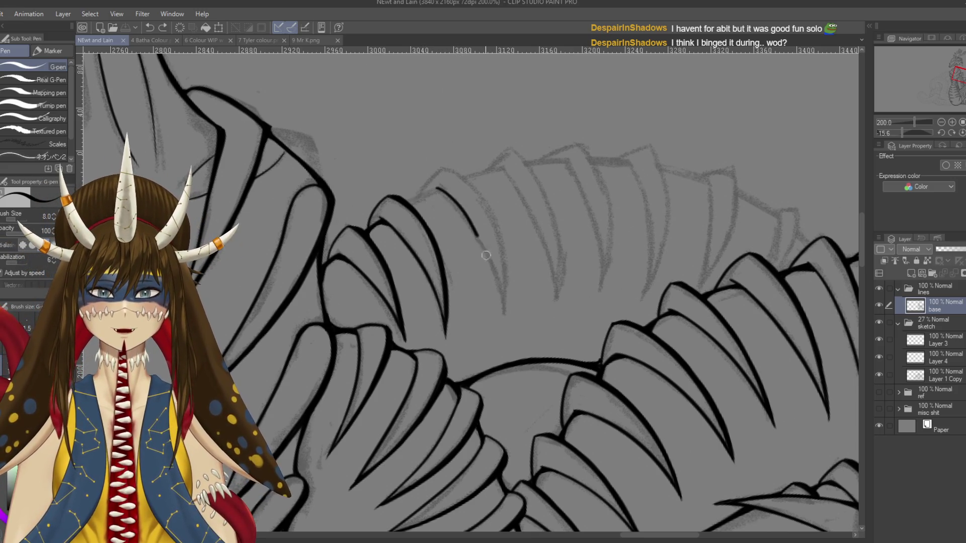
pyautogui.moveTo(486, 255); pyautogui.dragTo(483, 277)
pyautogui.hotkey('ctrl', 'z')
pyautogui.hotkey('ctrl', 's')
# Step: Ink the spike scale's outer and inner curves, touch up its tip, and save
pyautogui.moveTo(437, 187); pyautogui.dragTo(500, 307)
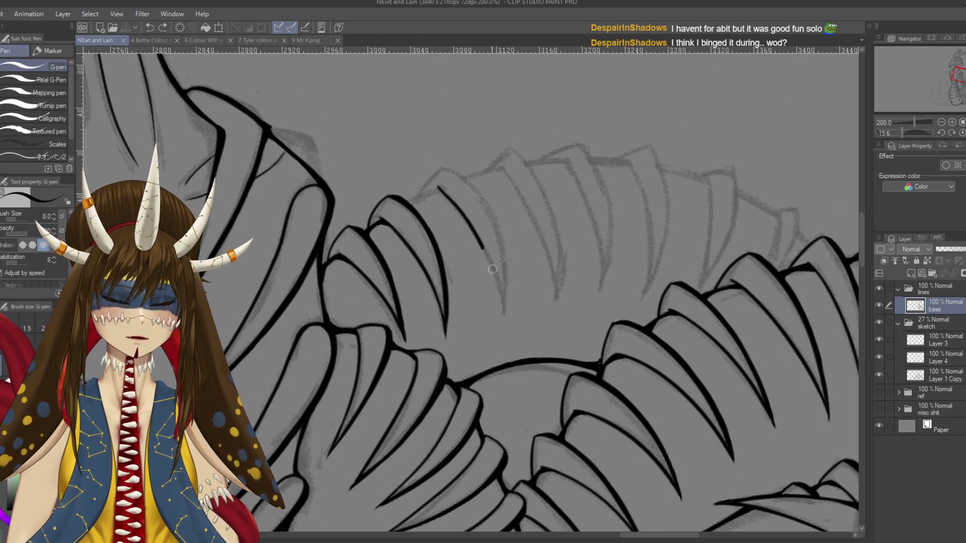
pyautogui.moveTo(451, 169); pyautogui.dragTo(503, 315)
pyautogui.hotkey('ctrl', 'z')
pyautogui.moveTo(456, 168); pyautogui.dragTo(502, 315)
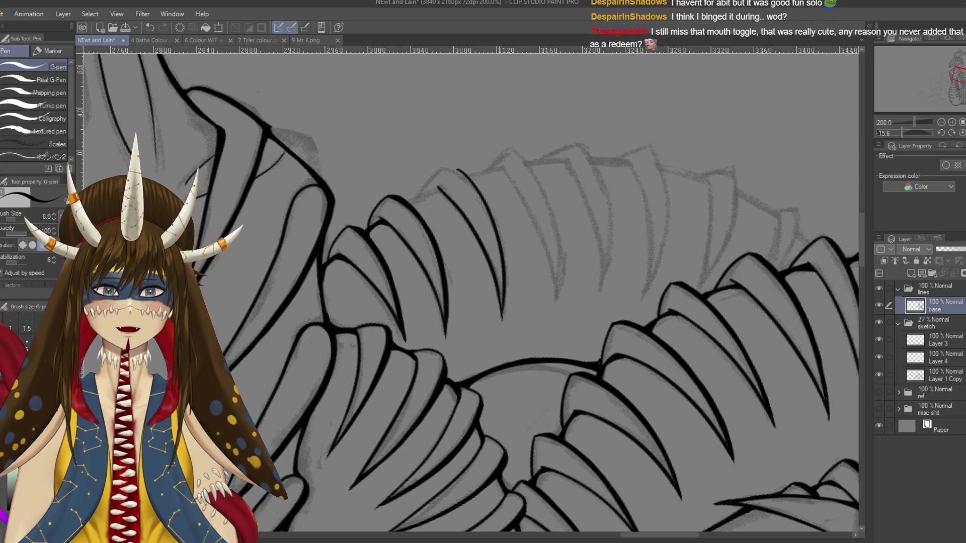
pyautogui.moveTo(498, 297); pyautogui.dragTo(502, 317)
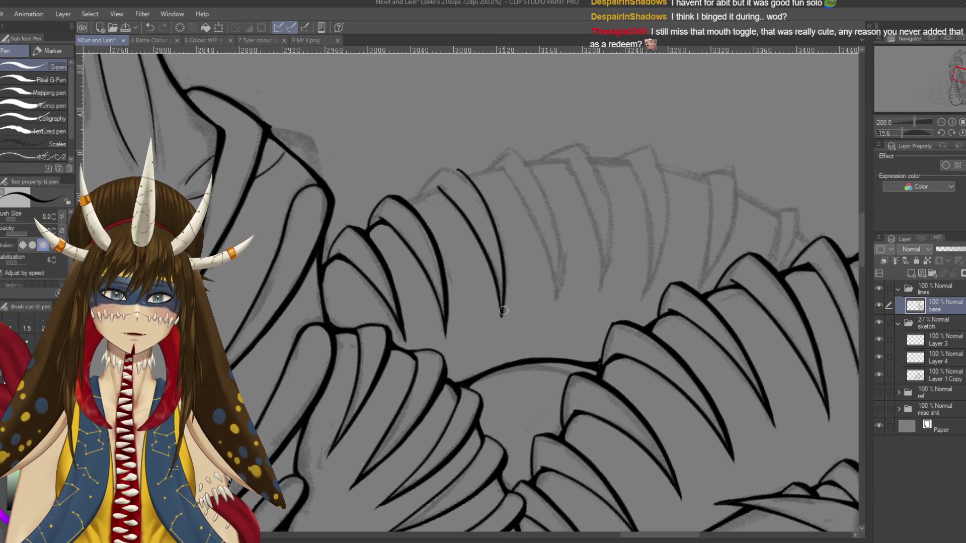
pyautogui.hotkey('ctrl', 's')
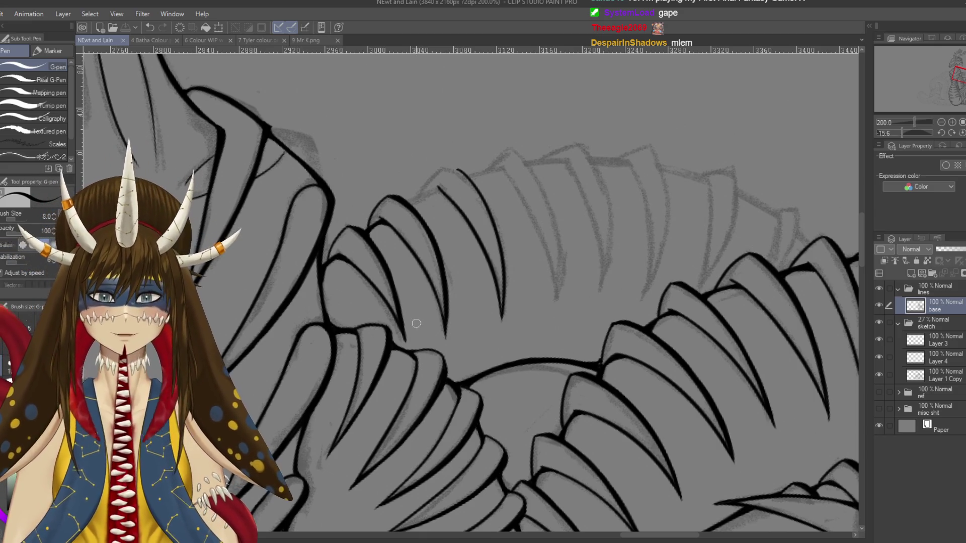
# Step: Ink a short stroke down the claw scale's upper edge, linking its inner line to the scale below
pyautogui.press('r')
pyautogui.moveTo(503, 302); pyautogui.dragTo(453, 226)
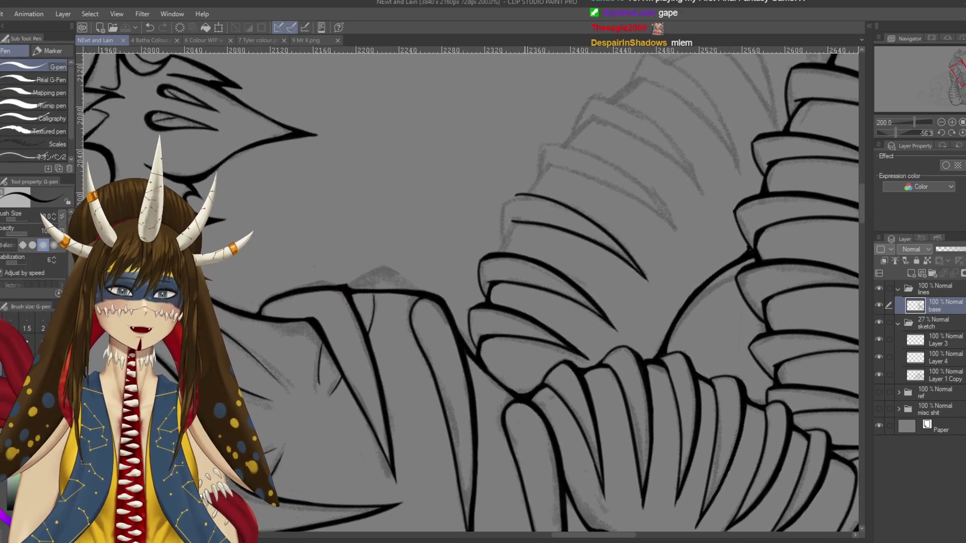
pyautogui.moveTo(502, 188); pyautogui.dragTo(514, 200)
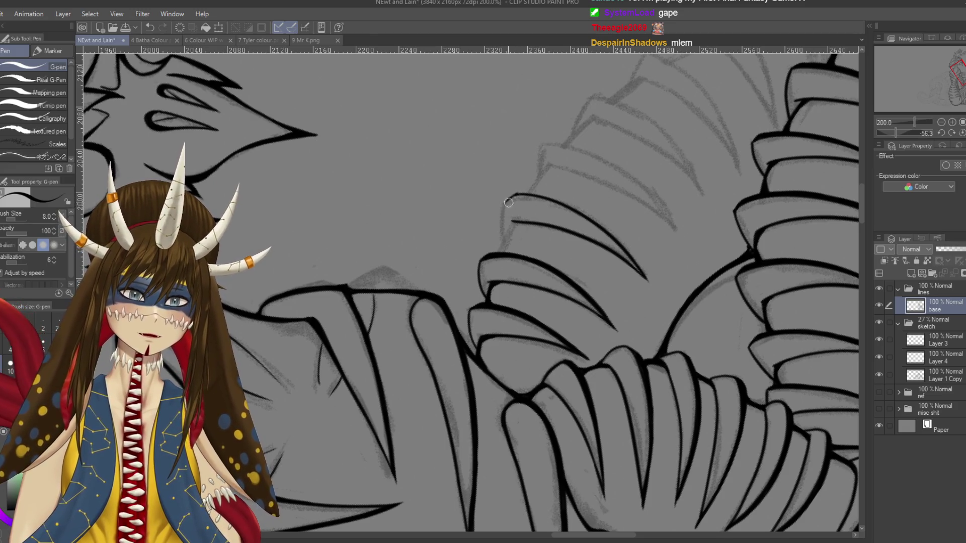
pyautogui.moveTo(504, 199); pyautogui.dragTo(498, 247)
pyautogui.hotkey('ctrl', 'z')
pyautogui.moveTo(505, 199); pyautogui.dragTo(500, 252)
pyautogui.hotkey('ctrl', 'z')
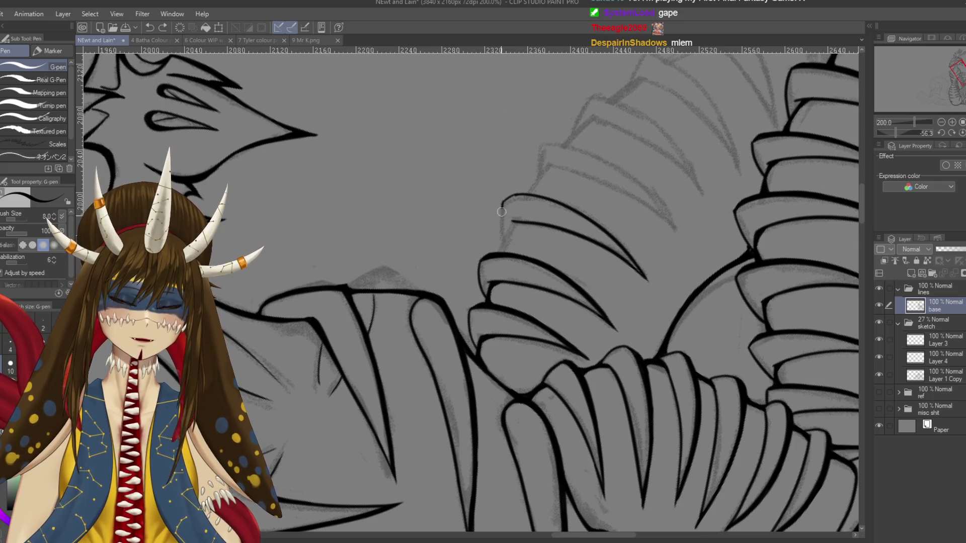
pyautogui.moveTo(502, 211); pyautogui.dragTo(505, 230)
pyautogui.scroll(2, 508, 196)
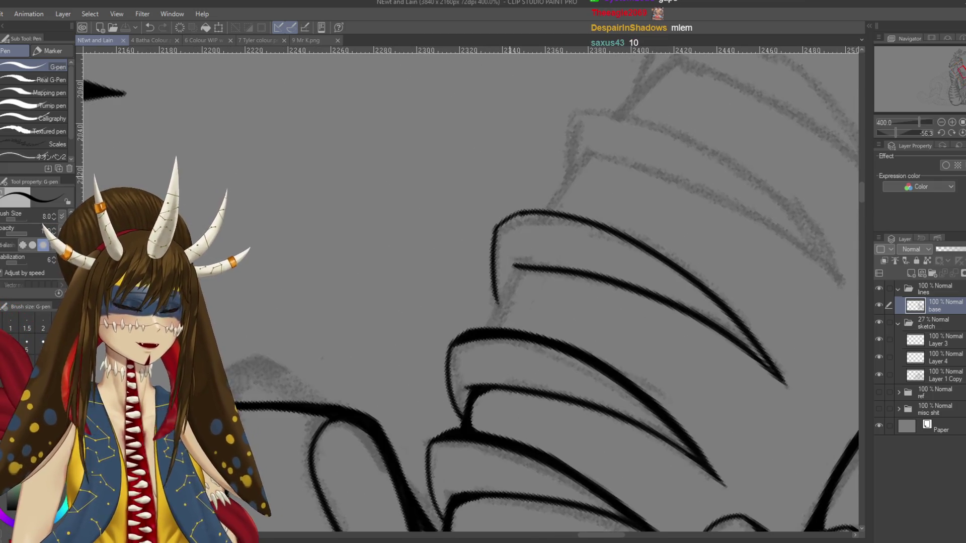
pyautogui.moveTo(507, 269)
pyautogui.mouseDown()
pyautogui.moveTo(513, 226)
pyautogui.moveTo(500, 287)
pyautogui.moveTo(526, 226)
pyautogui.moveTo(503, 266)
pyautogui.mouseUp()
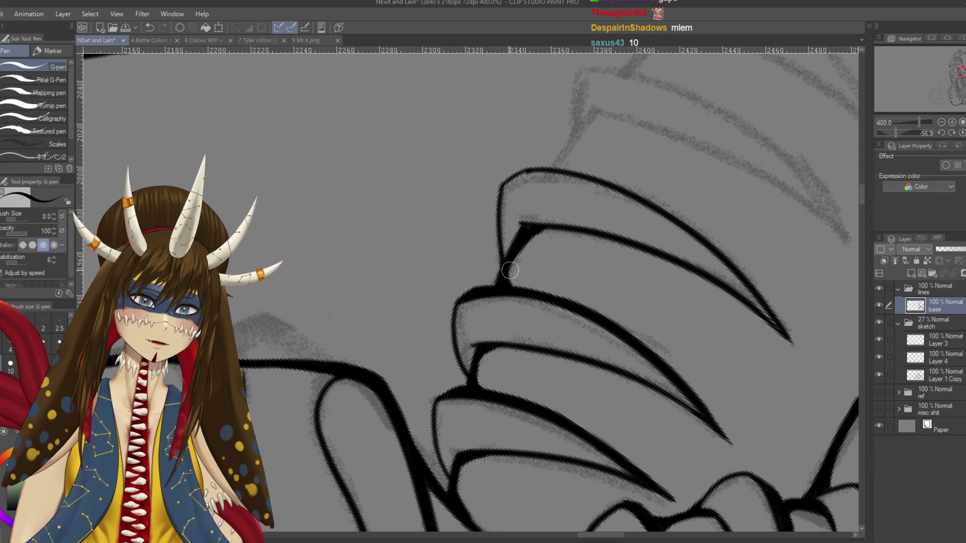
pyautogui.moveTo(502, 271); pyautogui.dragTo(503, 171)
pyautogui.moveTo(604, 285); pyautogui.dragTo(527, 201)
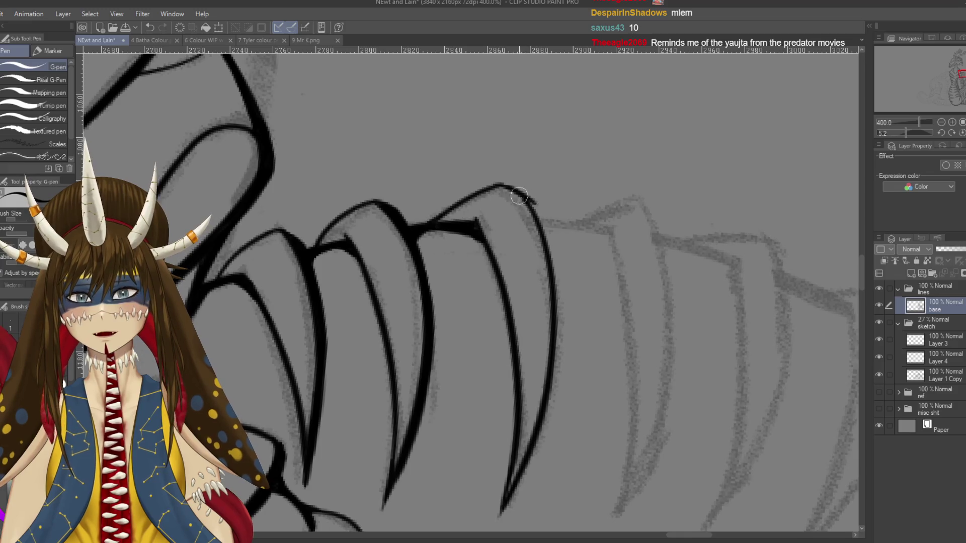
# Step: Thicken the claw's right and upper-right outlines, extending the right edge down to its pointed tip
pyautogui.moveTo(527, 201)
pyautogui.mouseDown()
pyautogui.moveTo(552, 262)
pyautogui.moveTo(589, 215)
pyautogui.mouseUp()
pyautogui.moveTo(532, 180); pyautogui.dragTo(559, 255)
pyautogui.moveTo(534, 179); pyautogui.dragTo(562, 280)
pyautogui.moveTo(543, 209)
pyautogui.mouseDown()
pyautogui.moveTo(569, 344)
pyautogui.moveTo(552, 403)
pyautogui.mouseUp()
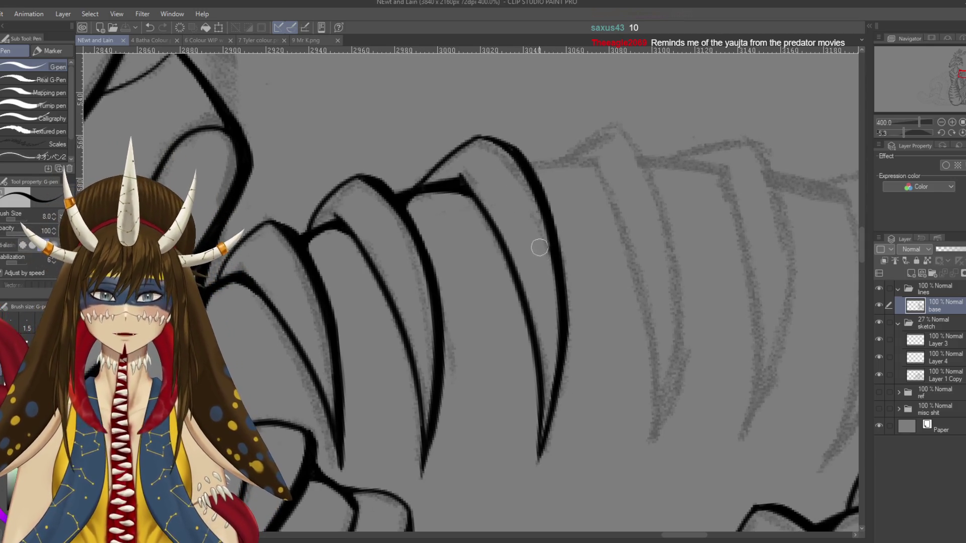
pyautogui.moveTo(511, 146); pyautogui.dragTo(543, 214)
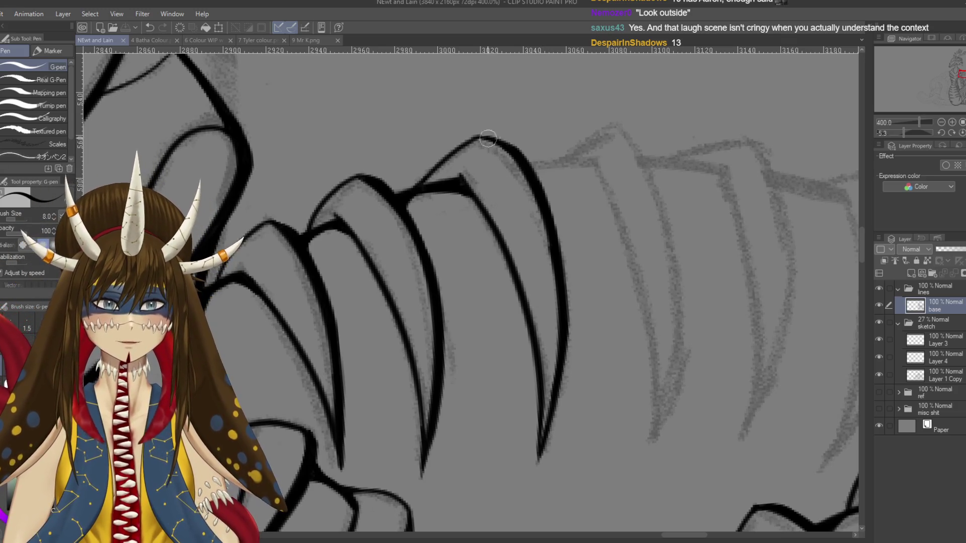
pyautogui.moveTo(467, 289); pyautogui.dragTo(452, 286)
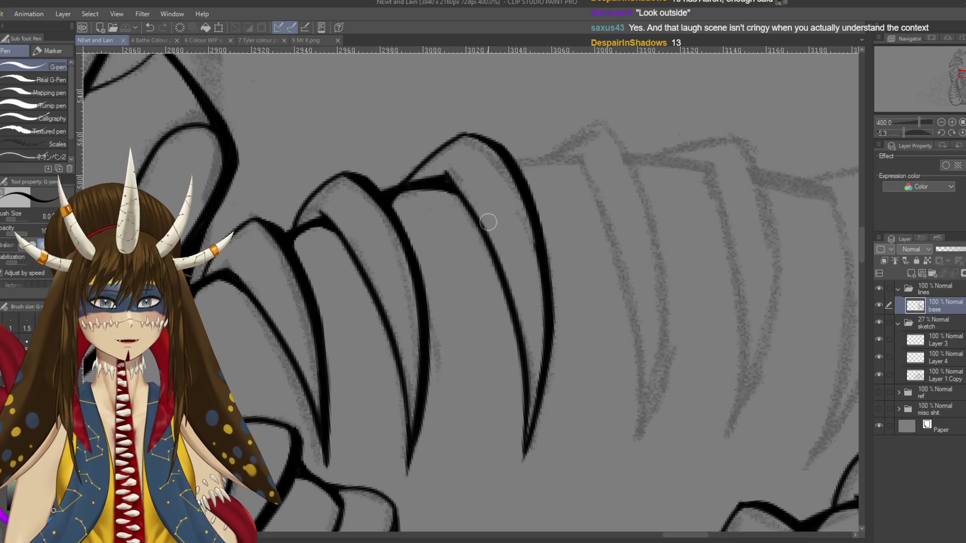
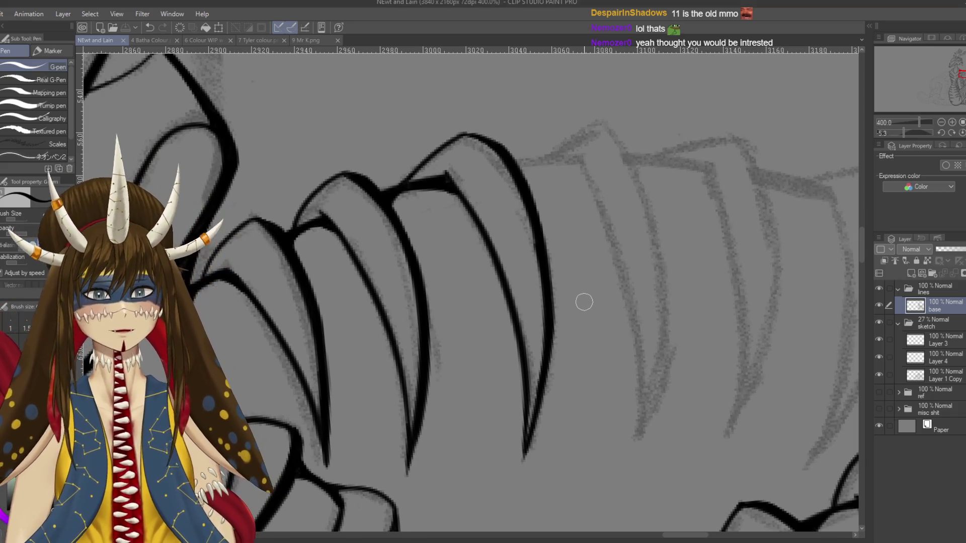
# Step: Ink the curved edge of the next spiky scale, redrawing it until the curve is smooth
pyautogui.moveTo(584, 302); pyautogui.dragTo(525, 330)
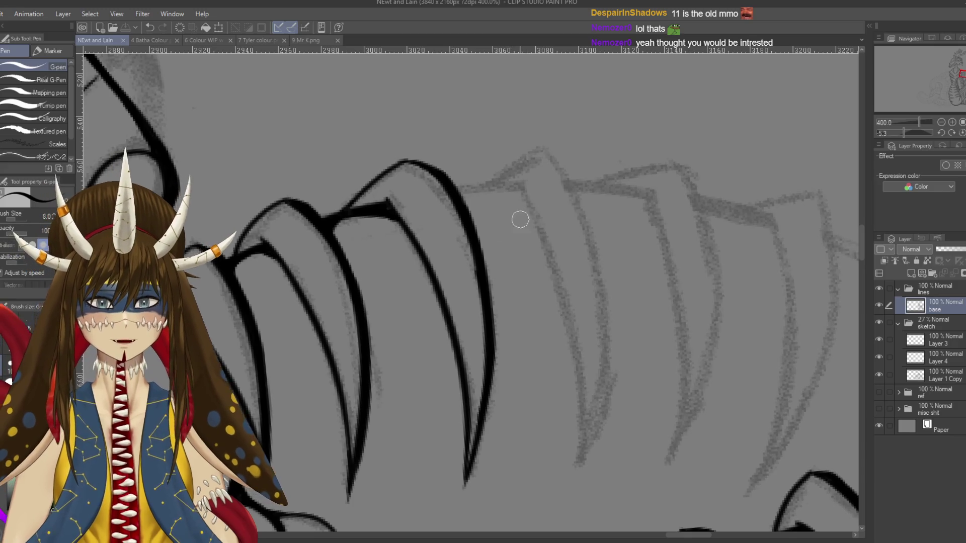
pyautogui.scroll(-2, 543, 158)
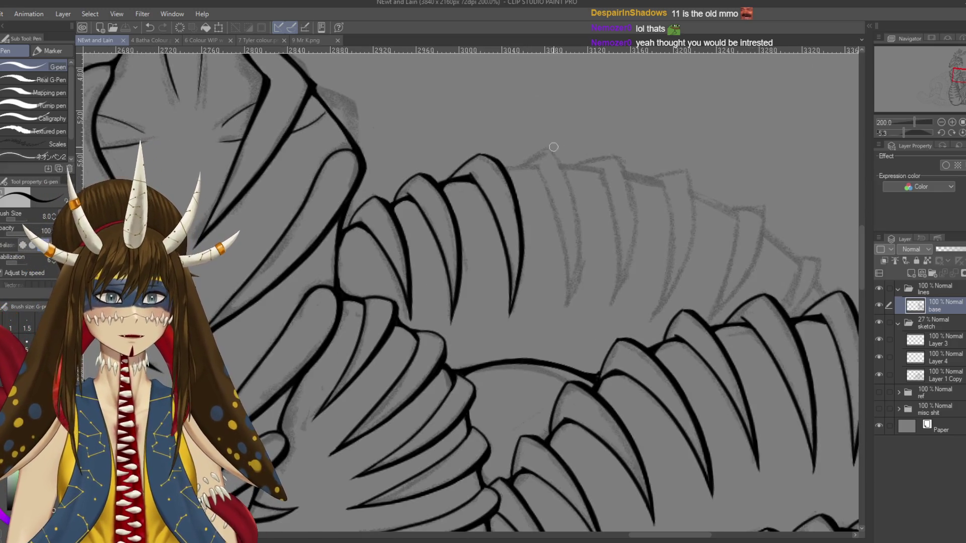
pyautogui.moveTo(601, 252); pyautogui.dragTo(585, 254)
pyautogui.moveTo(516, 184)
pyautogui.mouseDown()
pyautogui.moveTo(493, 181)
pyautogui.moveTo(529, 304)
pyautogui.mouseUp()
pyautogui.hotkey('ctrl', 'z')
pyautogui.moveTo(493, 167); pyautogui.dragTo(532, 278)
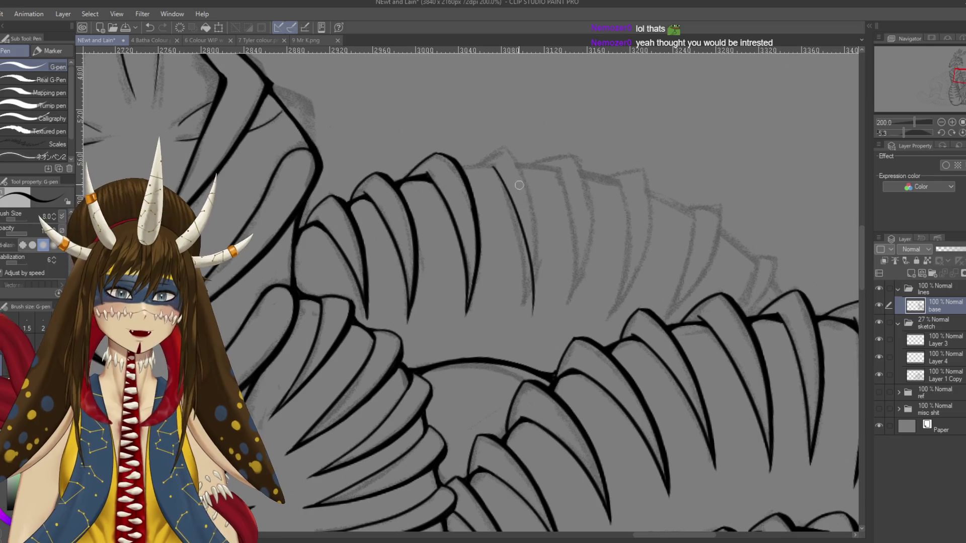
pyautogui.hotkey('ctrl', 'z')
pyautogui.moveTo(493, 167); pyautogui.dragTo(524, 302)
pyautogui.moveTo(508, 149); pyautogui.dragTo(534, 308)
pyautogui.hotkey('ctrl', 'z')
pyautogui.moveTo(510, 152); pyautogui.dragTo(533, 297)
pyautogui.hotkey('ctrl', 'z')
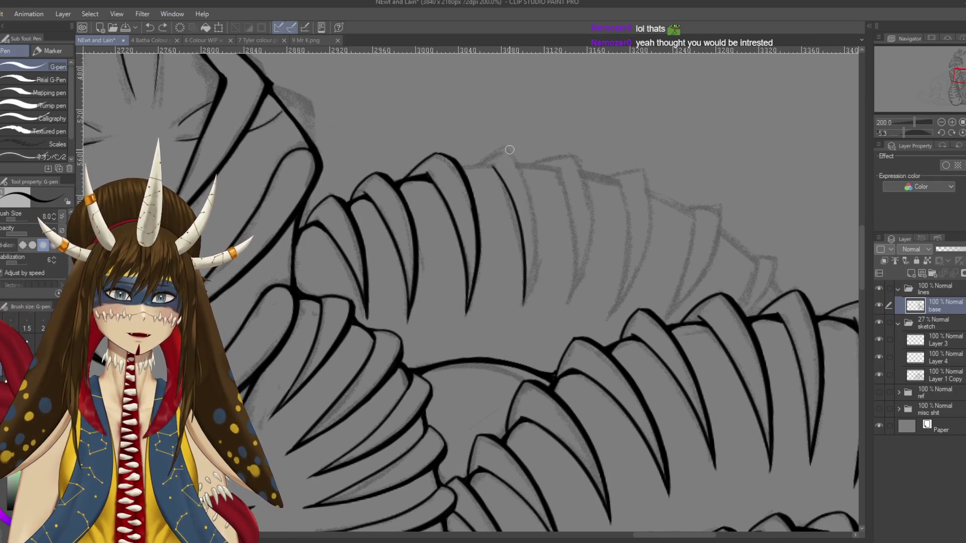
pyautogui.moveTo(510, 149); pyautogui.dragTo(526, 302)
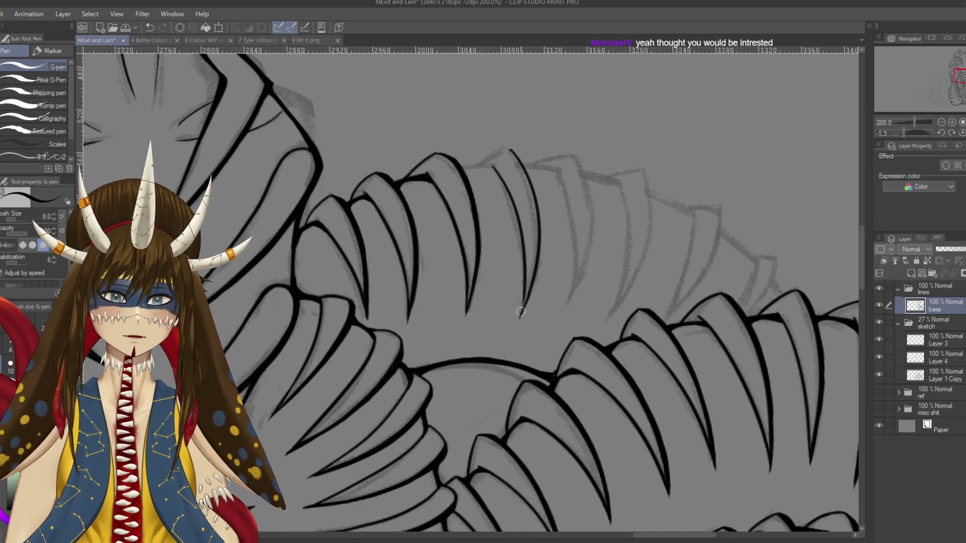
# Step: Ink another scale's left edge and join its bottom to the inner line
pyautogui.press('e')
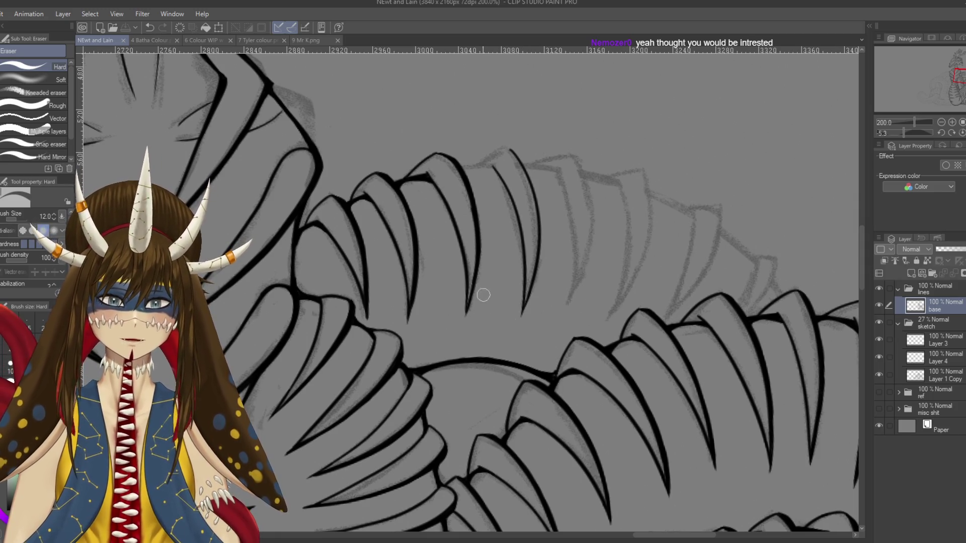
pyautogui.press('p')
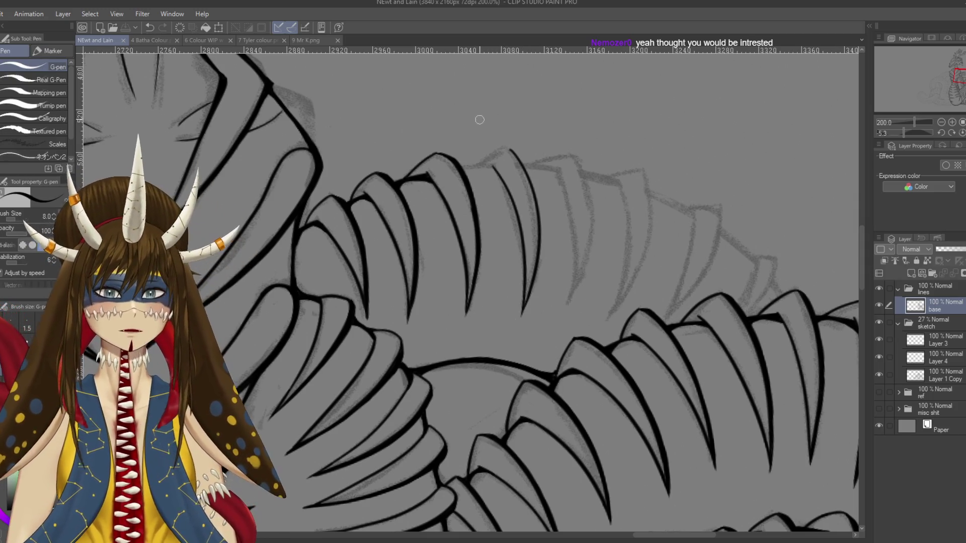
pyautogui.scroll(2, 479, 187)
pyautogui.moveTo(463, 159)
pyautogui.mouseDown()
pyautogui.moveTo(476, 127)
pyautogui.moveTo(453, 203)
pyautogui.mouseUp()
pyautogui.hotkey('ctrl', 'z')
pyautogui.hotkey('ctrl', 'z')
pyautogui.moveTo(459, 136); pyautogui.dragTo(453, 218)
pyautogui.moveTo(482, 175); pyautogui.dragTo(457, 202)
pyautogui.hotkey('ctrl', 'z')
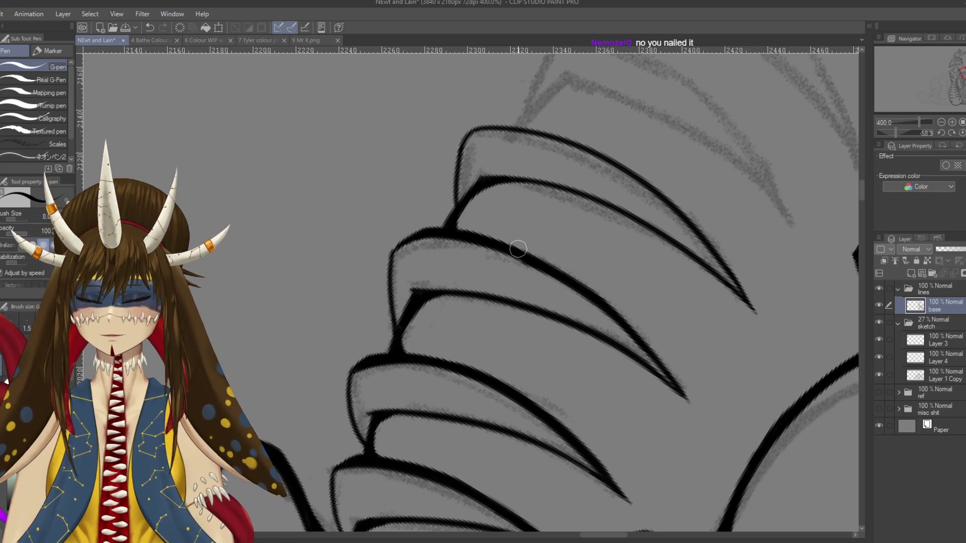
# Step: Ink the rightmost scale with a thick, continuous outline down to its tip, then save
pyautogui.moveTo(518, 249); pyautogui.dragTo(564, 282)
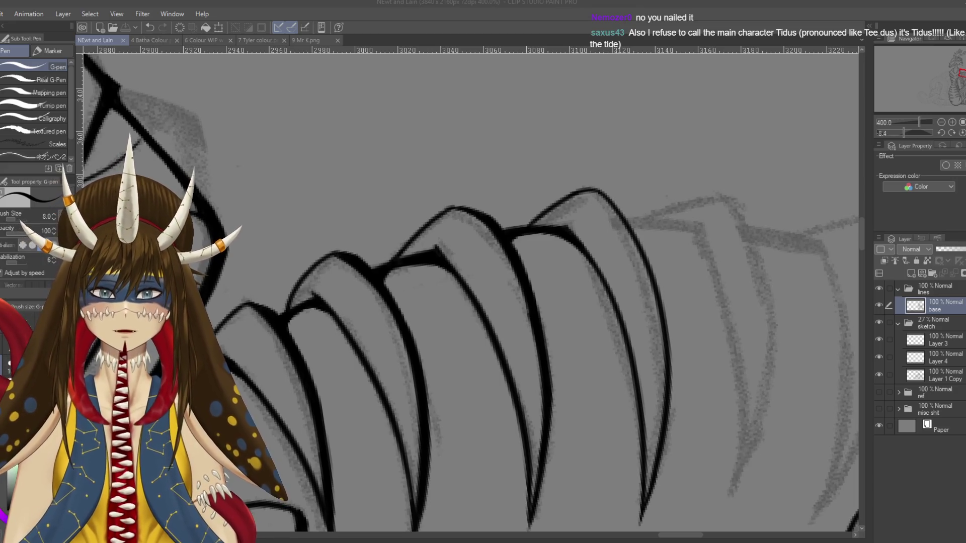
pyautogui.moveTo(634, 233); pyautogui.dragTo(572, 185)
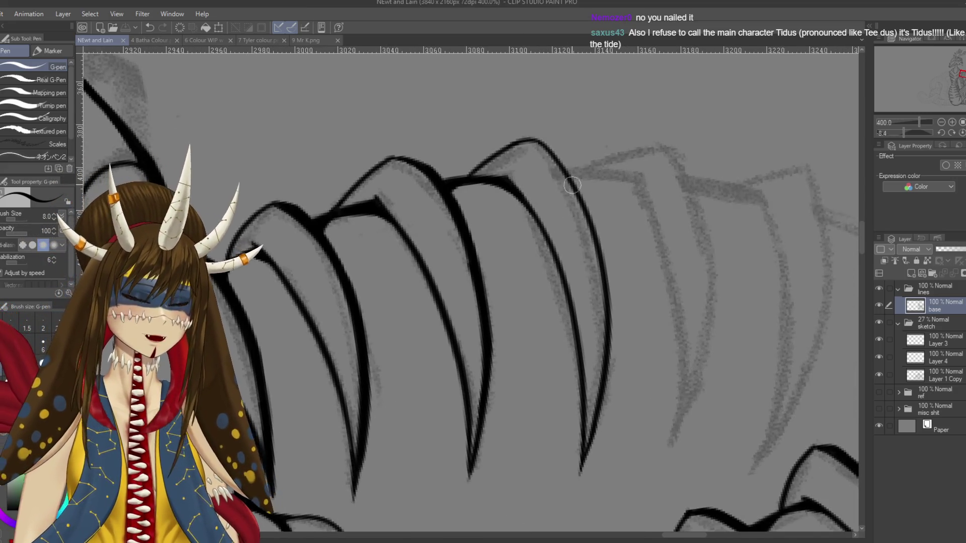
pyautogui.hotkey('ctrl', 'z')
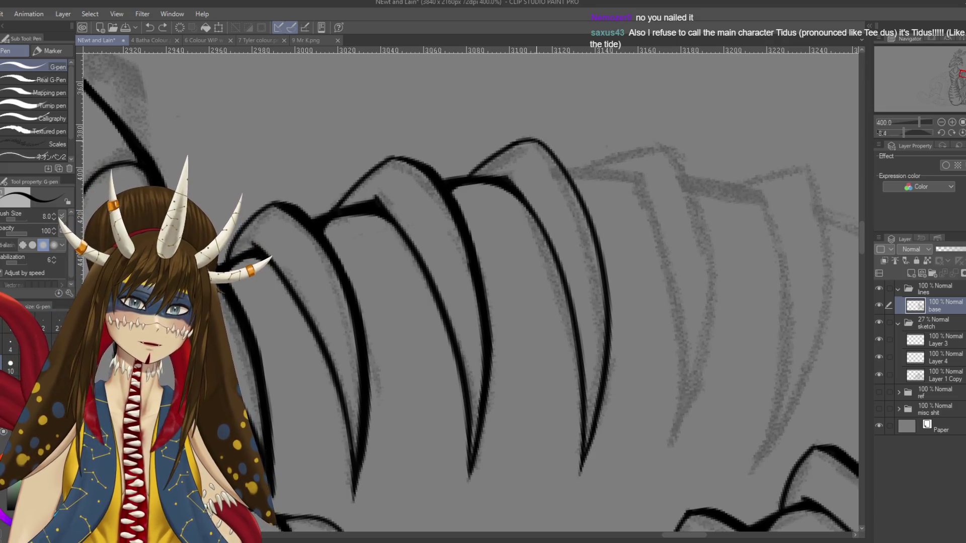
pyautogui.moveTo(543, 143); pyautogui.dragTo(591, 218)
pyautogui.moveTo(564, 161); pyautogui.dragTo(606, 259)
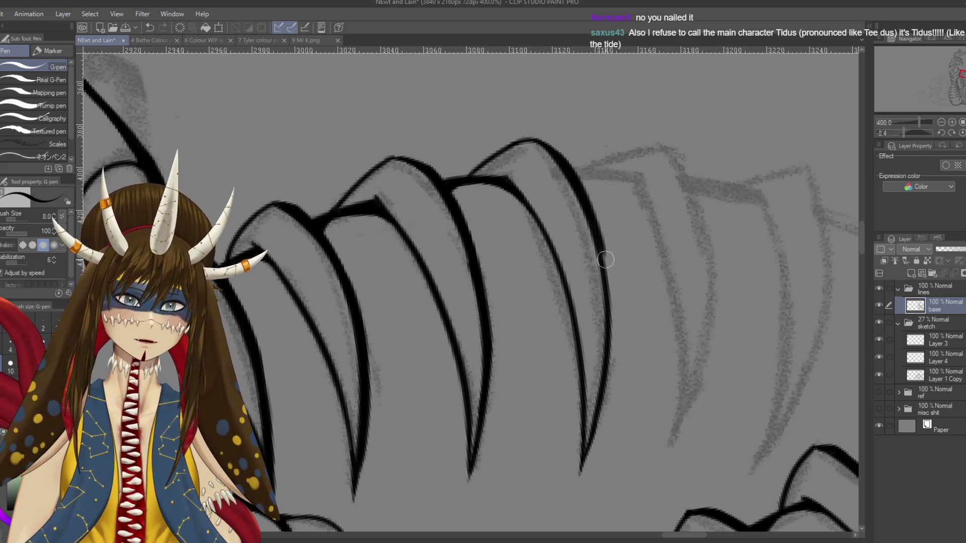
pyautogui.moveTo(612, 303); pyautogui.dragTo(617, 248)
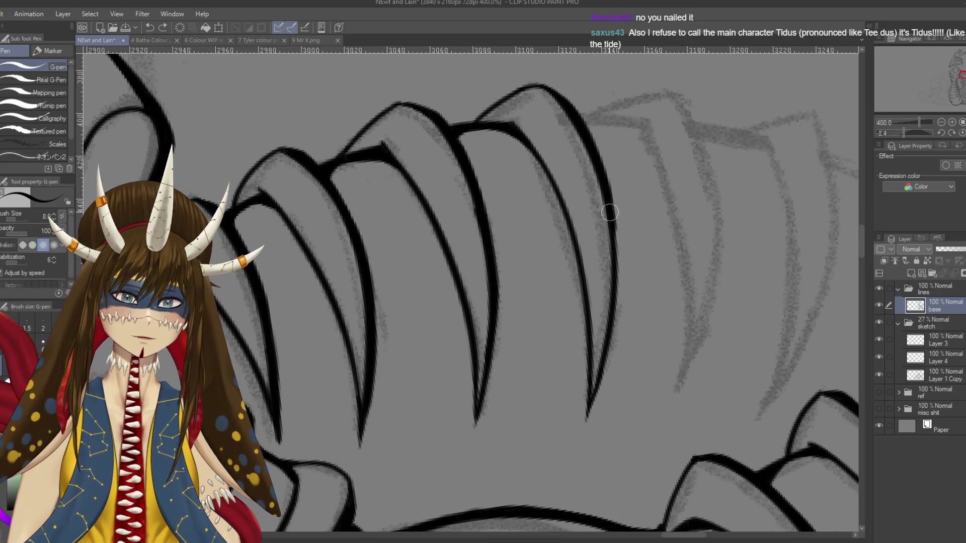
pyautogui.moveTo(607, 186); pyautogui.dragTo(607, 343)
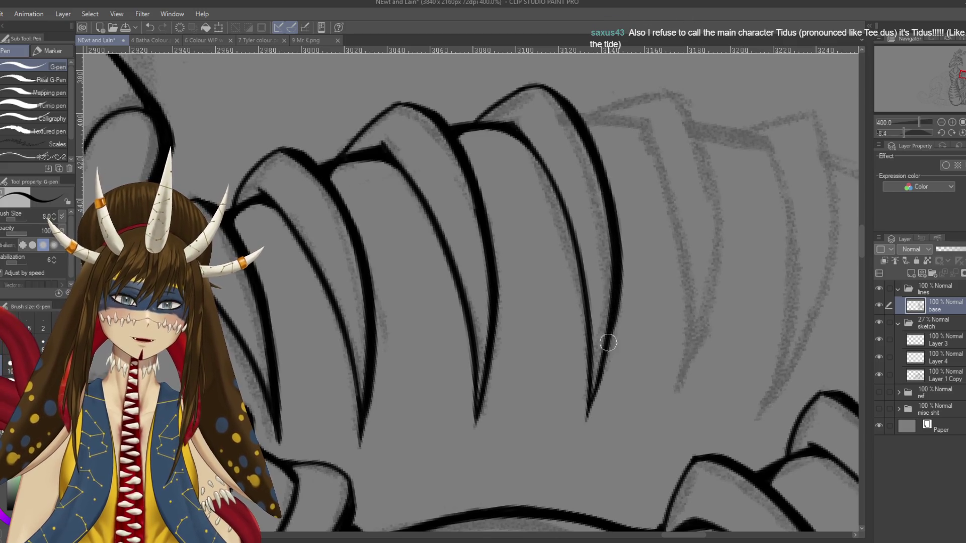
pyautogui.moveTo(615, 301); pyautogui.dragTo(586, 421)
pyautogui.hotkey('ctrl', 'z')
pyautogui.moveTo(613, 310); pyautogui.dragTo(586, 422)
pyautogui.hotkey('ctrl', 's')
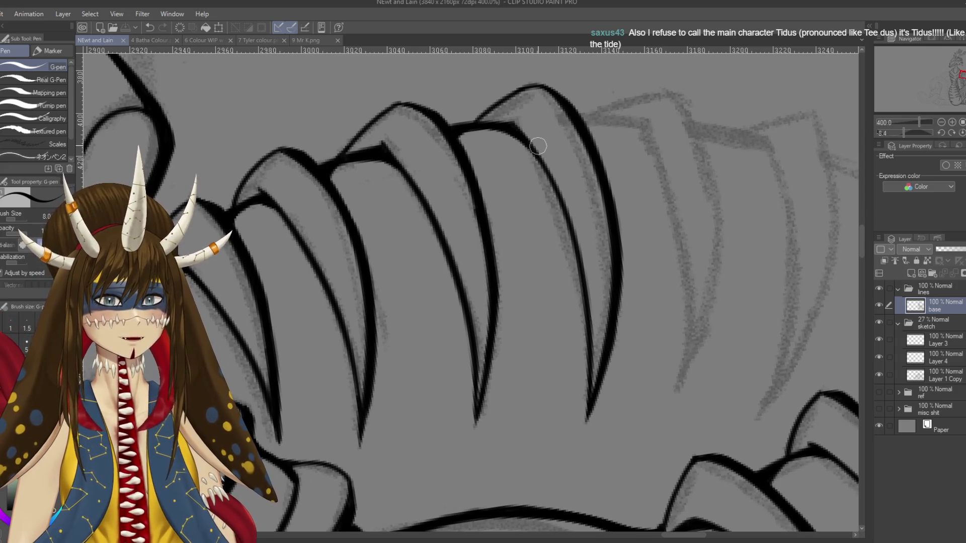
# Step: Write a handwritten 'T:' note beside the scales
pyautogui.moveTo(689, 204); pyautogui.dragTo(729, 189)
pyautogui.moveTo(709, 198)
pyautogui.mouseDown()
pyautogui.moveTo(725, 246)
pyautogui.moveTo(751, 240)
pyautogui.mouseUp()
pyautogui.moveTo(733, 199); pyautogui.dragTo(736, 205)
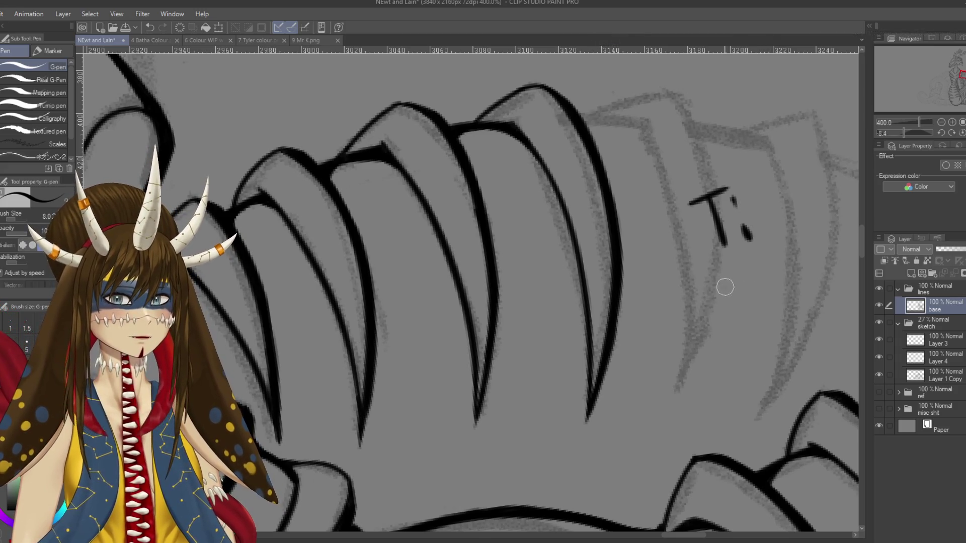
# Step: Scribble a 'Tc' note, a curved arrow and a 'T—' note beside the scales, then undo the last mark
pyautogui.moveTo(725, 289); pyautogui.dragTo(743, 334)
pyautogui.moveTo(702, 302); pyautogui.dragTo(750, 276)
pyautogui.moveTo(757, 318); pyautogui.dragTo(774, 292)
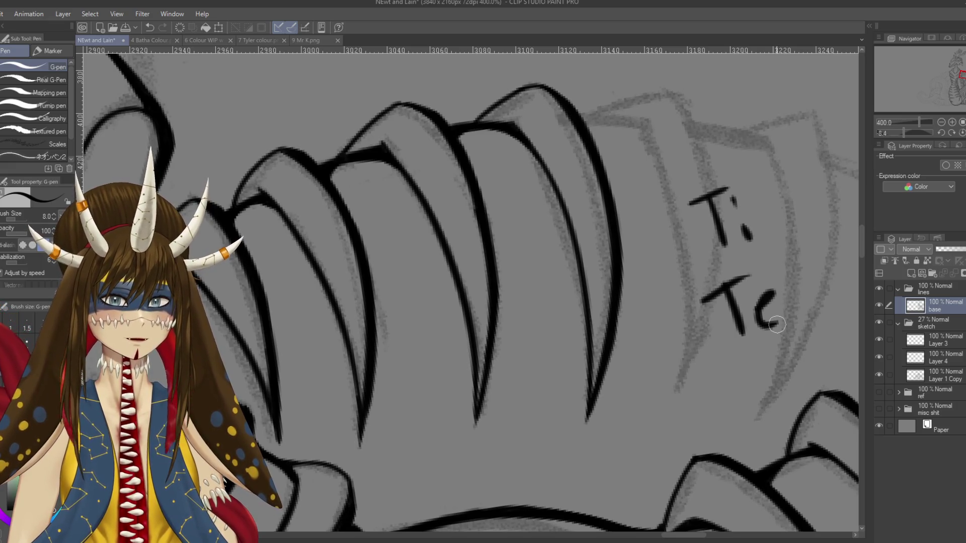
pyautogui.moveTo(782, 154)
pyautogui.mouseDown()
pyautogui.moveTo(762, 232)
pyautogui.moveTo(793, 225)
pyautogui.mouseUp()
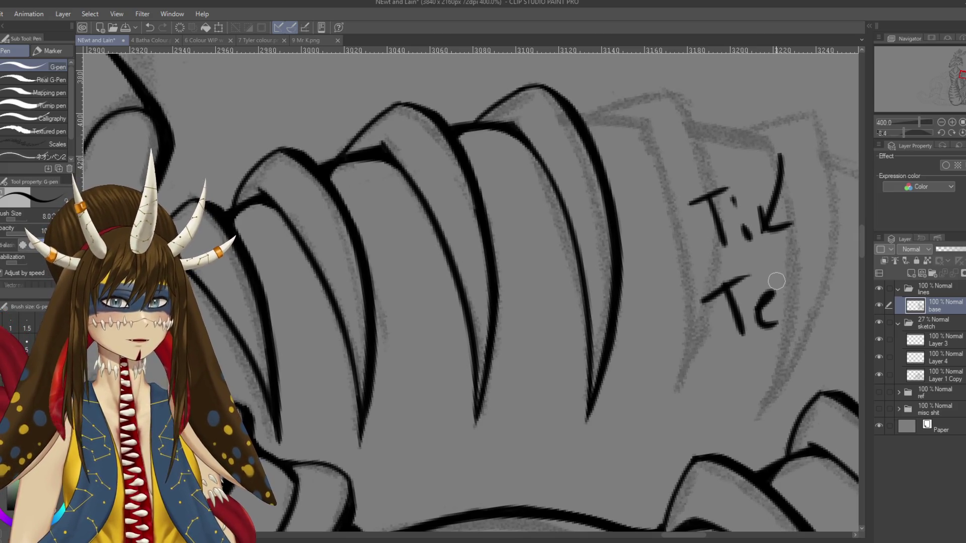
pyautogui.moveTo(676, 135); pyautogui.dragTo(702, 119)
pyautogui.moveTo(691, 123); pyautogui.dragTo(709, 174)
pyautogui.moveTo(723, 141); pyautogui.dragTo(750, 131)
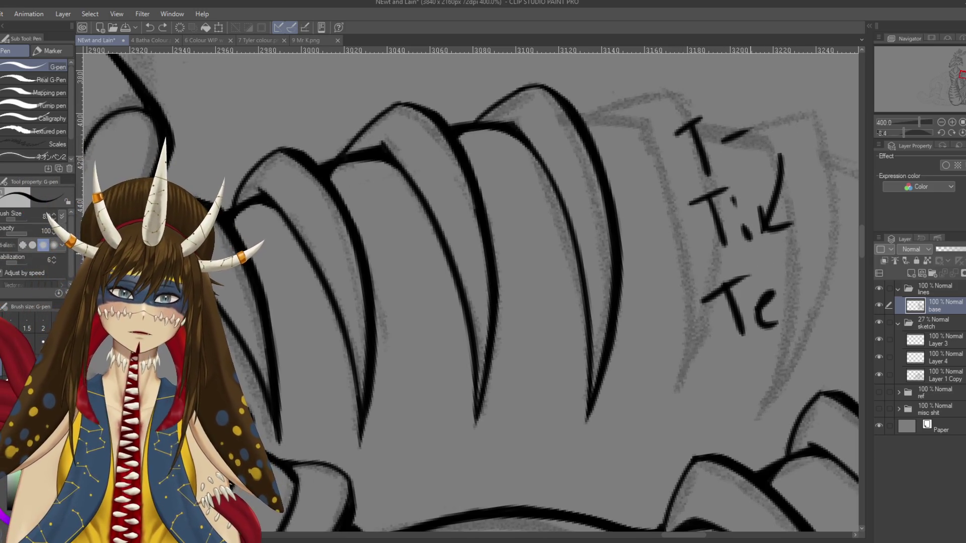
pyautogui.hotkey('ctrl', 'z')
pyautogui.hotkey('ctrl', 'z')
pyautogui.hotkey('ctrl', 'z')
pyautogui.hotkey('ctrl', 'z')
pyautogui.hotkey('ctrl', 'z')
pyautogui.hotkey('ctrl', 'z')
pyautogui.hotkey('ctrl', 'z')
pyautogui.hotkey('ctrl', 'z')
pyautogui.hotkey('ctrl', 'z')
pyautogui.hotkey('ctrl', 'z')
pyautogui.hotkey('ctrl', 'z')
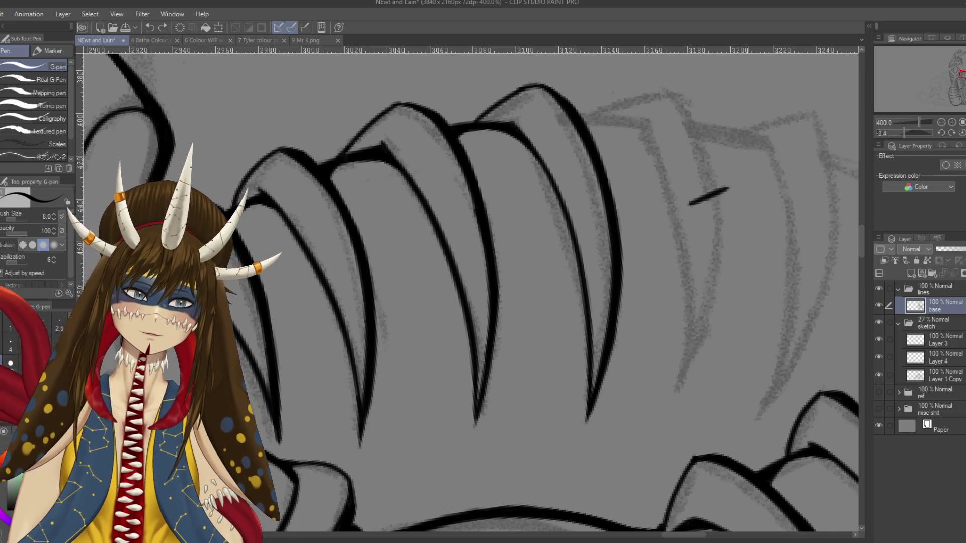
# Step: Ink the long edge of the next uninked scale and save the file
pyautogui.moveTo(453, 252); pyautogui.dragTo(367, 239)
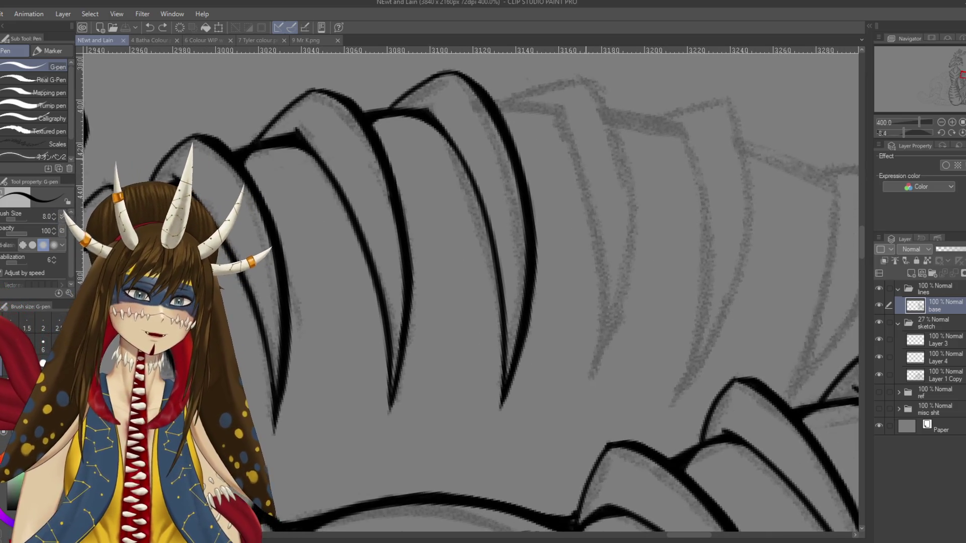
pyautogui.moveTo(552, 108); pyautogui.dragTo(588, 373)
pyautogui.hotkey('ctrl', 'z')
pyautogui.moveTo(556, 107); pyautogui.dragTo(588, 362)
pyautogui.hotkey('ctrl', 'z')
pyautogui.moveTo(556, 108); pyautogui.dragTo(577, 372)
pyautogui.hotkey('ctrl', 's')
# Step: Ink the outer edge of the following scale and lengthen both scale tips downward
pyautogui.moveTo(597, 83); pyautogui.dragTo(589, 378)
pyautogui.hotkey('ctrl', 'z')
pyautogui.moveTo(606, 95); pyautogui.dragTo(578, 375)
pyautogui.hotkey('ctrl', 'z')
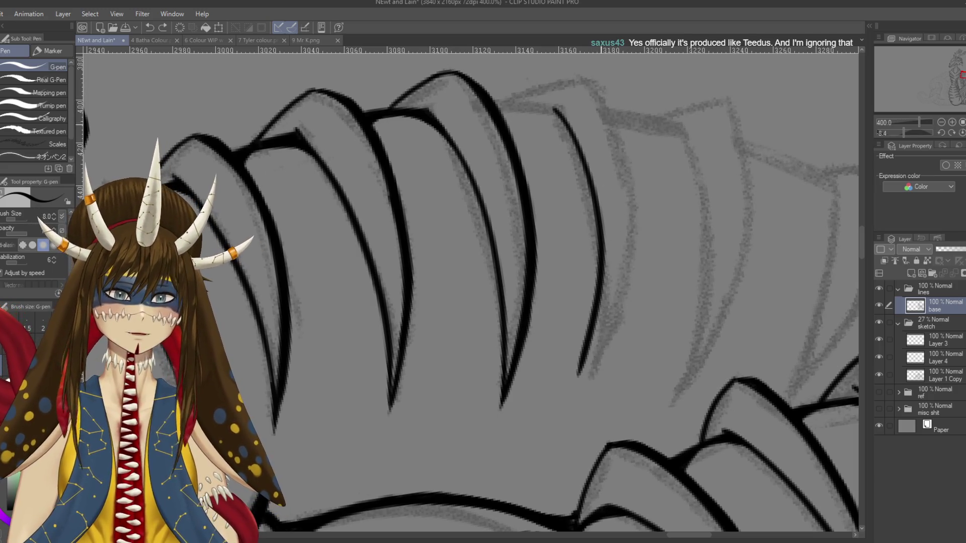
pyautogui.moveTo(598, 87); pyautogui.dragTo(579, 375)
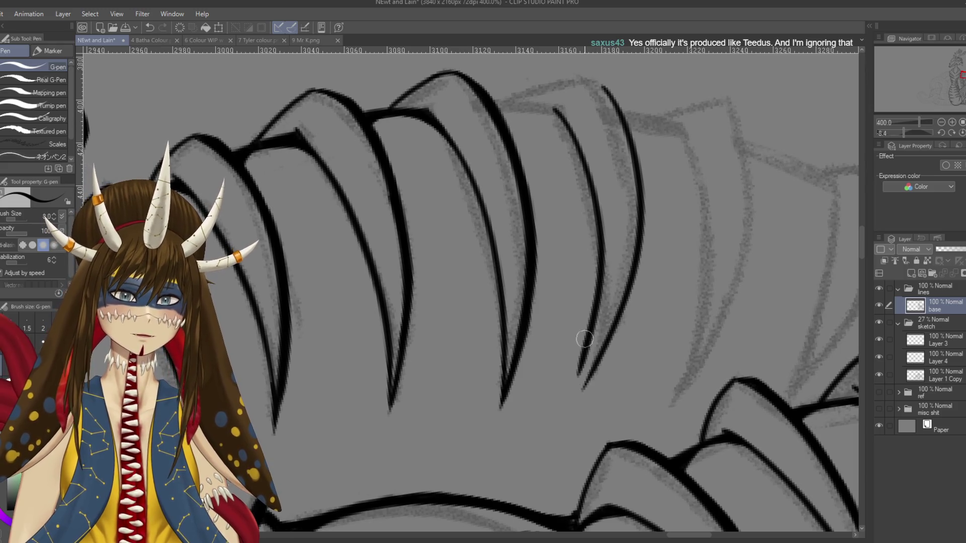
pyautogui.moveTo(588, 335); pyautogui.dragTo(573, 398)
pyautogui.hotkey('ctrl', 'z')
pyautogui.moveTo(586, 362); pyautogui.dragTo(569, 403)
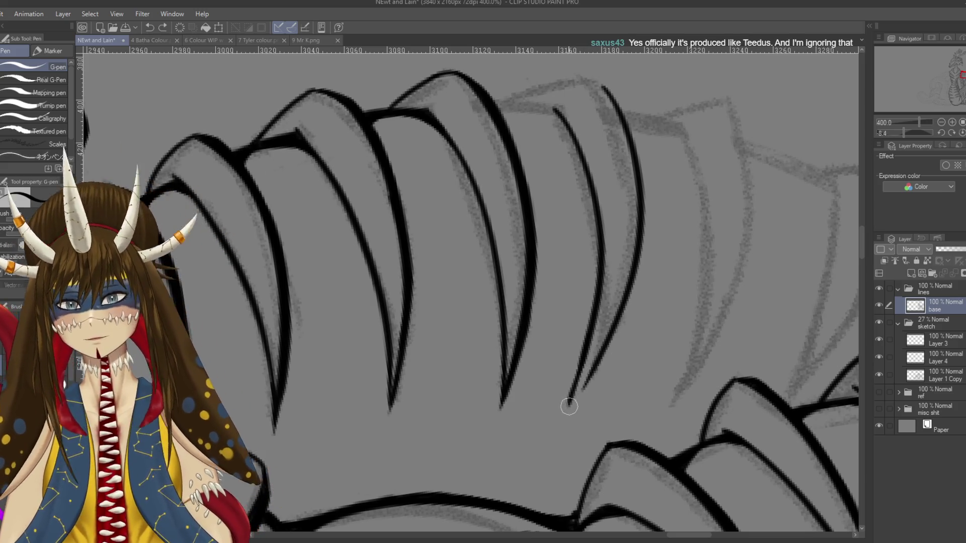
# Step: Close the left edges of two scales on another coil and save
pyautogui.moveTo(579, 394); pyautogui.dragTo(352, 151)
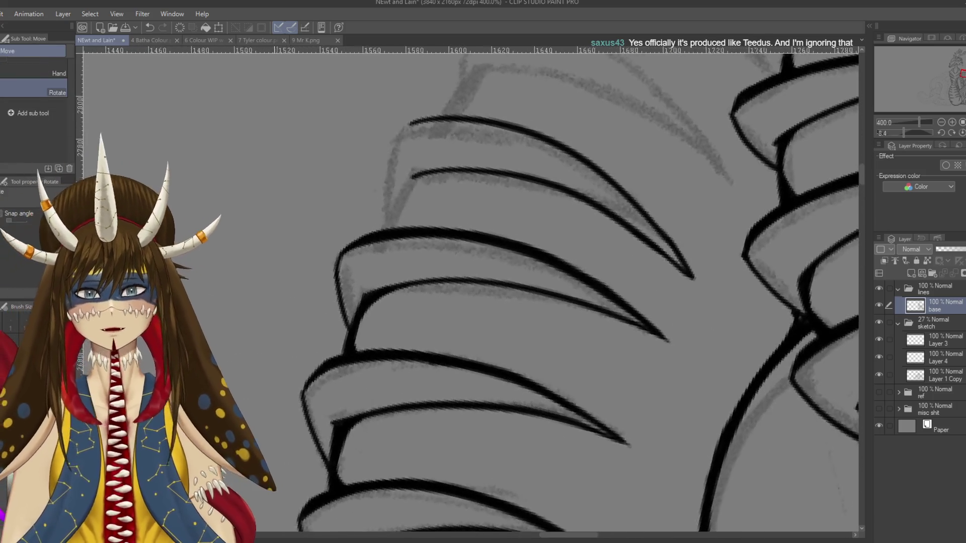
pyautogui.moveTo(523, 156); pyautogui.dragTo(498, 258)
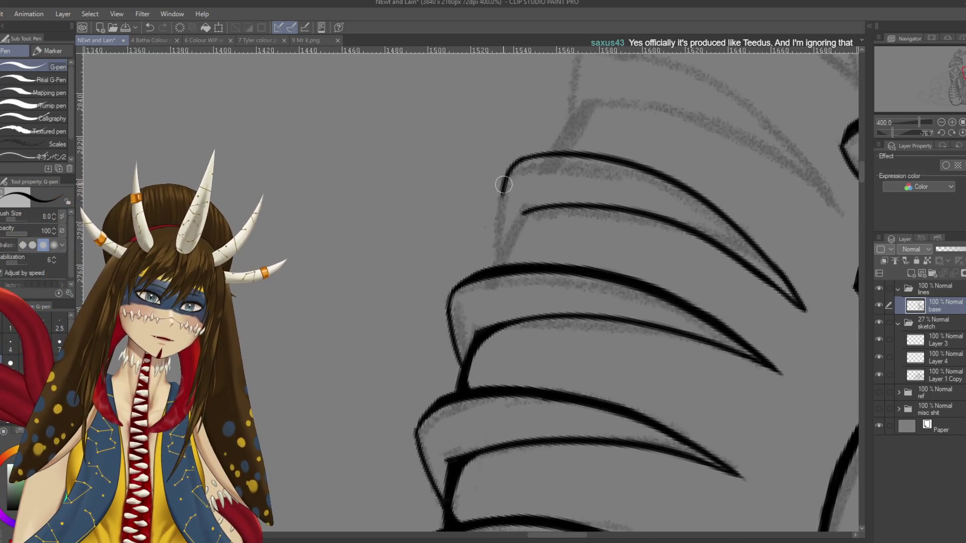
pyautogui.moveTo(524, 207); pyautogui.dragTo(500, 264)
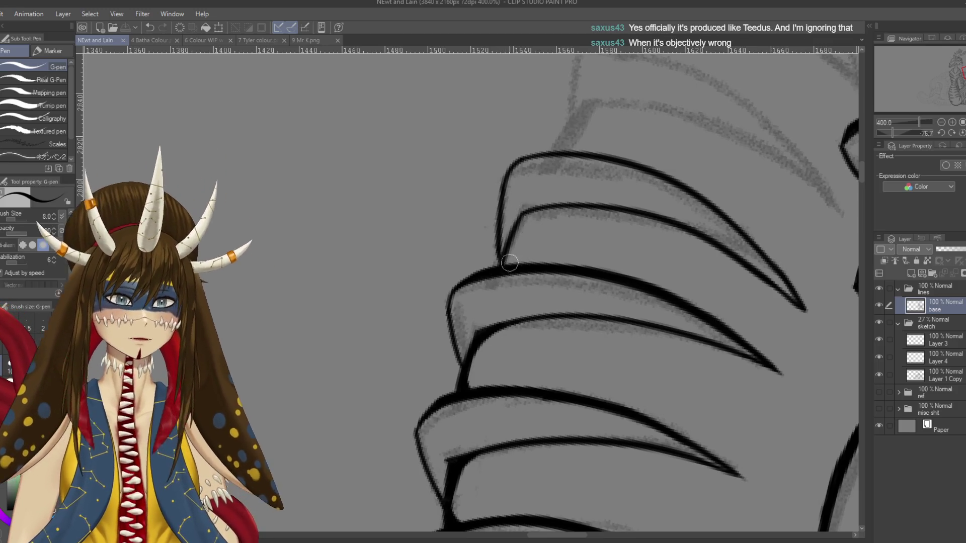
pyautogui.moveTo(512, 239); pyautogui.dragTo(537, 214)
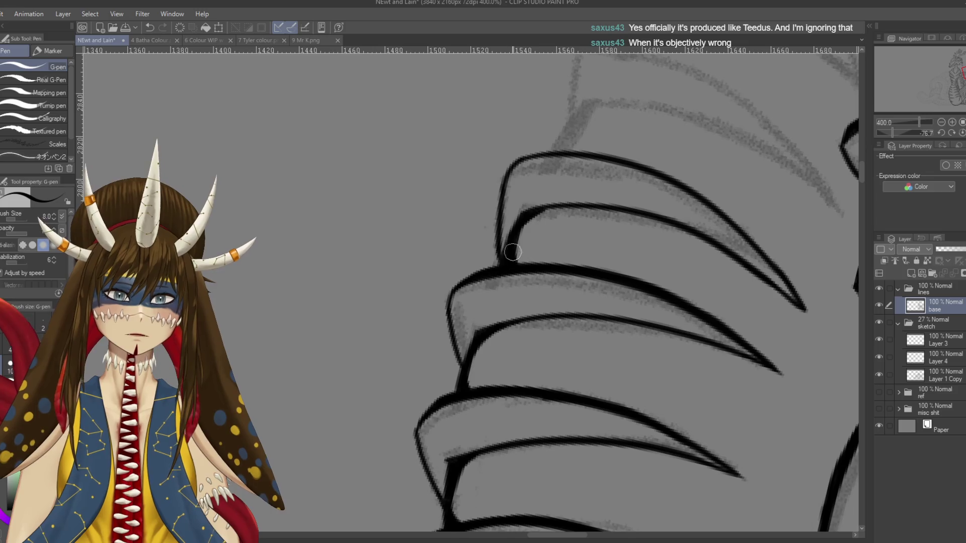
pyautogui.hotkey('ctrl', 's')
# Step: Draw a test rectangle with a scribble beside the scales, then undo it
pyautogui.moveTo(327, 188)
pyautogui.mouseDown()
pyautogui.moveTo(521, 177)
pyautogui.moveTo(413, 174)
pyautogui.mouseUp()
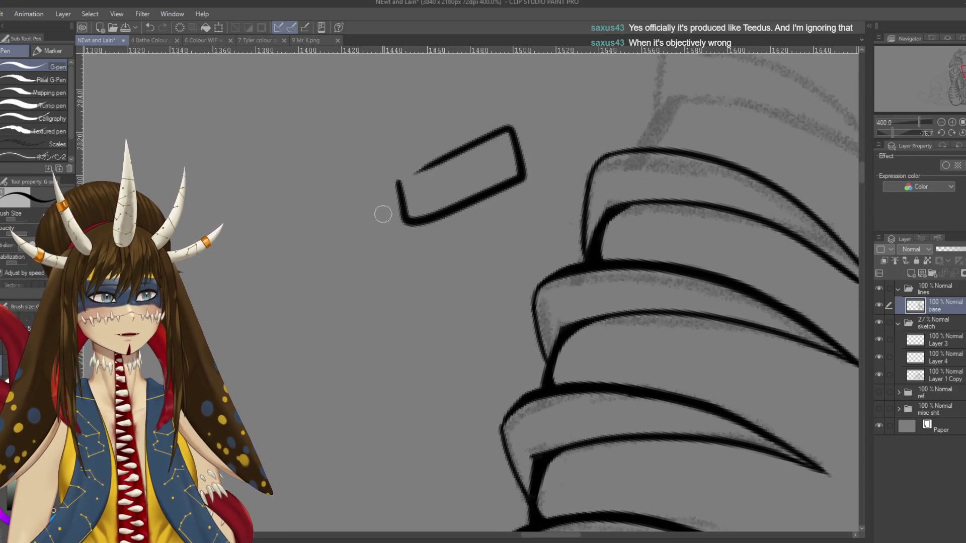
pyautogui.moveTo(366, 221); pyautogui.dragTo(438, 207)
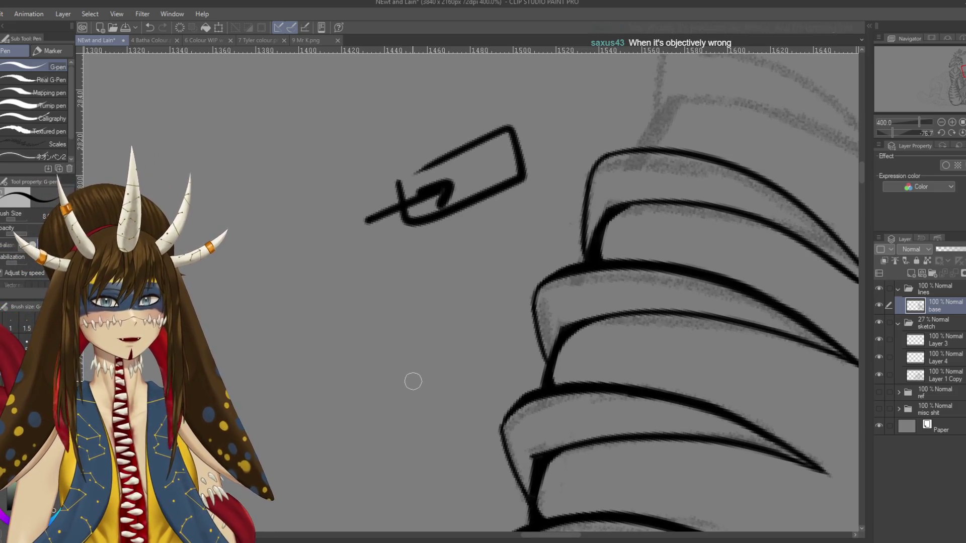
pyautogui.hotkey('ctrl', 'z')
pyautogui.hotkey('ctrl', 'z')
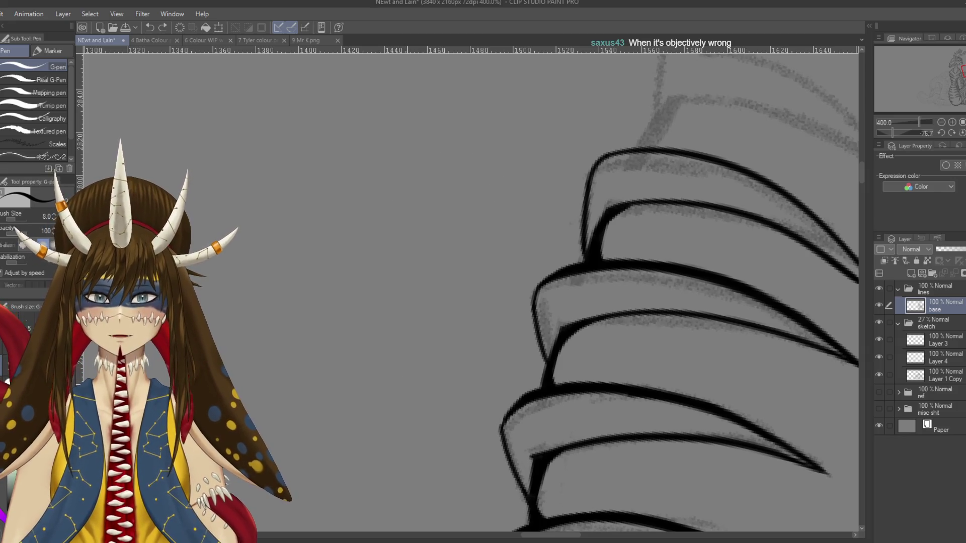
pyautogui.press('r')
pyautogui.moveTo(553, 352); pyautogui.dragTo(504, 227)
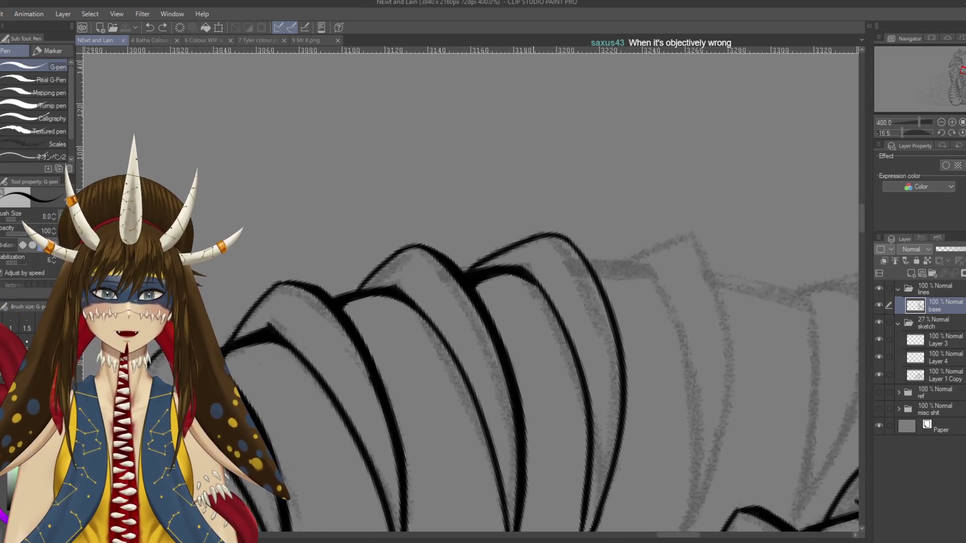
# Step: Thicken the scale's top curve and ridge outline down toward its tip, saving along the way
pyautogui.moveTo(540, 291)
pyautogui.mouseDown()
pyautogui.moveTo(502, 274)
pyautogui.moveTo(567, 332)
pyautogui.mouseUp()
pyautogui.hotkey('ctrl', 's')
pyautogui.scroll(-3, 555, 181)
pyautogui.moveTo(533, 174); pyautogui.dragTo(576, 206)
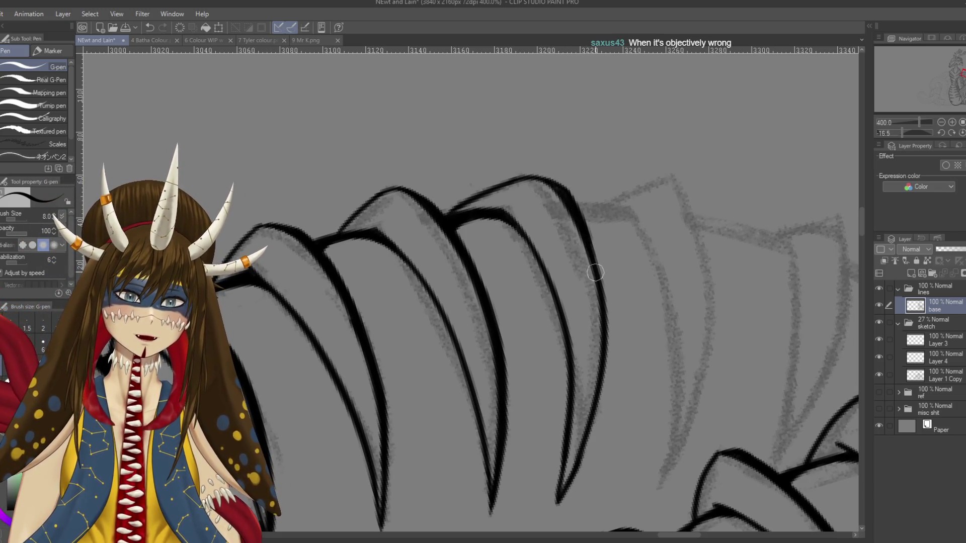
pyautogui.moveTo(563, 190)
pyautogui.mouseDown()
pyautogui.moveTo(611, 317)
pyautogui.moveTo(614, 383)
pyautogui.mouseUp()
pyautogui.hotkey('ctrl', 'z')
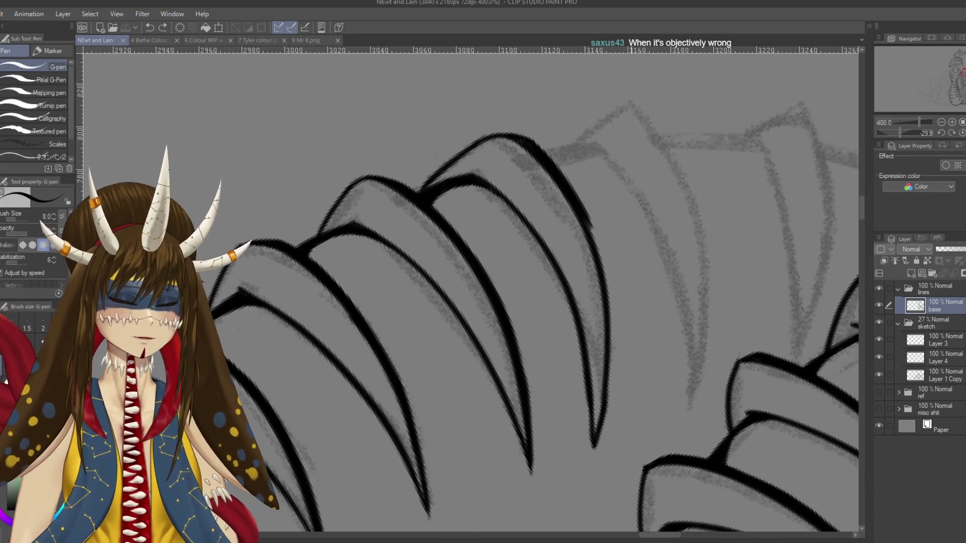
pyautogui.moveTo(584, 222); pyautogui.dragTo(614, 308)
pyautogui.moveTo(597, 244)
pyautogui.mouseDown()
pyautogui.moveTo(615, 307)
pyautogui.moveTo(610, 354)
pyautogui.mouseUp()
# Step: Redraw the claw line thicker near its tip, then zoom out to review the inked row
pyautogui.scroll(-2, 614, 322)
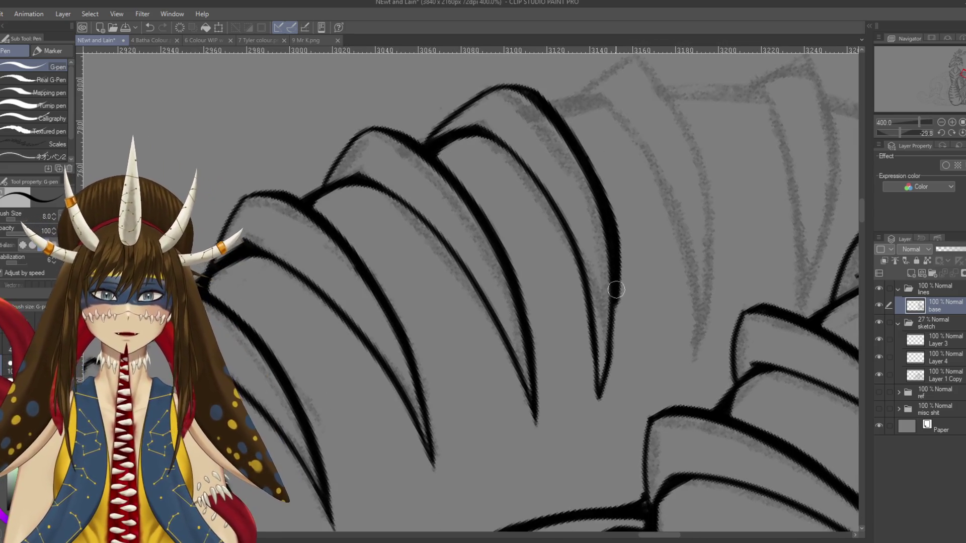
pyautogui.hotkey('ctrl', 'z')
pyautogui.moveTo(615, 300); pyautogui.dragTo(601, 367)
pyautogui.hotkey('ctrl', 'z')
pyautogui.moveTo(616, 312); pyautogui.dragTo(597, 415)
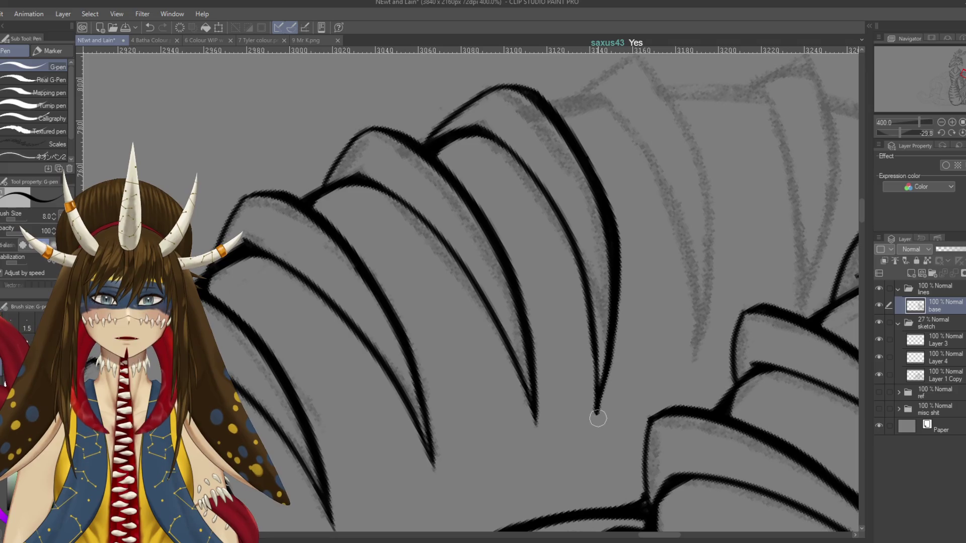
pyautogui.press('e')
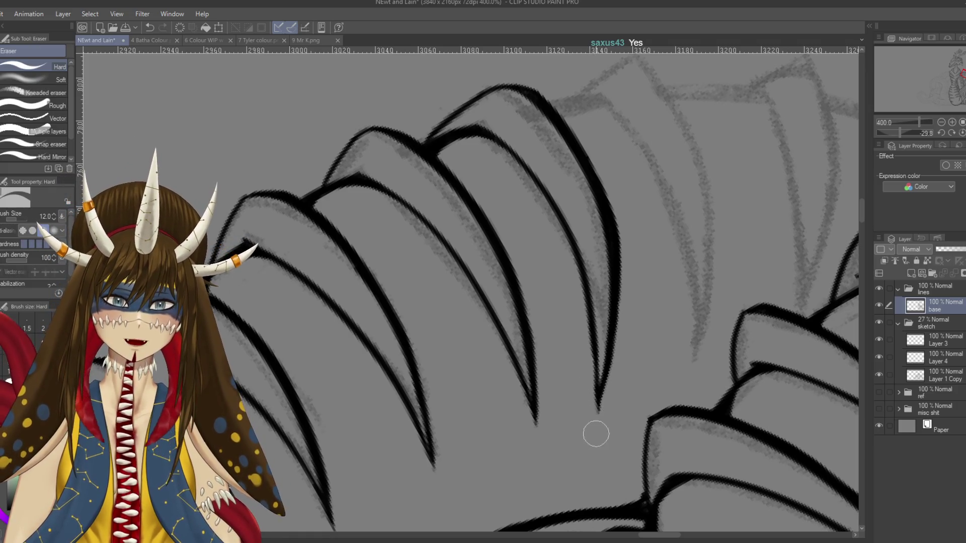
pyautogui.press('p')
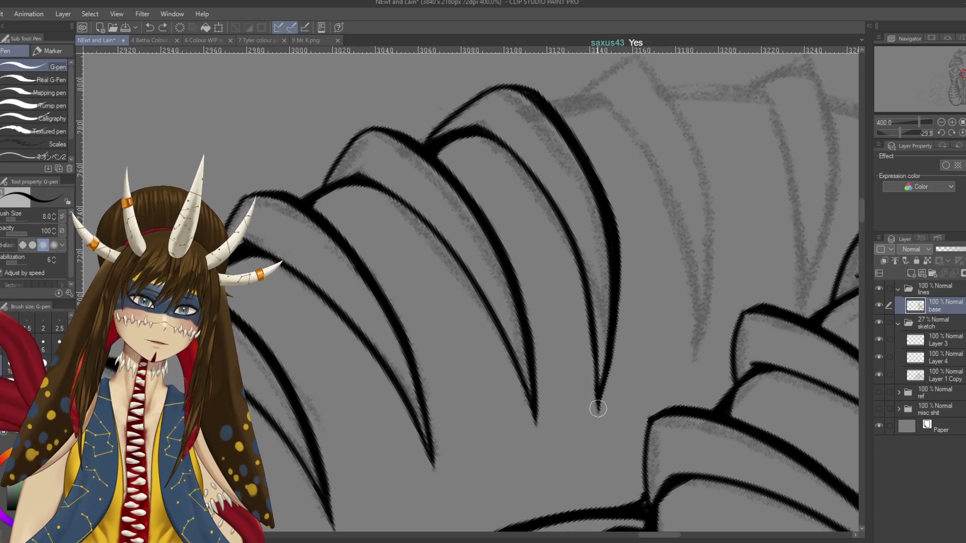
pyautogui.scroll(3, 568, 211)
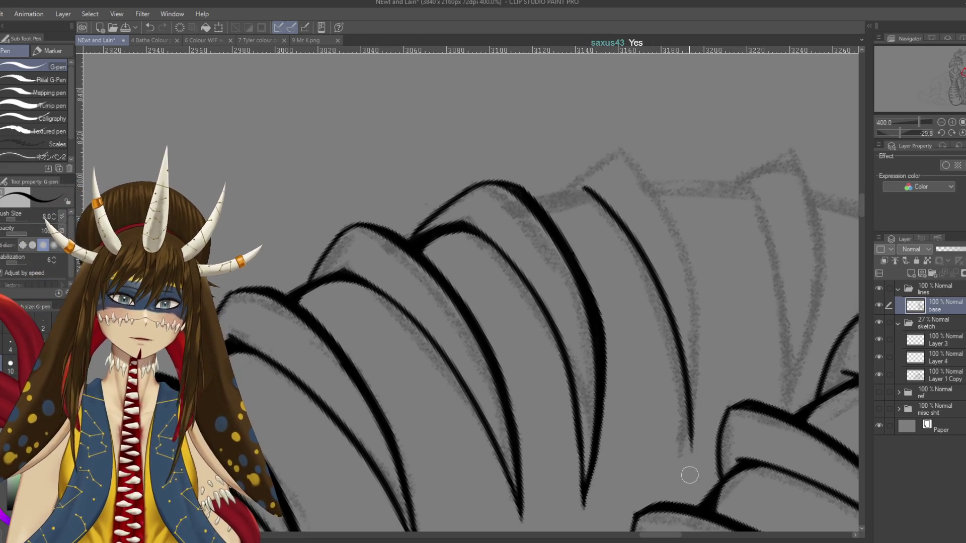
pyautogui.scroll(-2, 657, 264)
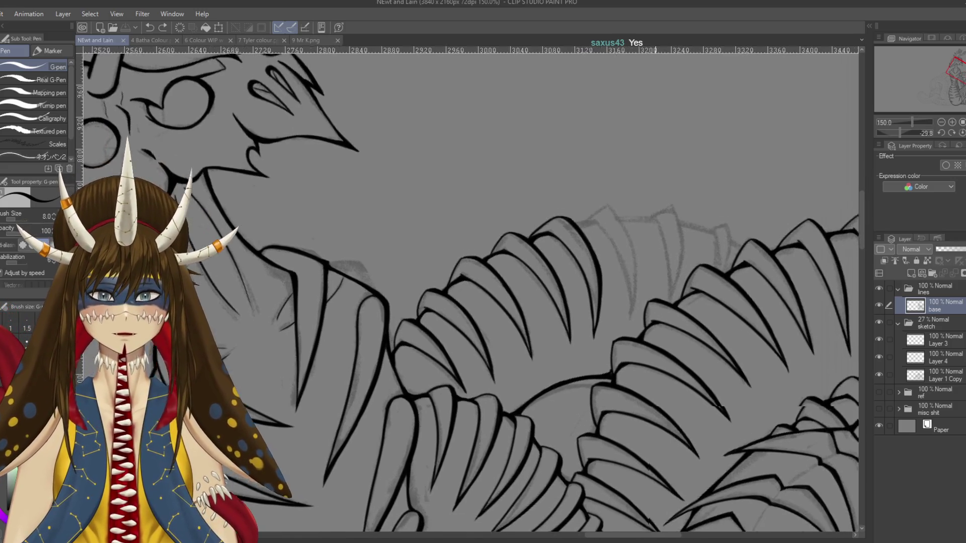
pyautogui.moveTo(661, 353); pyautogui.dragTo(616, 327)
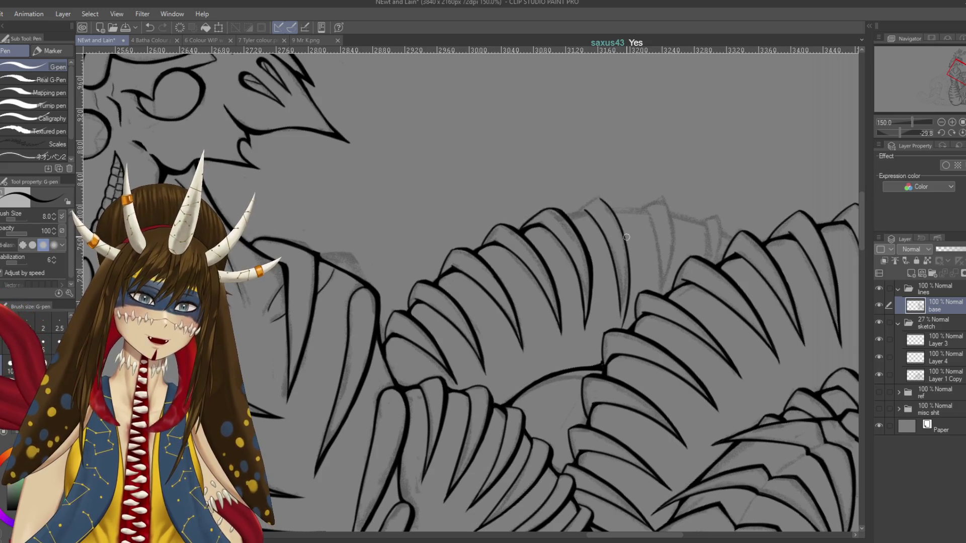
pyautogui.hotkey('ctrl', 'z')
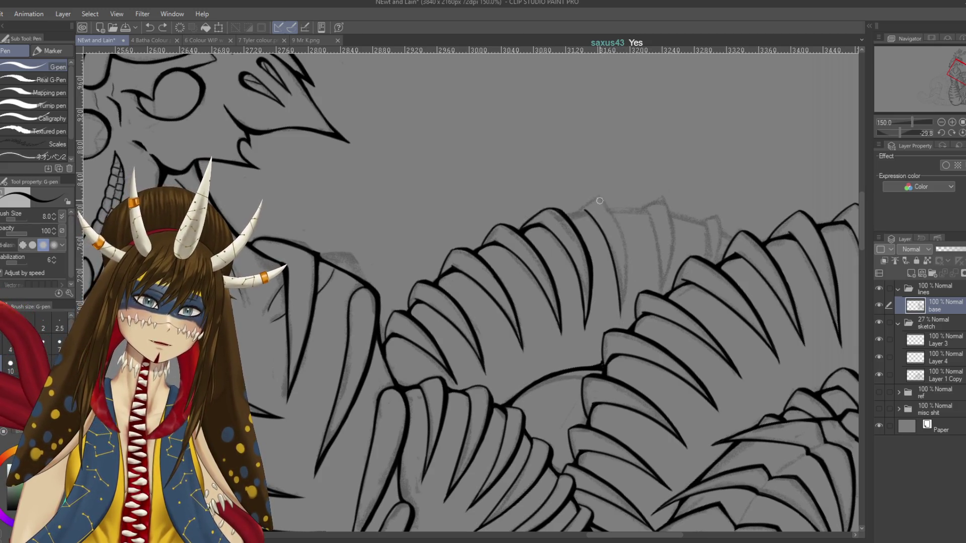
# Step: Redraw the scale line and thicken its tapering tip, then save the drawing
pyautogui.moveTo(596, 196); pyautogui.dragTo(629, 324)
pyautogui.hotkey('ctrl', 'z')
pyautogui.moveTo(598, 198); pyautogui.dragTo(629, 284)
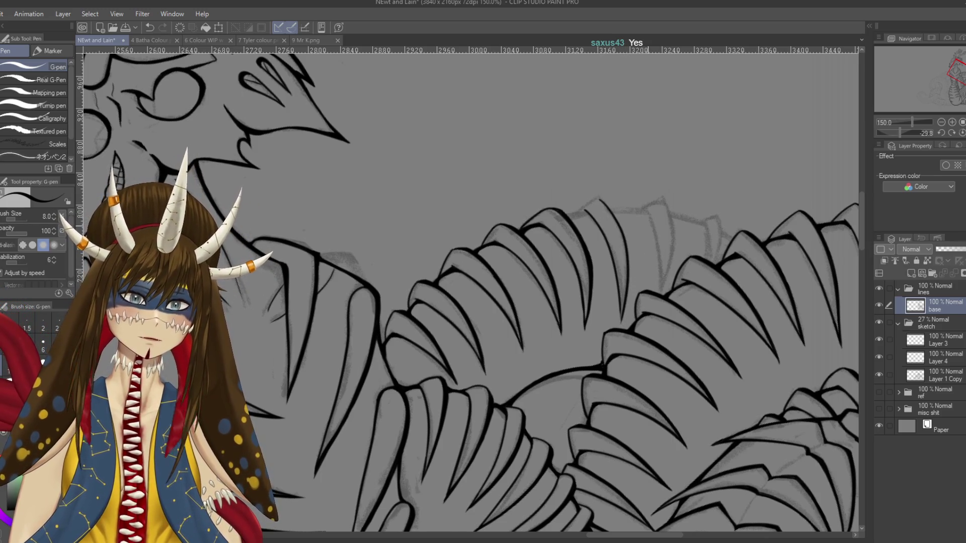
pyautogui.scroll(3, 664, 231)
pyautogui.scroll(1, 664, 231)
pyautogui.scroll(-1, 664, 230)
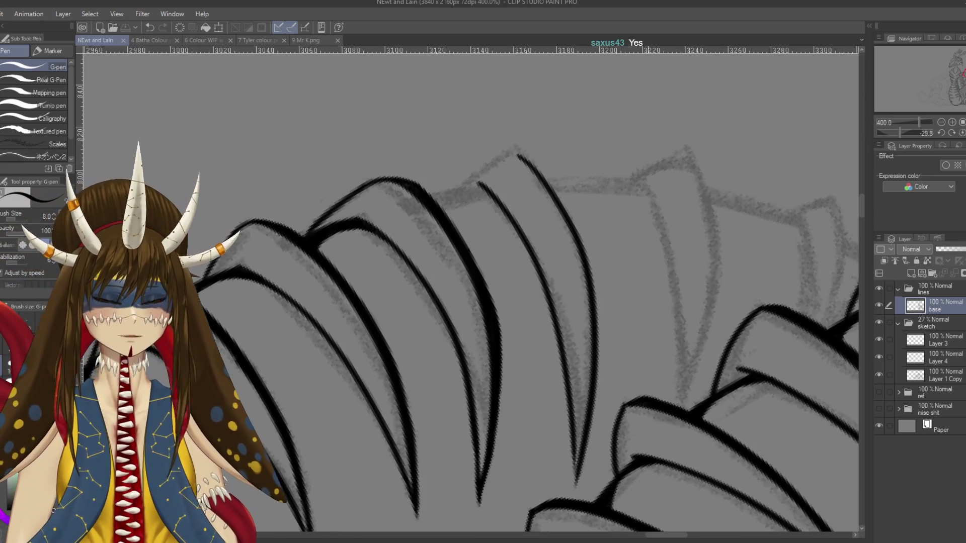
pyautogui.scroll(-5, 600, 291)
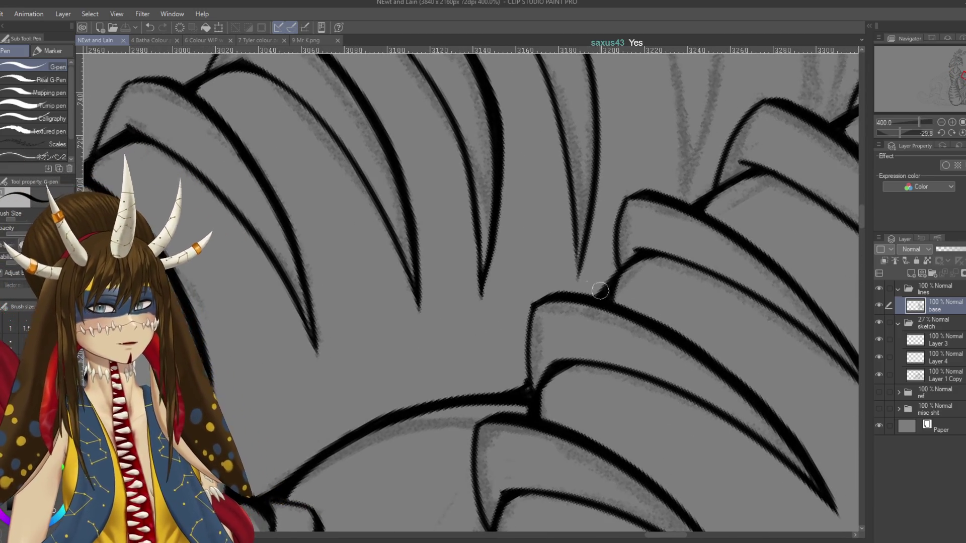
pyautogui.moveTo(578, 217); pyautogui.dragTo(579, 294)
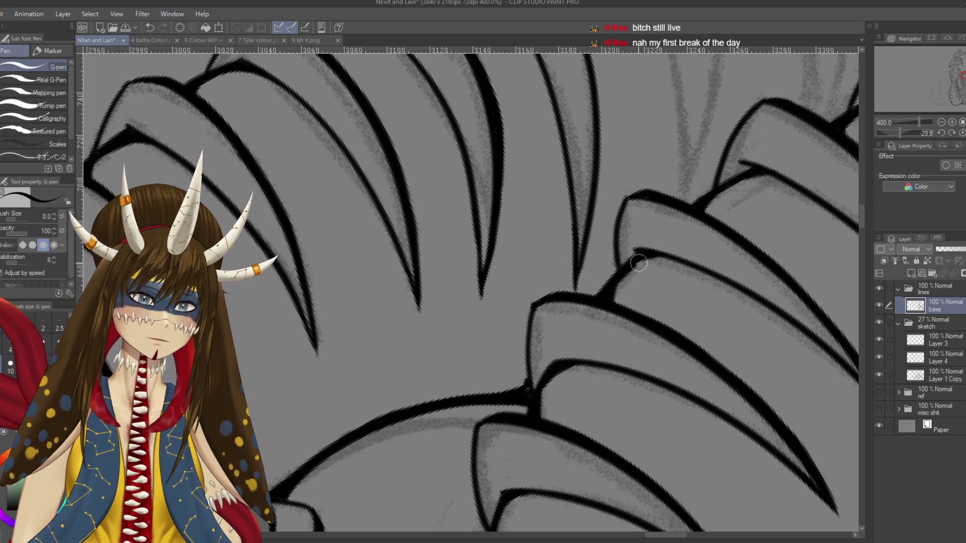
pyautogui.hotkey('ctrl', 's')
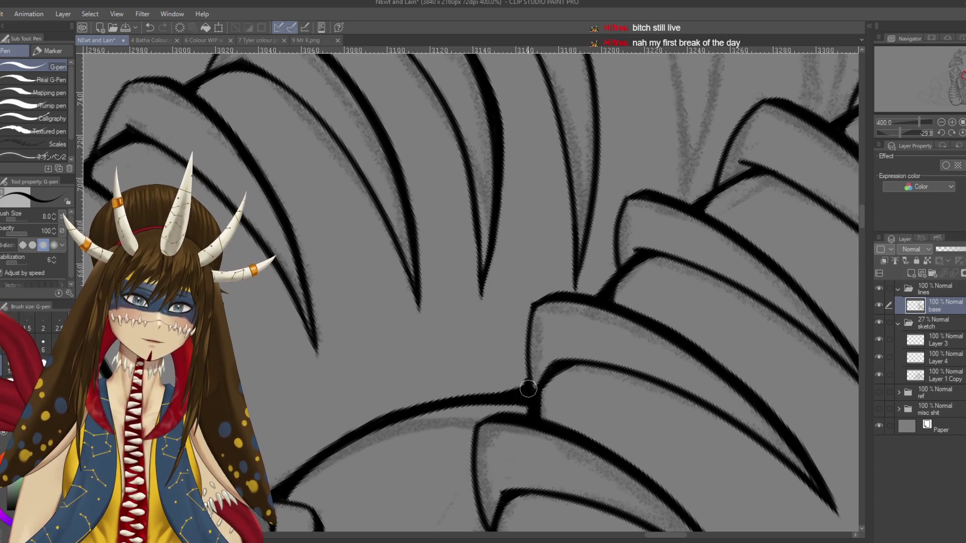
# Step: Ink the top curve of the neighbouring scale
pyautogui.scroll(5, 498, 167)
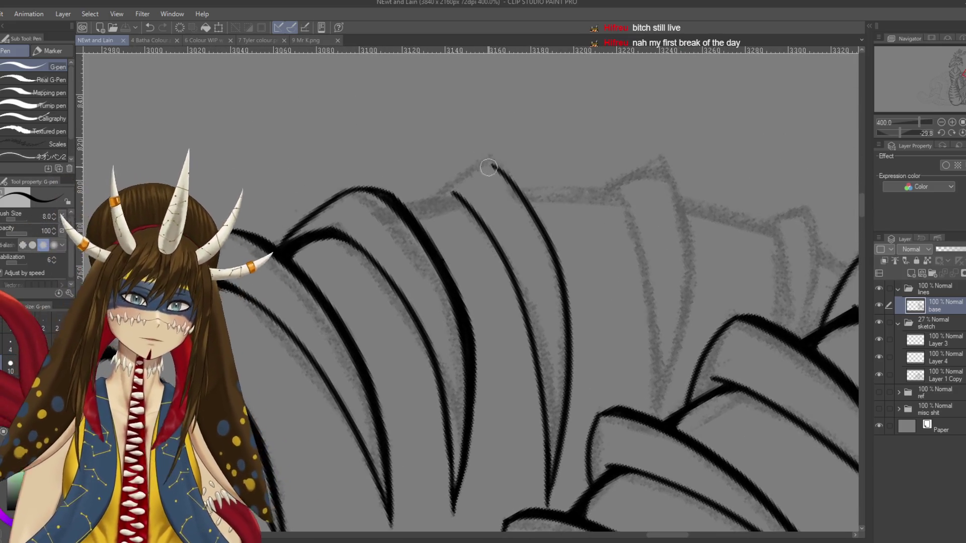
pyautogui.hotkey('ctrl', 'z')
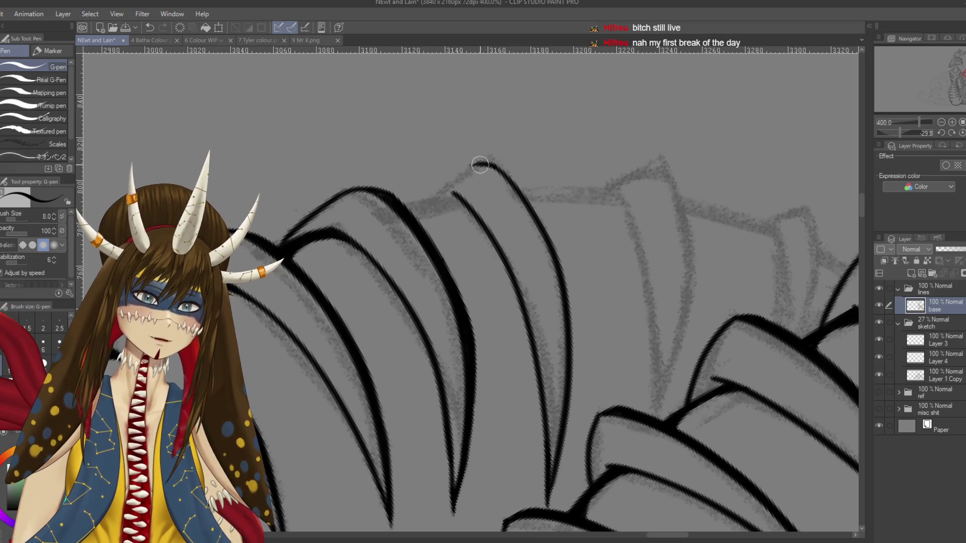
pyautogui.moveTo(480, 164); pyautogui.dragTo(415, 202)
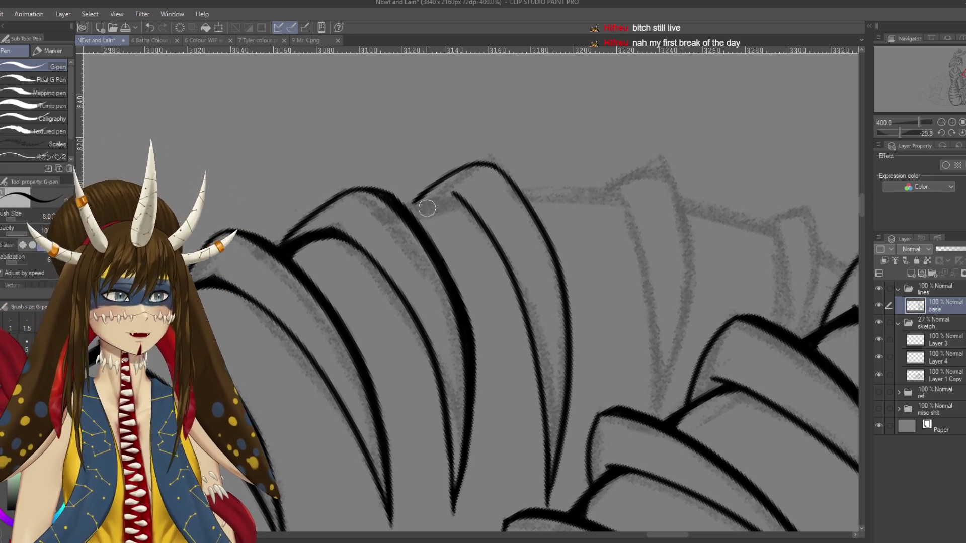
pyautogui.moveTo(428, 208); pyautogui.dragTo(455, 194)
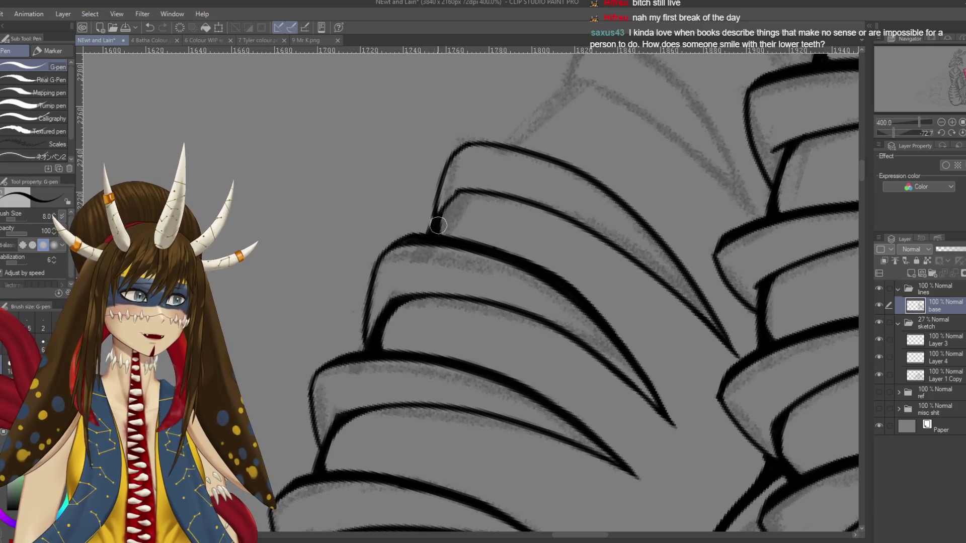
# Step: Thicken the upper scale's outline, its inner corner and the claw line
pyautogui.moveTo(434, 225); pyautogui.dragTo(459, 199)
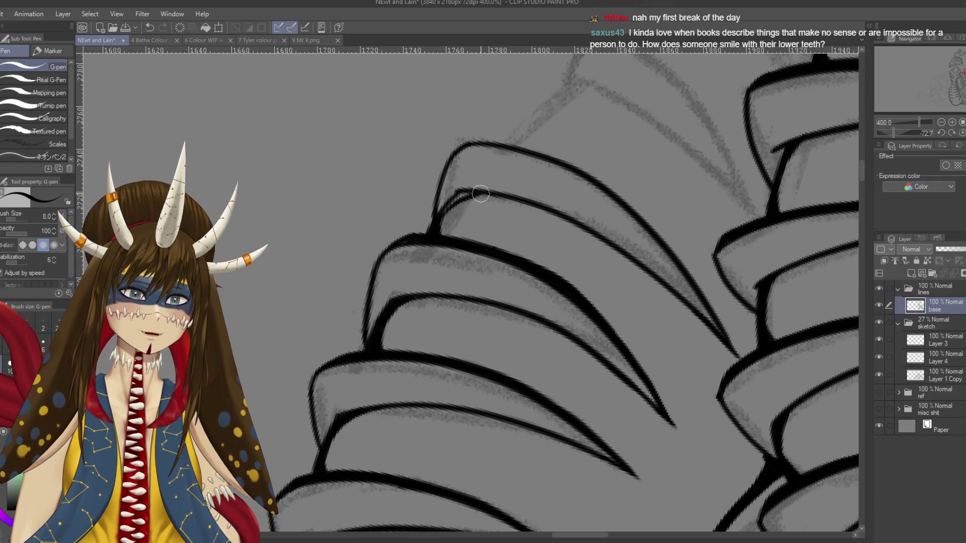
pyautogui.moveTo(457, 192); pyautogui.dragTo(483, 194)
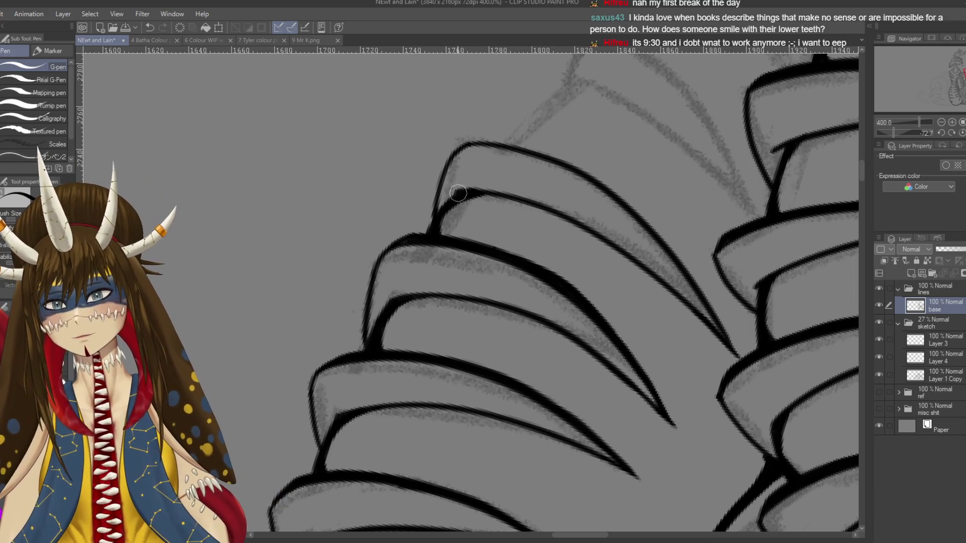
pyautogui.press('r')
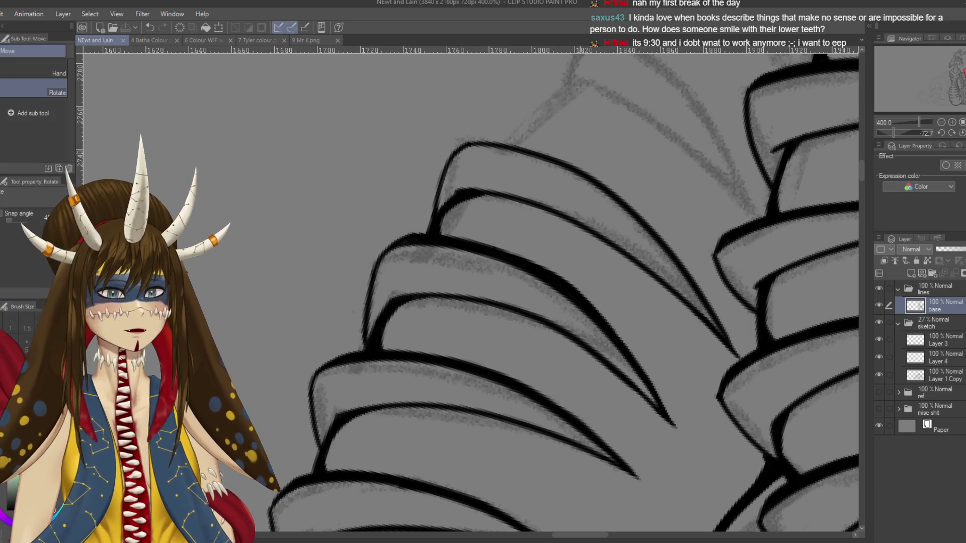
pyautogui.press('p')
pyautogui.moveTo(564, 345); pyautogui.dragTo(492, 255)
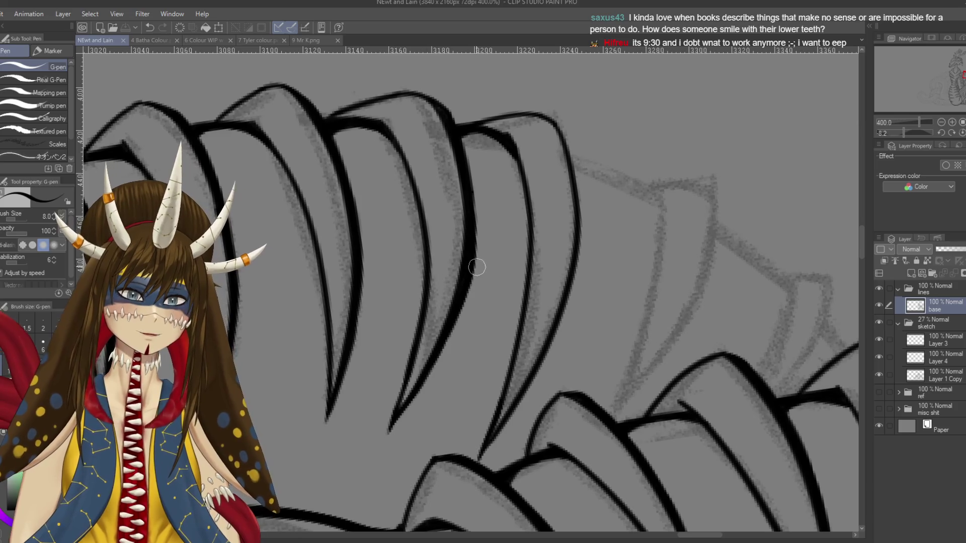
pyautogui.moveTo(475, 274); pyautogui.dragTo(469, 233)
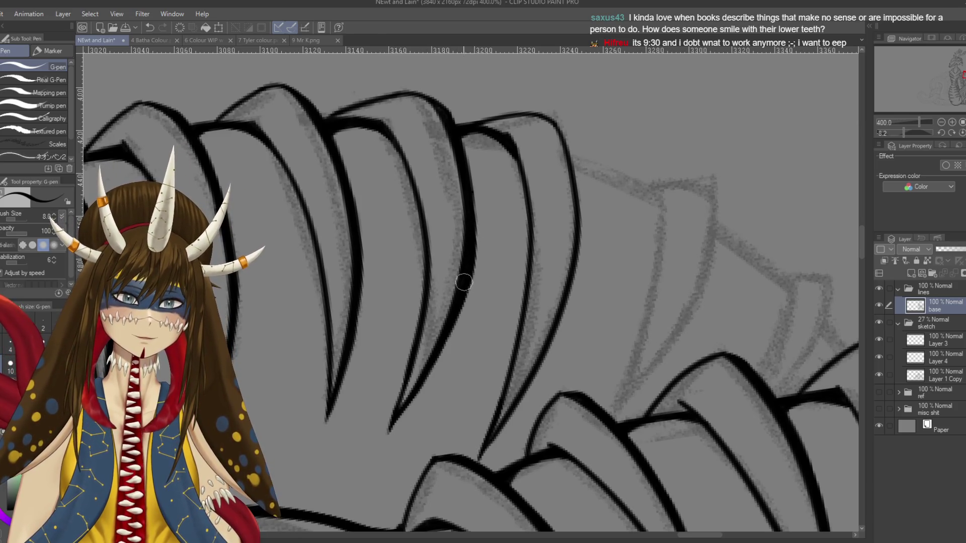
# Step: Draw a marker line with an arrow near the sketched scales, then undo both
pyautogui.moveTo(461, 280); pyautogui.dragTo(330, 378)
pyautogui.moveTo(553, 147); pyautogui.dragTo(677, 121)
pyautogui.moveTo(703, 66)
pyautogui.mouseDown()
pyautogui.moveTo(665, 108)
pyautogui.moveTo(700, 107)
pyautogui.mouseUp()
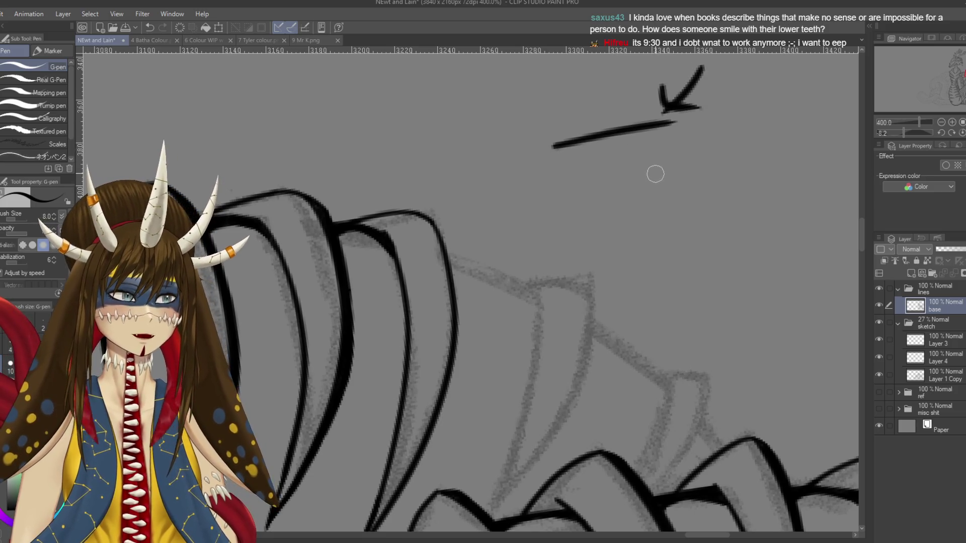
pyautogui.hotkey('ctrl', 'z')
pyautogui.hotkey('ctrl', 'z')
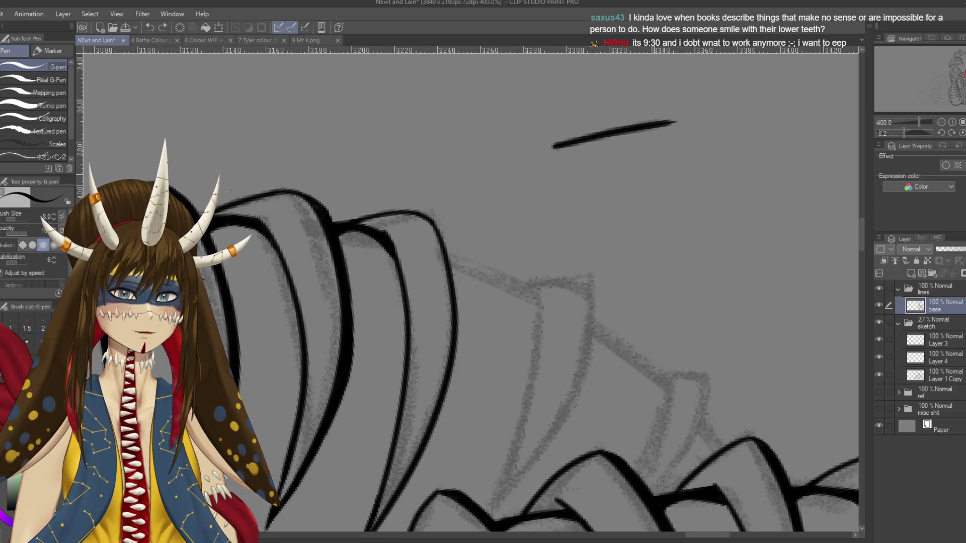
pyautogui.hotkey('ctrl', 'z')
# Step: Thicken the tall claw's right outline and extend it further down
pyautogui.scroll(-5, 493, 126)
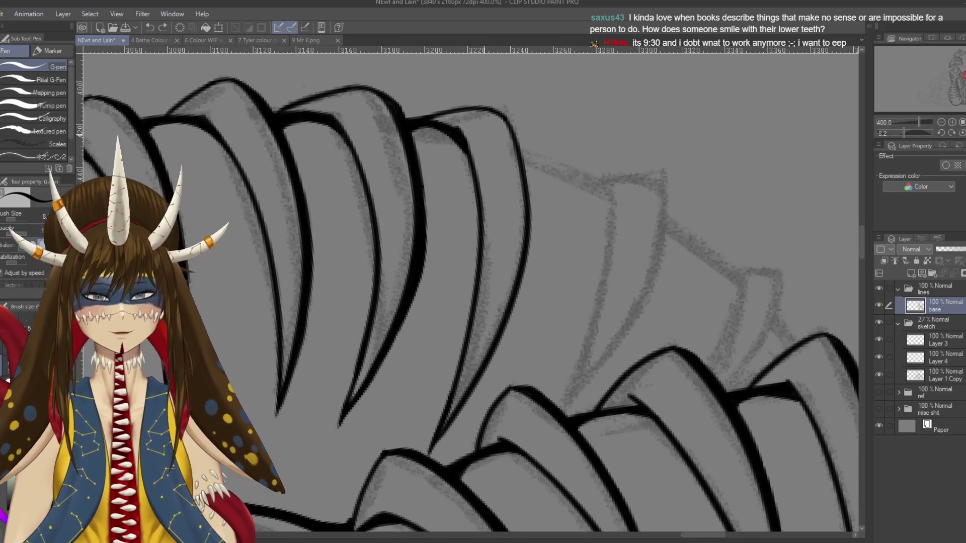
pyautogui.moveTo(503, 111)
pyautogui.mouseDown()
pyautogui.moveTo(524, 146)
pyautogui.moveTo(531, 231)
pyautogui.mouseUp()
pyautogui.moveTo(516, 136); pyautogui.dragTo(531, 249)
pyautogui.hotkey('ctrl', 'z')
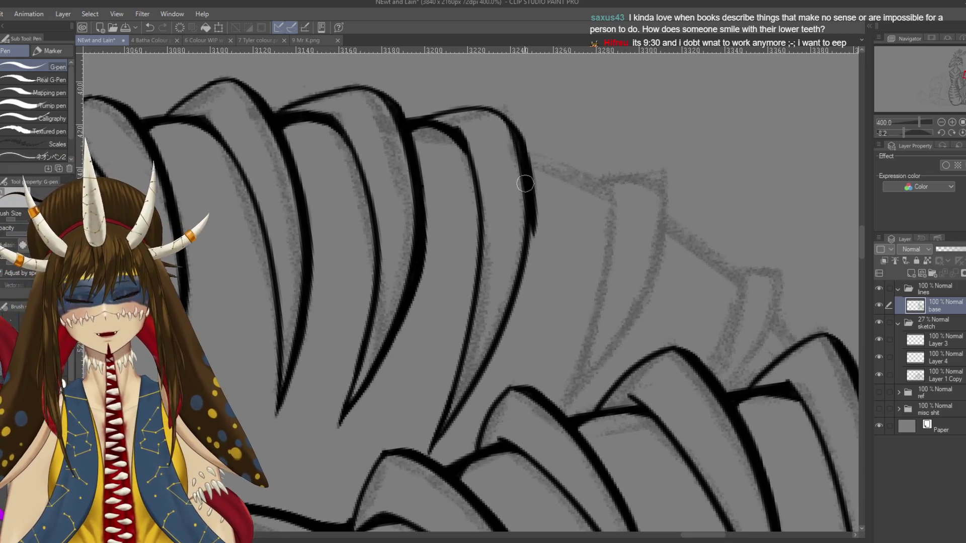
pyautogui.hotkey('ctrl', 'z')
pyautogui.moveTo(527, 181)
pyautogui.mouseDown()
pyautogui.moveTo(530, 252)
pyautogui.moveTo(491, 350)
pyautogui.mouseUp()
pyautogui.press('r')
pyautogui.moveTo(522, 313); pyautogui.dragTo(526, 236)
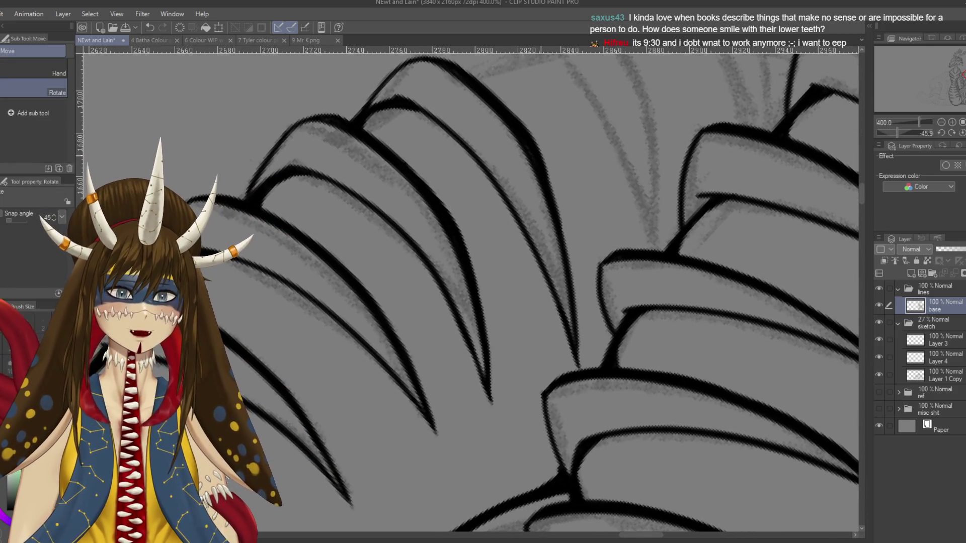
# Step: Re-ink the lower part of the claw's right outline with the G-pen
pyautogui.press('p')
pyautogui.moveTo(530, 144)
pyautogui.mouseDown()
pyautogui.moveTo(562, 237)
pyautogui.moveTo(579, 363)
pyautogui.mouseUp()
pyautogui.hotkey('ctrl', 'z')
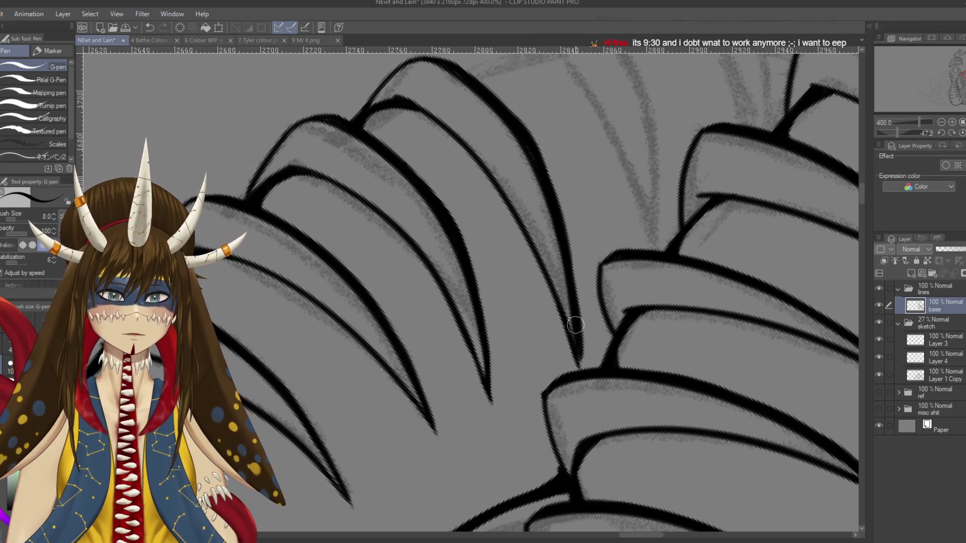
pyautogui.moveTo(573, 292); pyautogui.dragTo(579, 373)
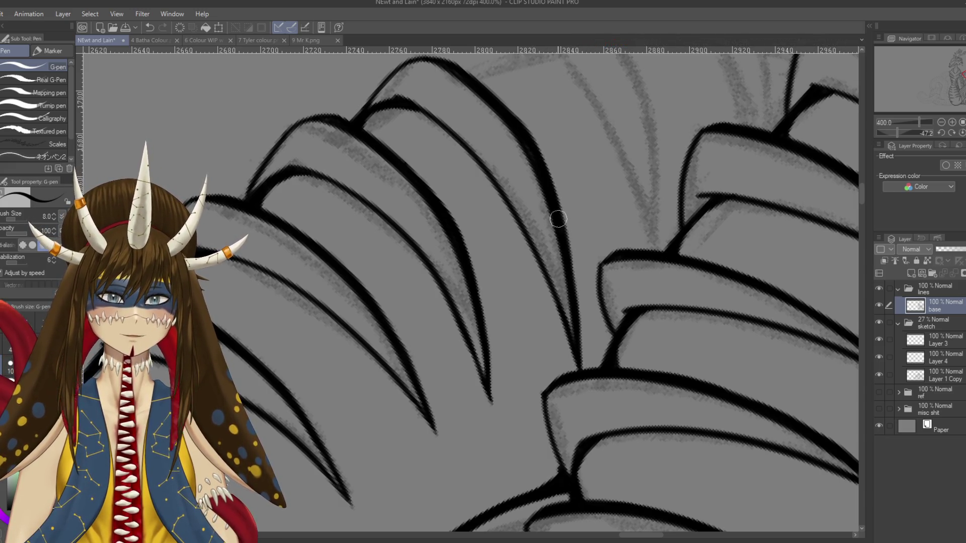
# Step: Rotate to the next scales and ink a long pointed scale's left edge line, redrawing until clean
pyautogui.moveTo(644, 216); pyautogui.dragTo(663, 274)
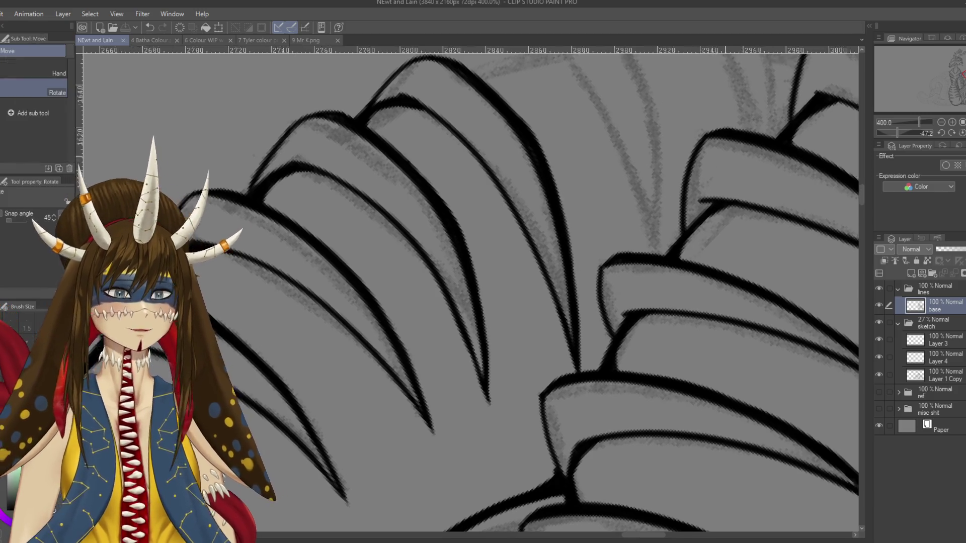
pyautogui.moveTo(683, 195); pyautogui.dragTo(610, 263)
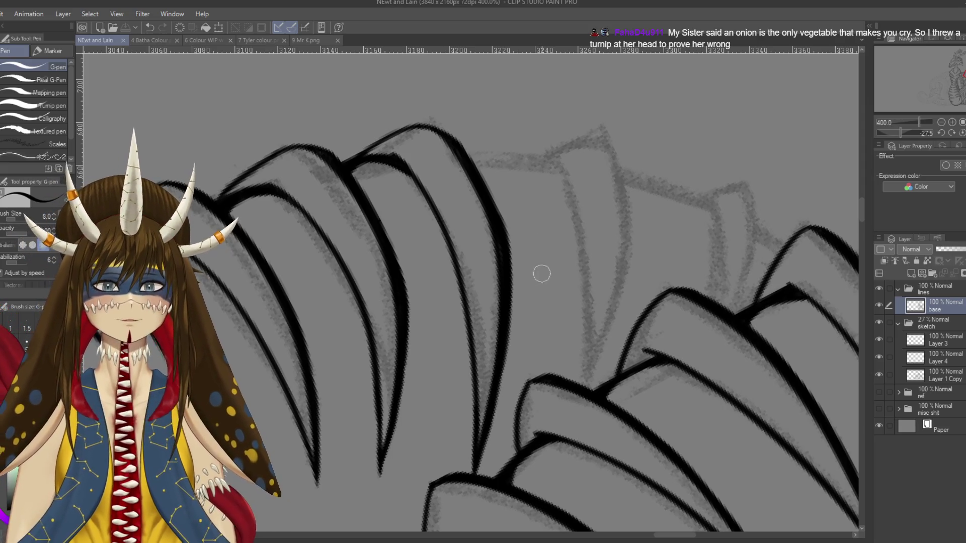
pyautogui.moveTo(352, 174); pyautogui.dragTo(373, 164)
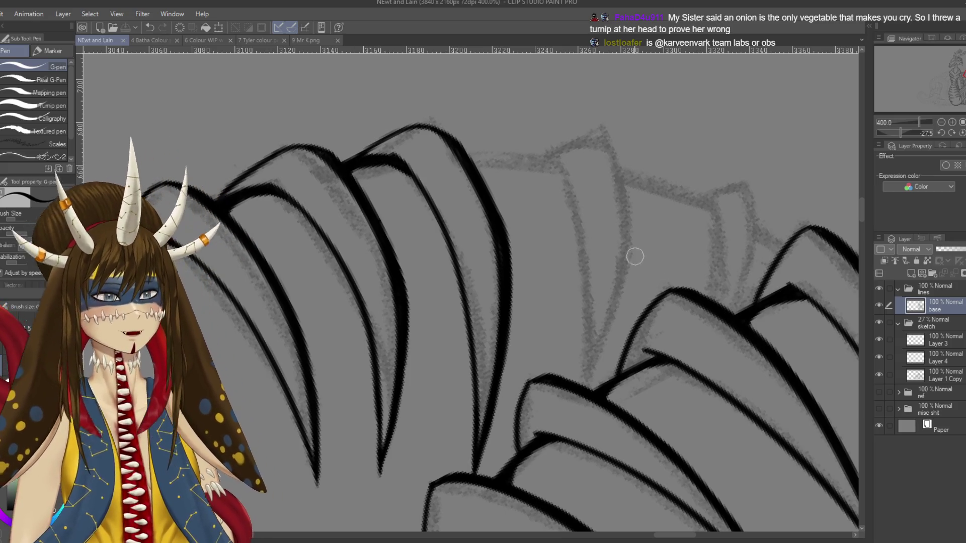
pyautogui.moveTo(558, 160); pyautogui.dragTo(571, 358)
pyautogui.hotkey('ctrl', 'z')
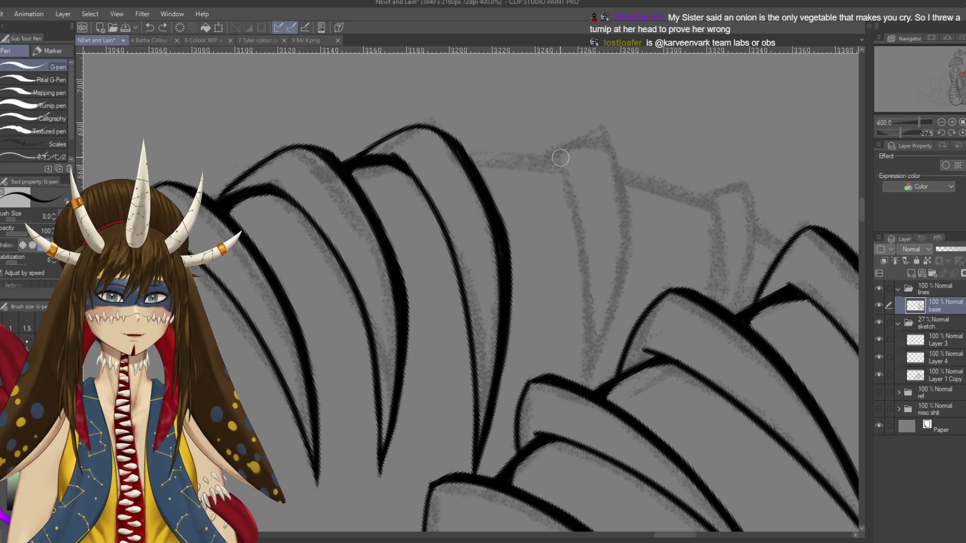
pyautogui.moveTo(558, 157); pyautogui.dragTo(586, 377)
pyautogui.hotkey('ctrl', 'z')
pyautogui.moveTo(559, 159); pyautogui.dragTo(581, 373)
# Step: Ink the scale's curved right edge, retrying the tapering stroke several times
pyautogui.moveTo(608, 140); pyautogui.dragTo(584, 373)
pyautogui.hotkey('ctrl', 'z')
pyautogui.moveTo(609, 139); pyautogui.dragTo(584, 390)
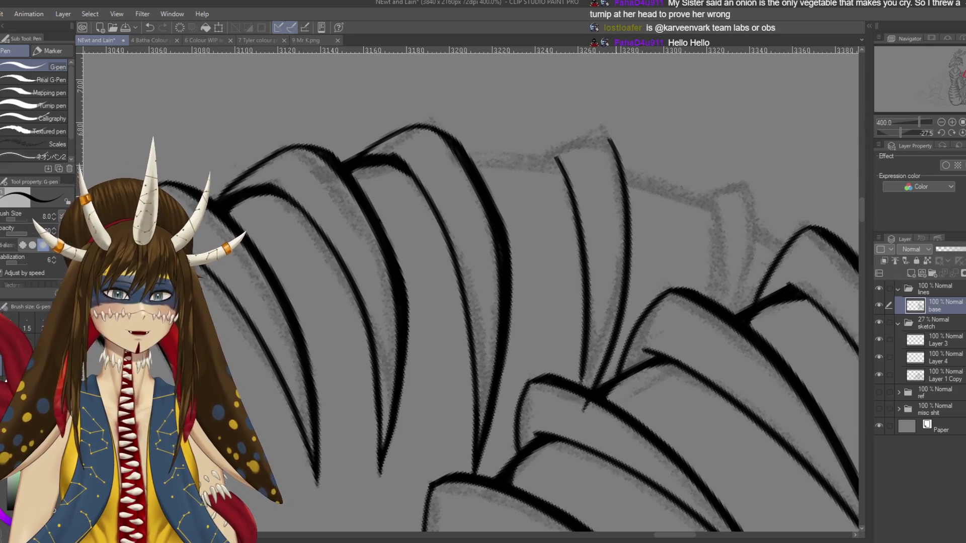
pyautogui.hotkey('ctrl', 'z')
pyautogui.moveTo(610, 141); pyautogui.dragTo(589, 402)
pyautogui.hotkey('ctrl', 'z')
pyautogui.moveTo(611, 146); pyautogui.dragTo(589, 405)
pyautogui.hotkey('ctrl', 'z')
pyautogui.moveTo(608, 141); pyautogui.dragTo(566, 380)
pyautogui.hotkey('ctrl', 'z')
pyautogui.moveTo(610, 144)
pyautogui.mouseDown()
pyautogui.moveTo(629, 239)
pyautogui.moveTo(587, 418)
pyautogui.mouseUp()
pyautogui.hotkey('ctrl', 'z')
pyautogui.moveTo(609, 144); pyautogui.dragTo(582, 382)
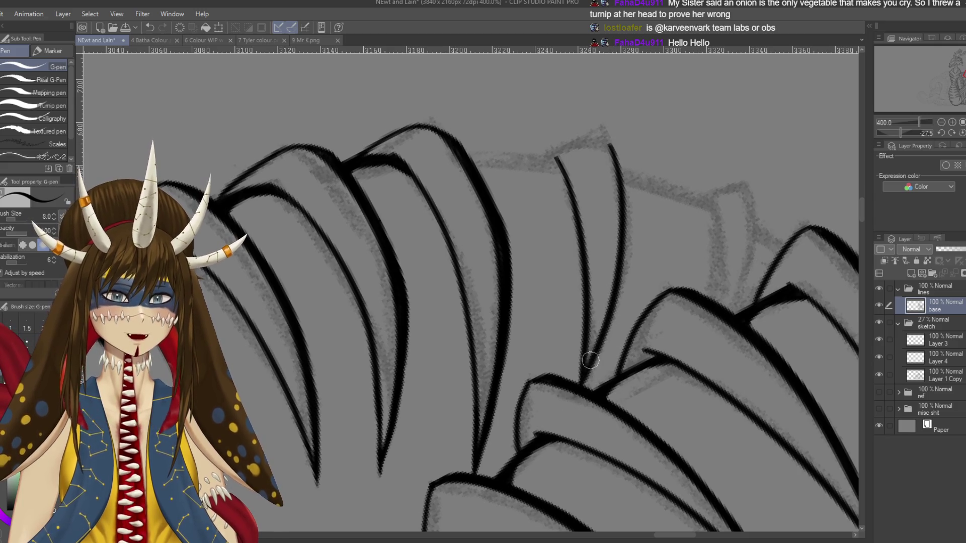
pyautogui.moveTo(614, 159); pyautogui.dragTo(503, 261)
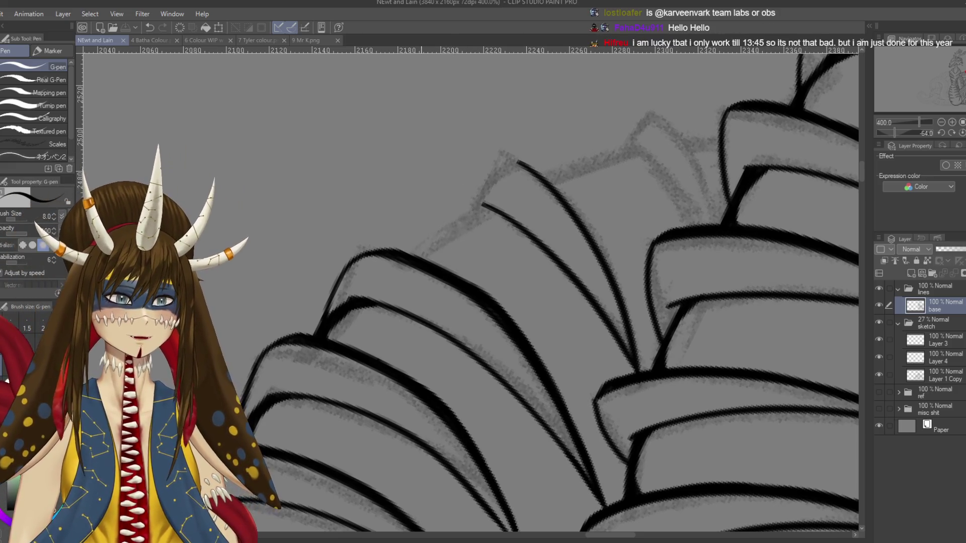
# Step: Extend the top scale's ink line leftward and ink a line down from the middle scale edge
pyautogui.moveTo(604, 202); pyautogui.dragTo(634, 261)
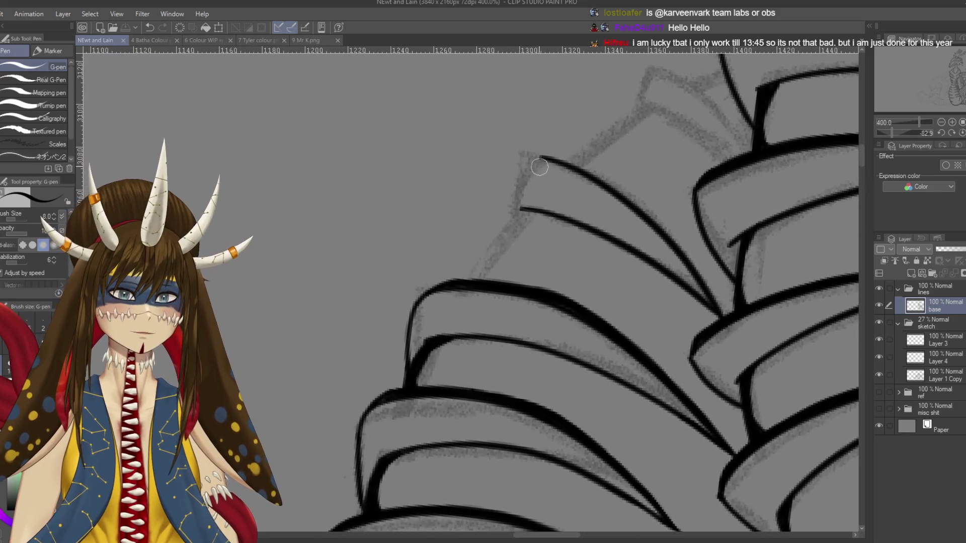
pyautogui.moveTo(546, 158)
pyautogui.mouseDown()
pyautogui.moveTo(520, 161)
pyautogui.moveTo(483, 248)
pyautogui.mouseUp()
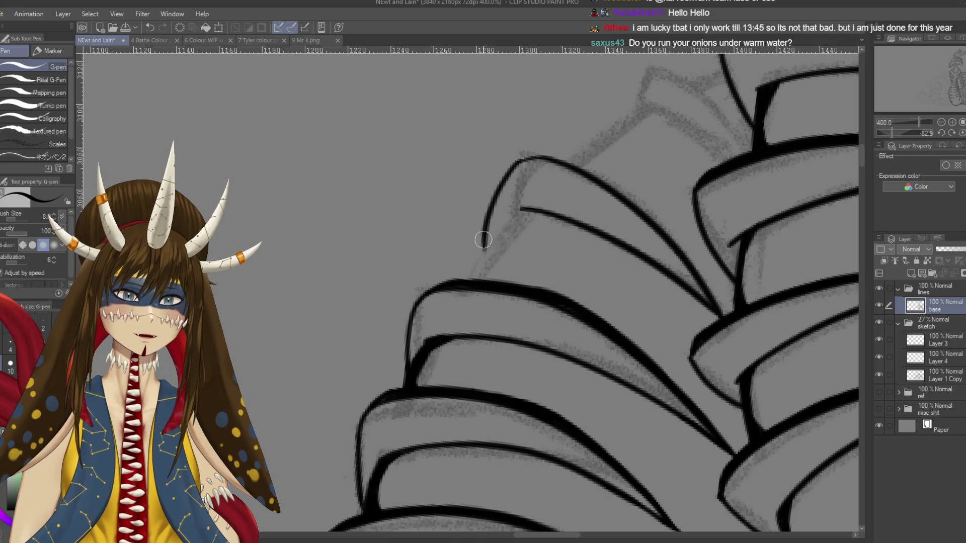
pyautogui.hotkey('ctrl', 's')
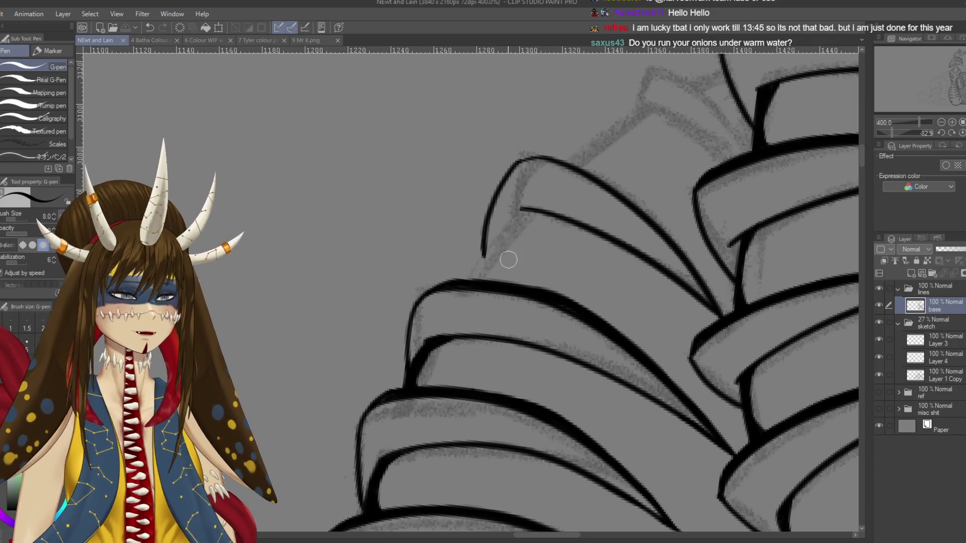
pyautogui.moveTo(508, 260)
pyautogui.mouseDown()
pyautogui.moveTo(492, 202)
pyautogui.moveTo(459, 283)
pyautogui.mouseUp()
pyautogui.hotkey('ctrl', 'z')
pyautogui.moveTo(491, 201); pyautogui.dragTo(465, 269)
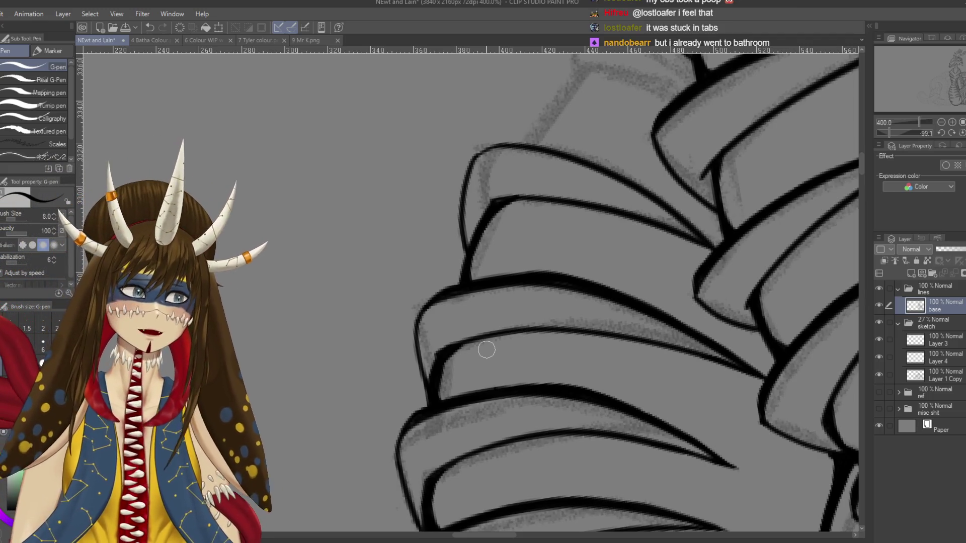
# Step: Darken and thicken the top-right claw scale's right outline, then save
pyautogui.moveTo(468, 200); pyautogui.dragTo(554, 254)
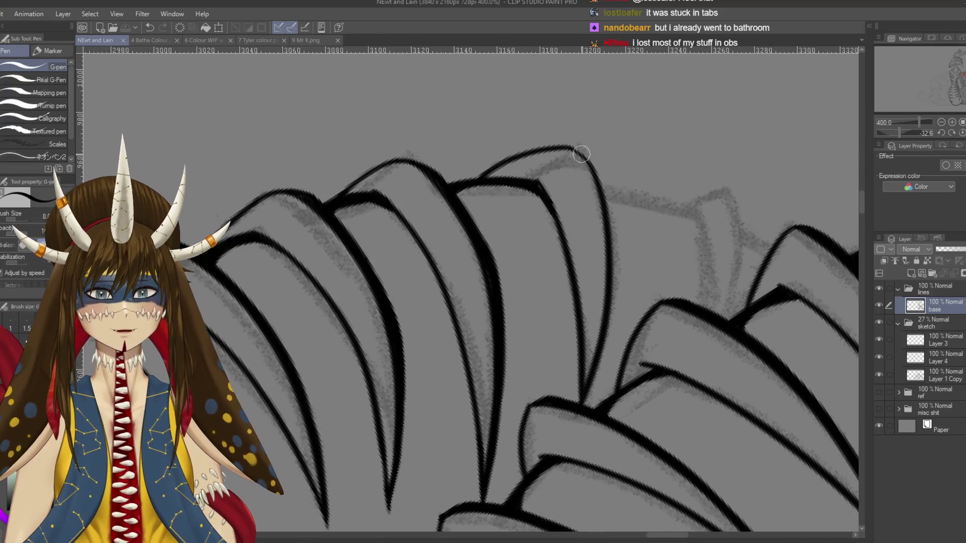
pyautogui.moveTo(571, 146)
pyautogui.mouseDown()
pyautogui.moveTo(603, 176)
pyautogui.moveTo(614, 232)
pyautogui.mouseUp()
pyautogui.hotkey('ctrl', 'z')
pyautogui.moveTo(602, 175)
pyautogui.mouseDown()
pyautogui.moveTo(616, 239)
pyautogui.moveTo(585, 408)
pyautogui.mouseUp()
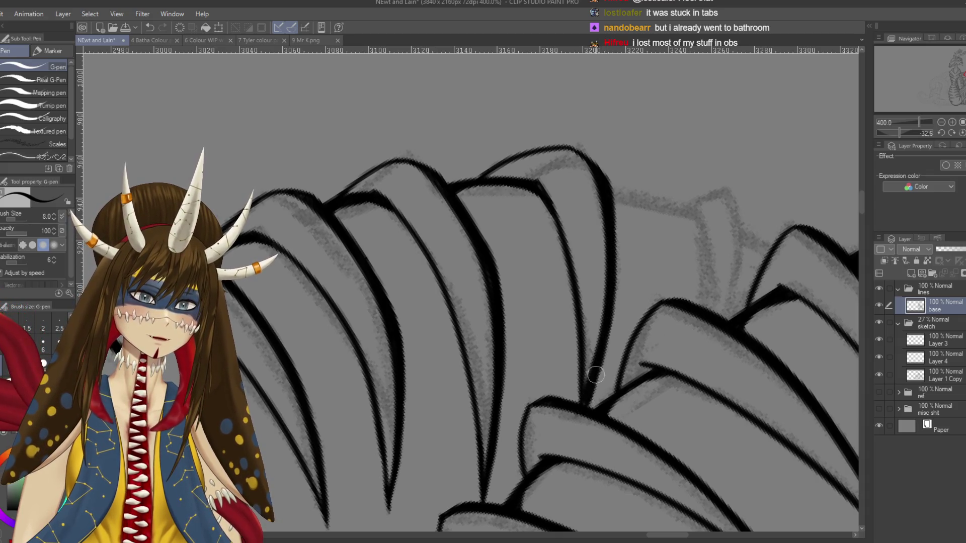
pyautogui.moveTo(602, 366); pyautogui.dragTo(581, 410)
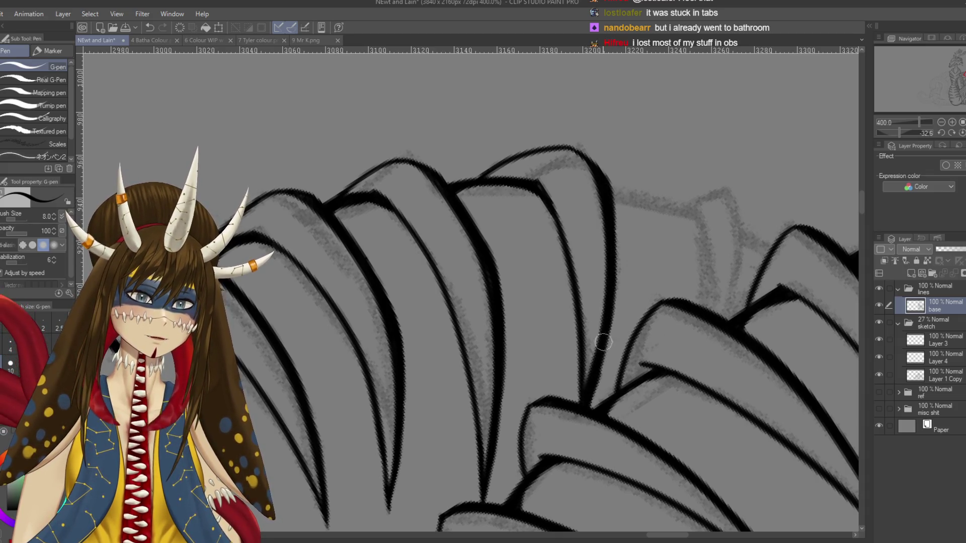
pyautogui.moveTo(610, 287); pyautogui.dragTo(595, 376)
pyautogui.hotkey('ctrl', 'z')
pyautogui.moveTo(611, 292); pyautogui.dragTo(599, 372)
pyautogui.hotkey('ctrl', 's')
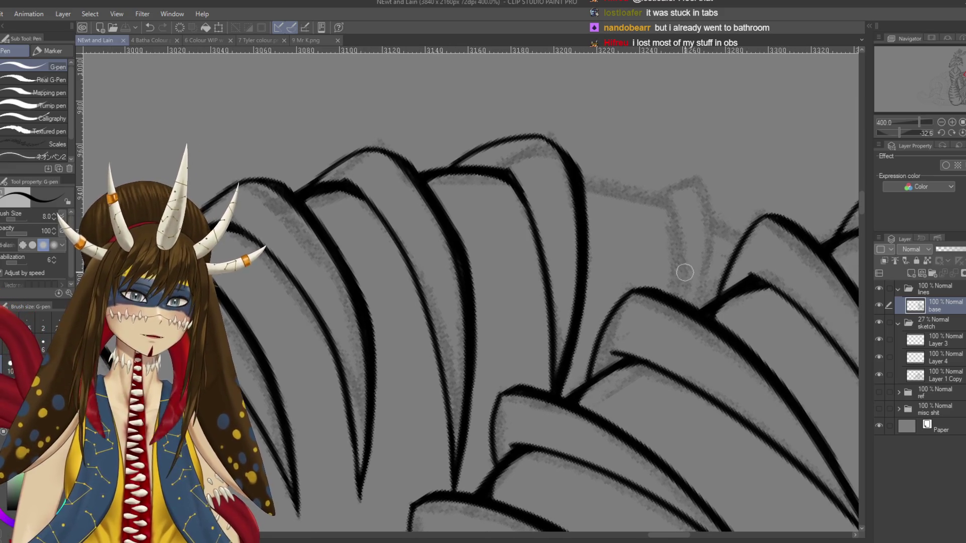
# Step: Ink the left and right edges of the next narrow scale and save
pyautogui.moveTo(666, 194); pyautogui.dragTo(669, 291)
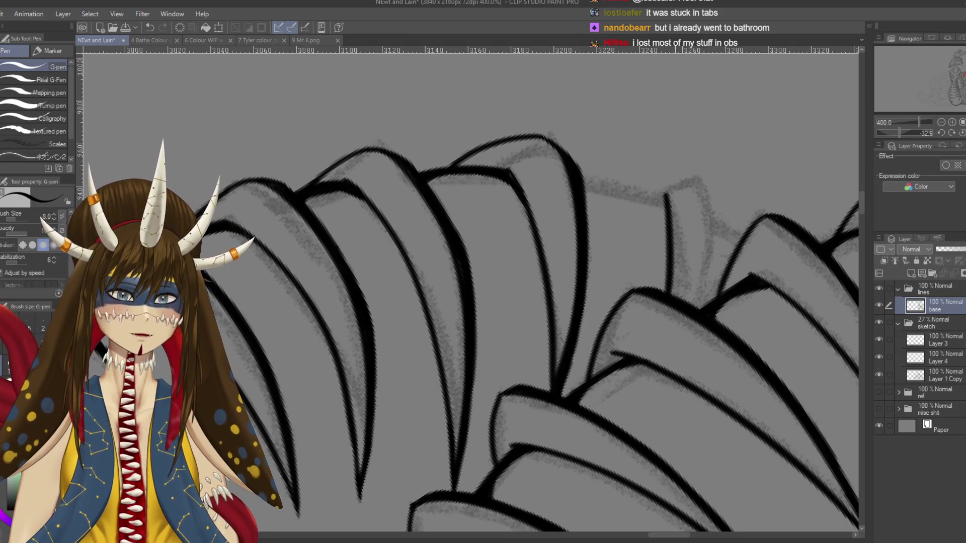
pyautogui.hotkey('ctrl', 'z')
pyautogui.moveTo(648, 199); pyautogui.dragTo(663, 302)
pyautogui.moveTo(649, 198)
pyautogui.mouseDown()
pyautogui.moveTo(689, 185)
pyautogui.moveTo(686, 320)
pyautogui.mouseUp()
pyautogui.hotkey('ctrl', 'z')
pyautogui.hotkey('ctrl', 'z')
pyautogui.moveTo(694, 182); pyautogui.dragTo(687, 319)
pyautogui.hotkey('ctrl', 'z')
pyautogui.moveTo(689, 182)
pyautogui.mouseDown()
pyautogui.moveTo(699, 240)
pyautogui.moveTo(690, 313)
pyautogui.mouseUp()
pyautogui.hotkey('ctrl', 's')
# Step: Ink the line under the small edge scale, thicken its junction and add its top contour
pyautogui.moveTo(614, 216)
pyautogui.mouseDown()
pyautogui.moveTo(492, 262)
pyautogui.moveTo(429, 267)
pyautogui.mouseUp()
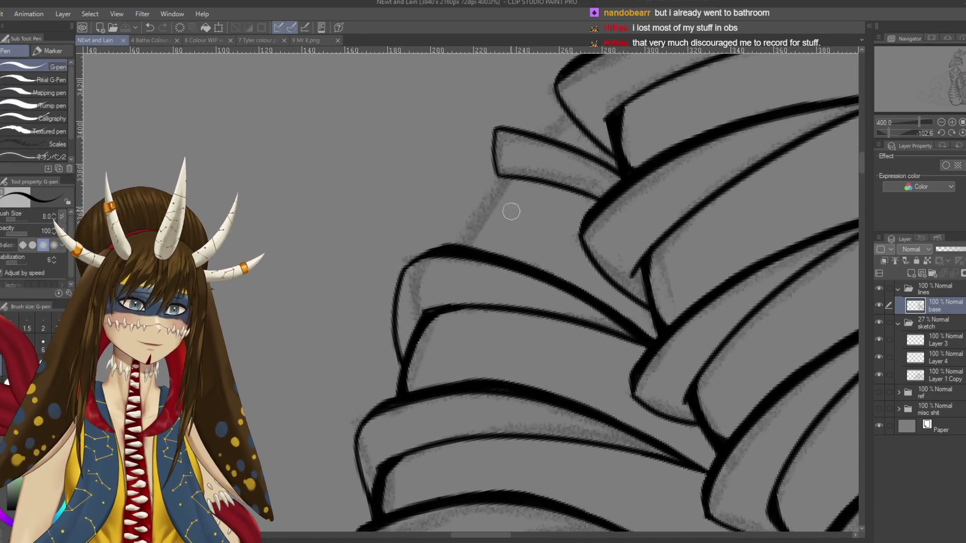
pyautogui.moveTo(511, 212); pyautogui.dragTo(523, 224)
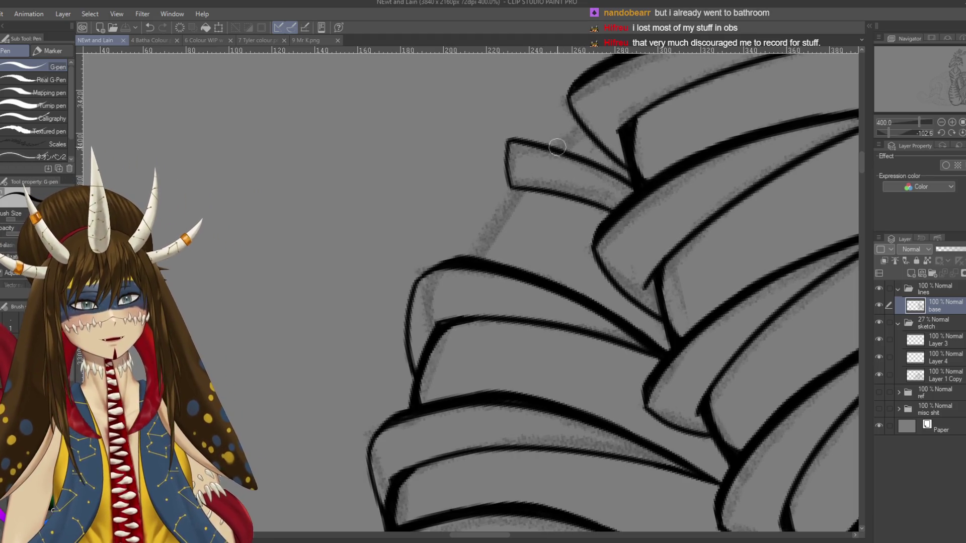
pyautogui.moveTo(571, 204); pyautogui.dragTo(607, 165)
pyautogui.moveTo(550, 151); pyautogui.dragTo(505, 222)
pyautogui.hotkey('ctrl', 'z')
pyautogui.moveTo(551, 150); pyautogui.dragTo(506, 221)
pyautogui.hotkey('ctrl', 'z')
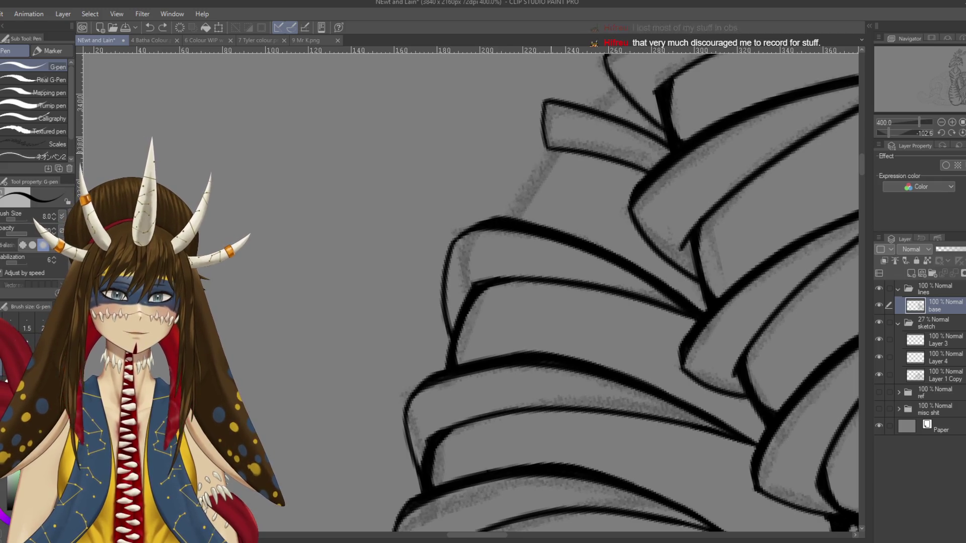
pyautogui.moveTo(551, 150); pyautogui.dragTo(504, 218)
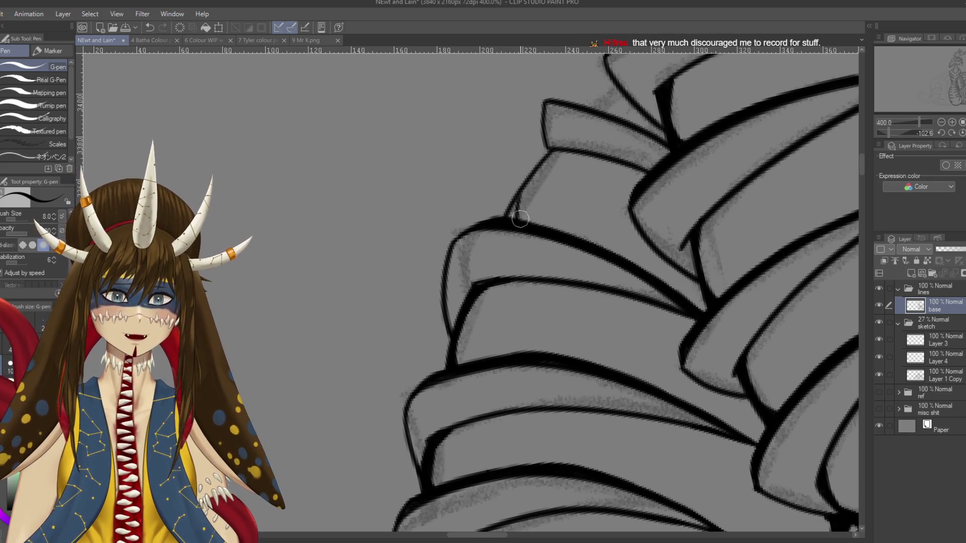
pyautogui.moveTo(521, 207)
pyautogui.mouseDown()
pyautogui.moveTo(512, 217)
pyautogui.moveTo(552, 151)
pyautogui.moveTo(497, 222)
pyautogui.mouseUp()
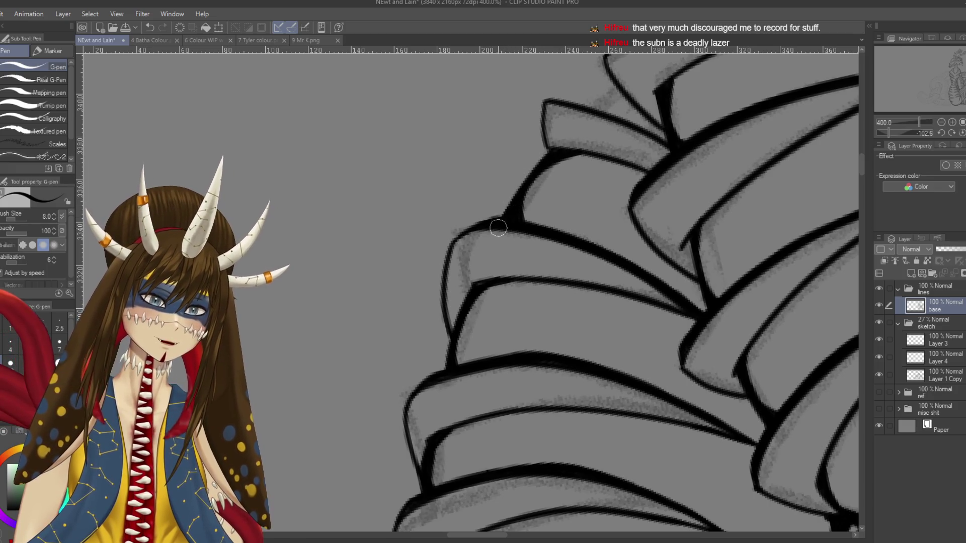
pyautogui.moveTo(587, 110)
pyautogui.mouseDown()
pyautogui.moveTo(613, 93)
pyautogui.moveTo(613, 102)
pyautogui.mouseUp()
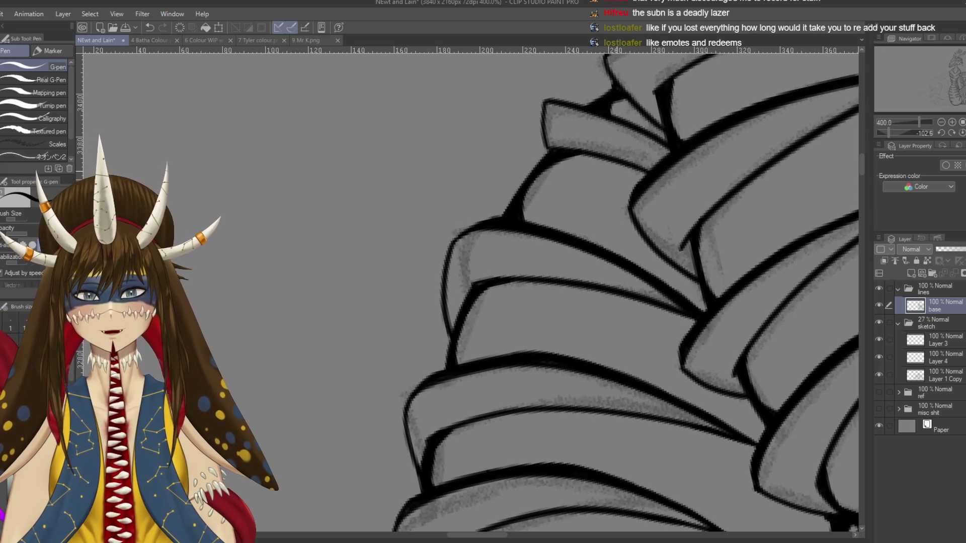
pyautogui.moveTo(607, 117); pyautogui.dragTo(557, 212)
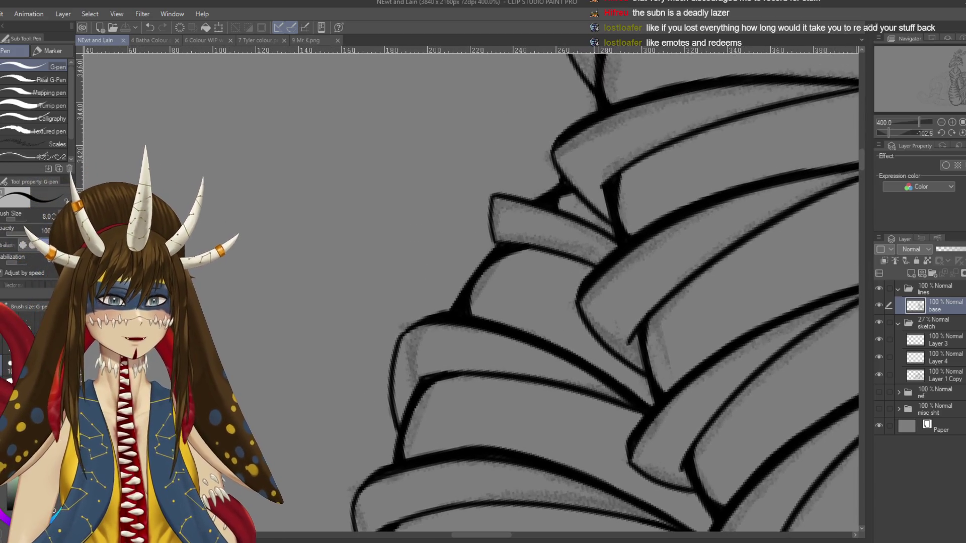
pyautogui.scroll(-5, 594, 232)
pyautogui.moveTo(702, 115)
pyautogui.mouseDown()
pyautogui.moveTo(529, 364)
pyautogui.moveTo(561, 324)
pyautogui.mouseUp()
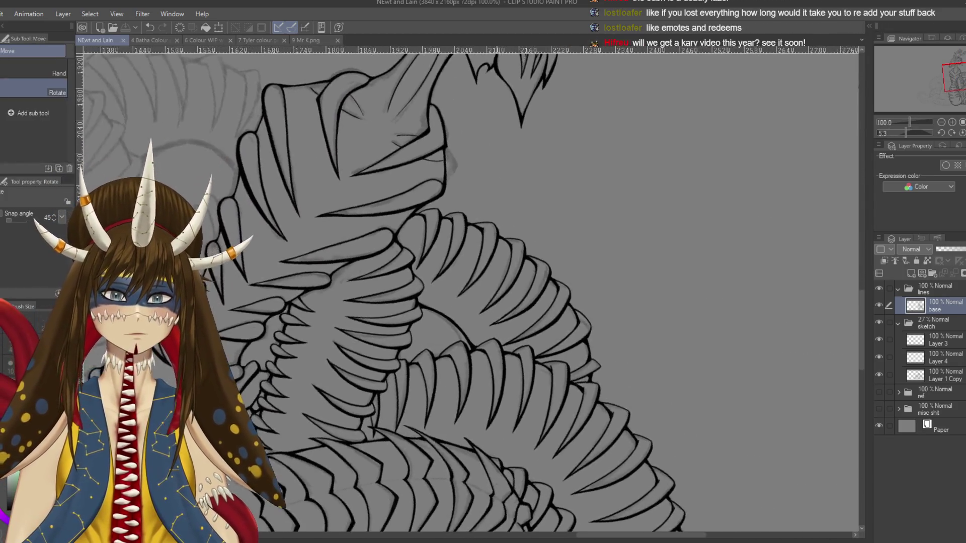
# Step: Zoom out and sketch two rough Pencil marks at the upper left beside the dragon
pyautogui.press('p')
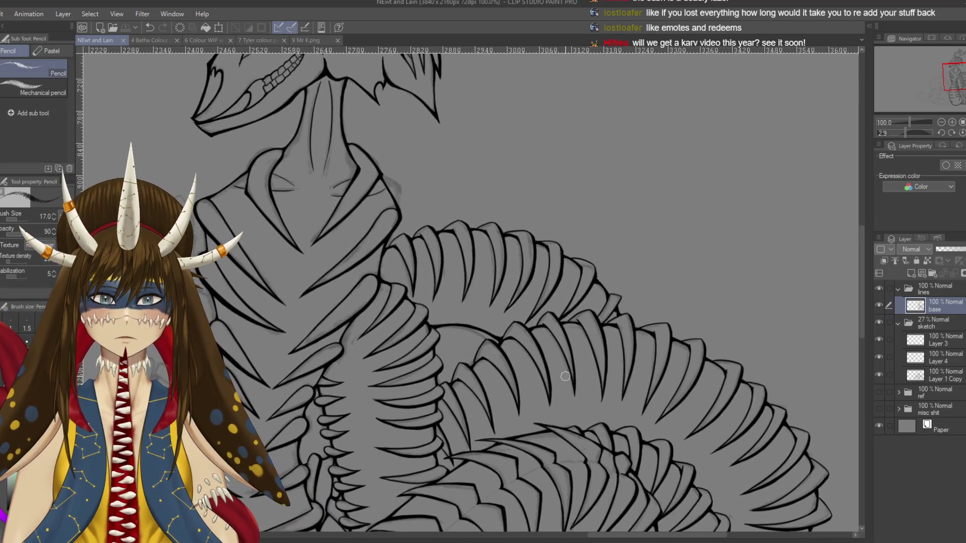
pyautogui.scroll(-3, 468, 292)
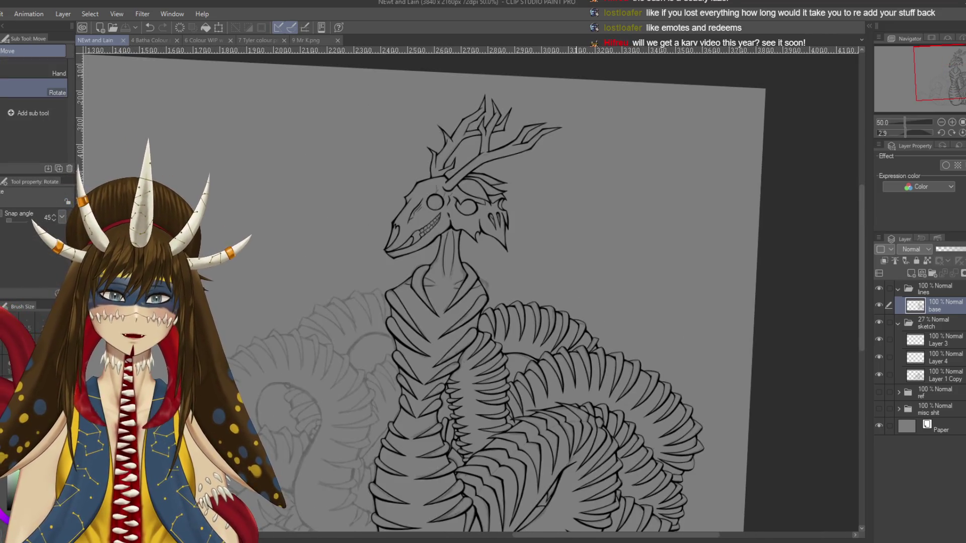
pyautogui.moveTo(468, 292); pyautogui.dragTo(483, 281)
pyautogui.scroll(-1, 545, 128)
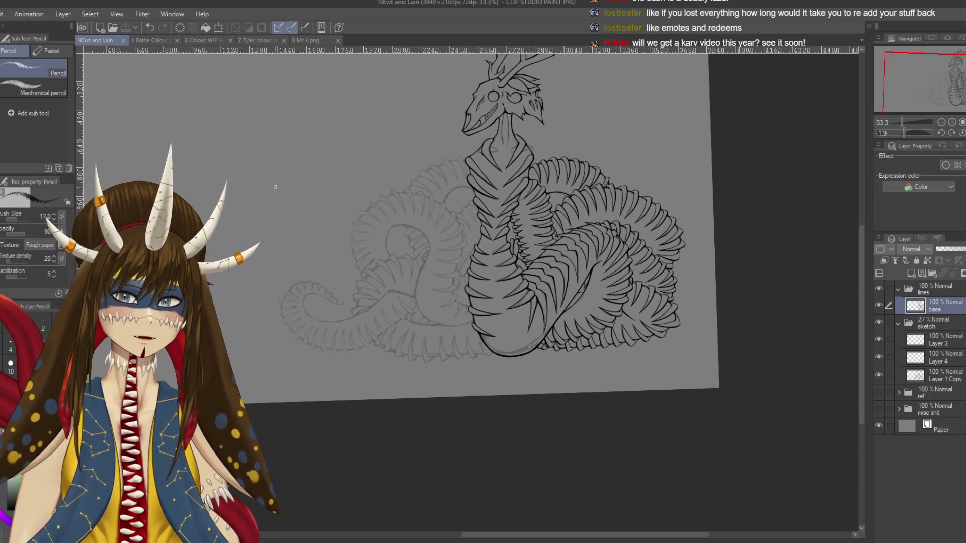
pyautogui.moveTo(318, 170)
pyautogui.mouseDown()
pyautogui.moveTo(361, 136)
pyautogui.moveTo(342, 181)
pyautogui.mouseUp()
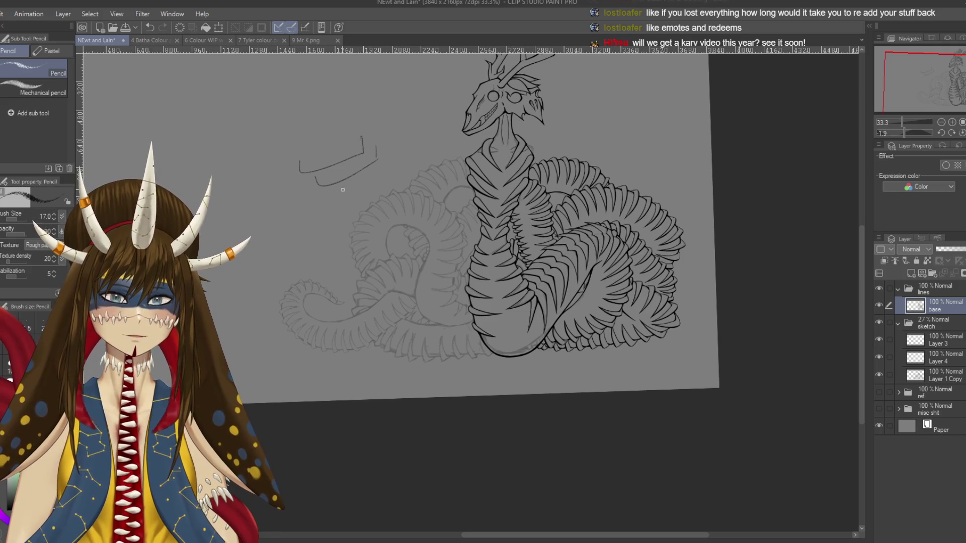
pyautogui.moveTo(344, 192); pyautogui.dragTo(390, 185)
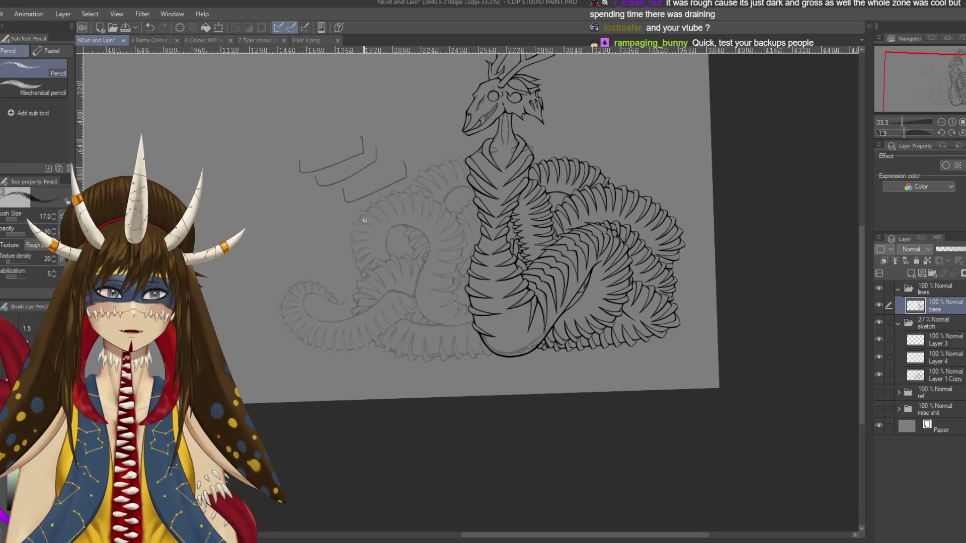
# Step: Undo the Pencil marks, save the lineart and return to the G-pen
pyautogui.hotkey('ctrl', 'z')
pyautogui.hotkey('ctrl', 'z')
pyautogui.hotkey('ctrl', 'z')
pyautogui.hotkey('ctrl', 's')
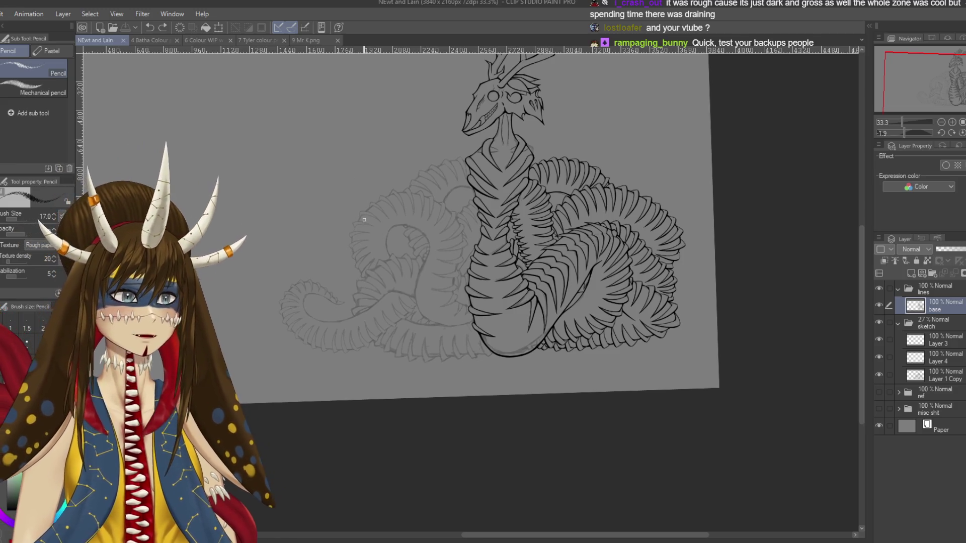
pyautogui.press('p')
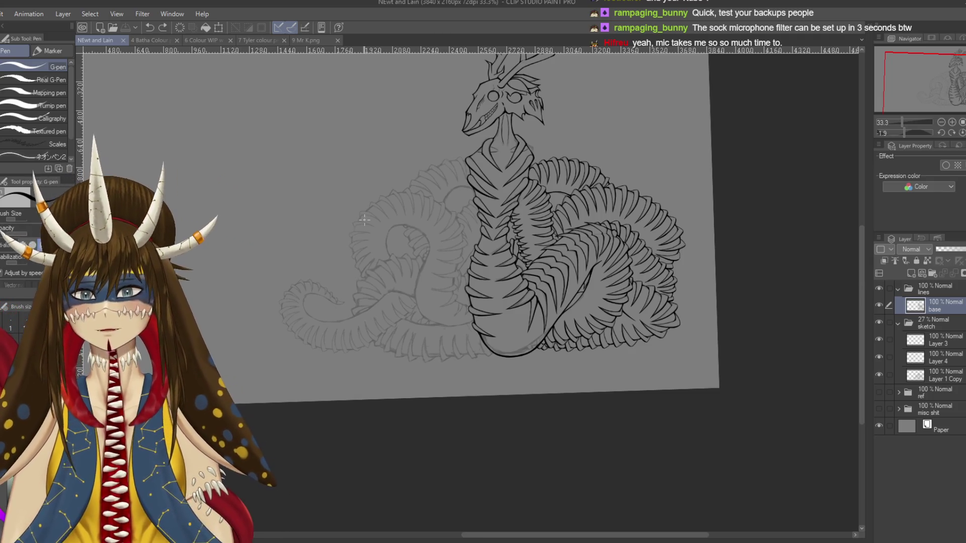
# Step: Zoom from 66.7% to 150% on the neck scales and tilt the view for inking
pyautogui.scroll(2, 500, 272)
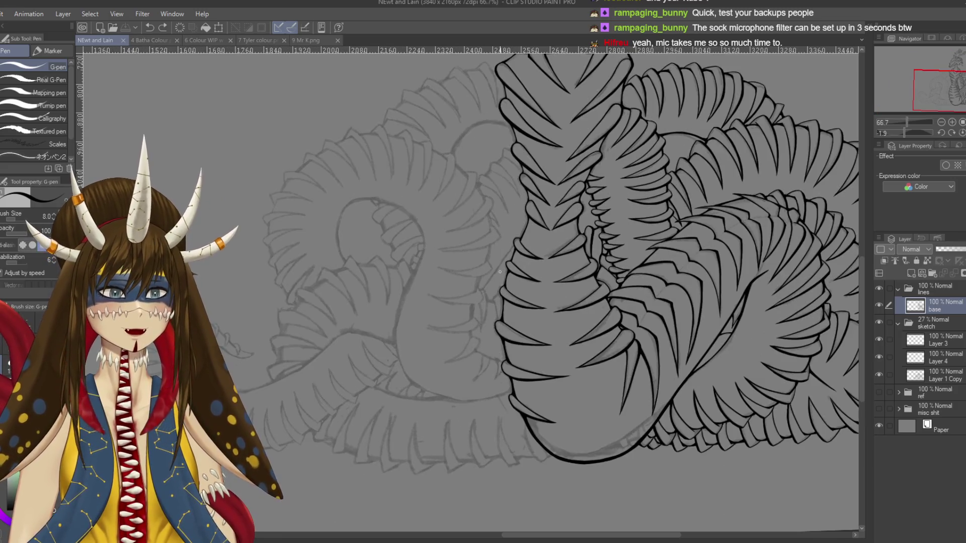
pyautogui.moveTo(500, 271); pyautogui.dragTo(517, 353)
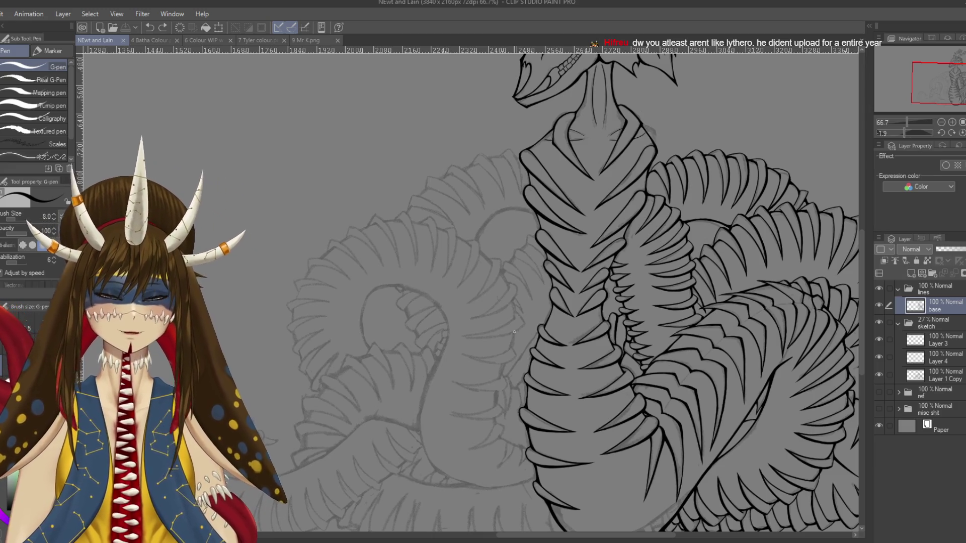
pyautogui.scroll(2, 515, 332)
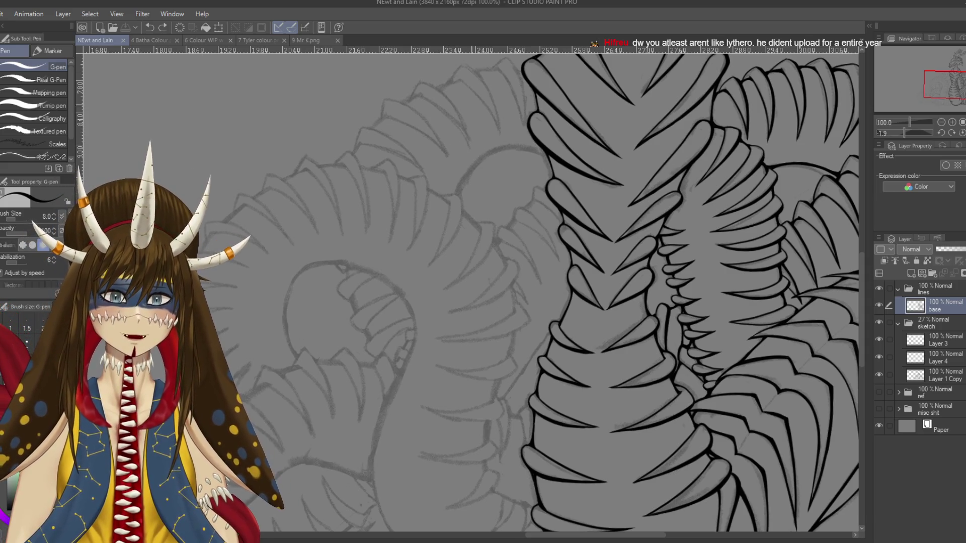
pyautogui.scroll(3, 468, 292)
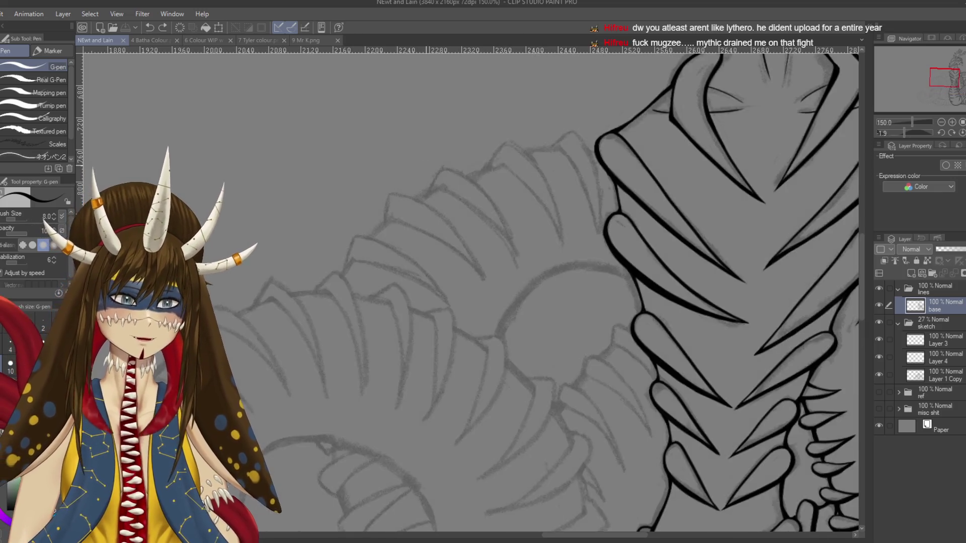
pyautogui.scroll(1, 554, 292)
pyautogui.scroll(1, 553, 292)
pyautogui.moveTo(553, 292); pyautogui.dragTo(503, 327)
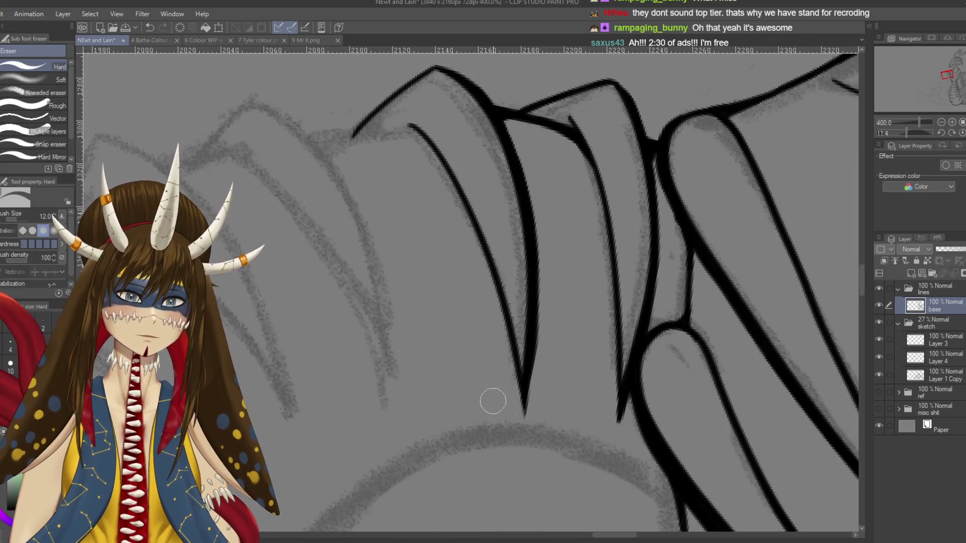
# Step: Save the drawing, then zoom out and rotate the canvas to a comfortable inking angle
pyautogui.press('p')
pyautogui.hotkey('ctrl', 's')
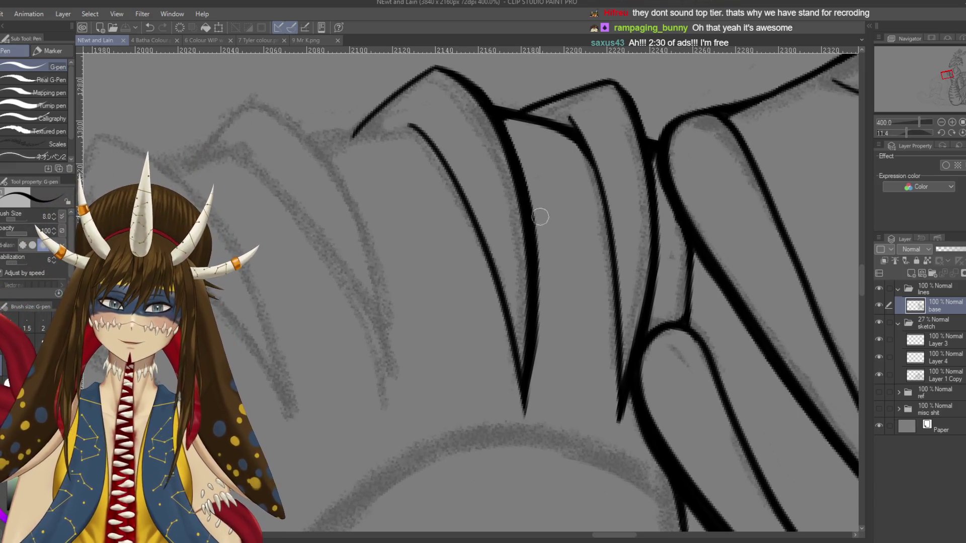
pyautogui.moveTo(540, 217)
pyautogui.mouseDown()
pyautogui.moveTo(491, 191)
pyautogui.moveTo(553, 252)
pyautogui.mouseUp()
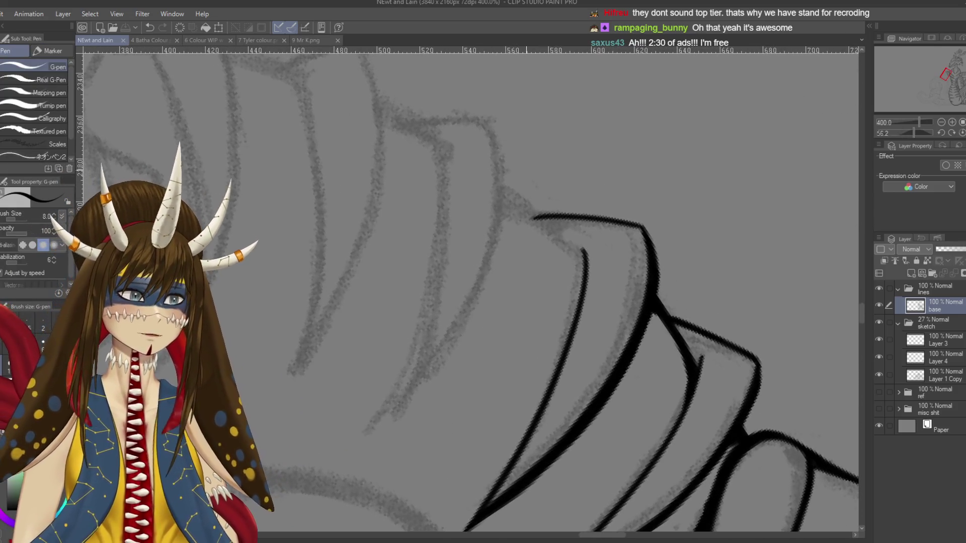
pyautogui.moveTo(491, 129); pyautogui.dragTo(405, 448)
pyautogui.hotkey('ctrl', 'z')
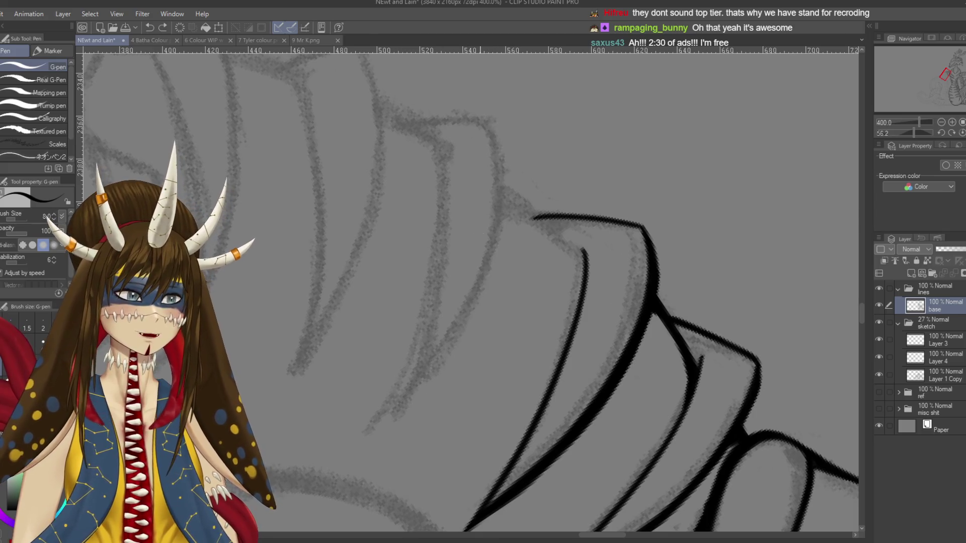
pyautogui.hotkey('ctrl', '-')
pyautogui.press('r')
pyautogui.moveTo(503, 251); pyautogui.dragTo(445, 189)
pyautogui.press('p')
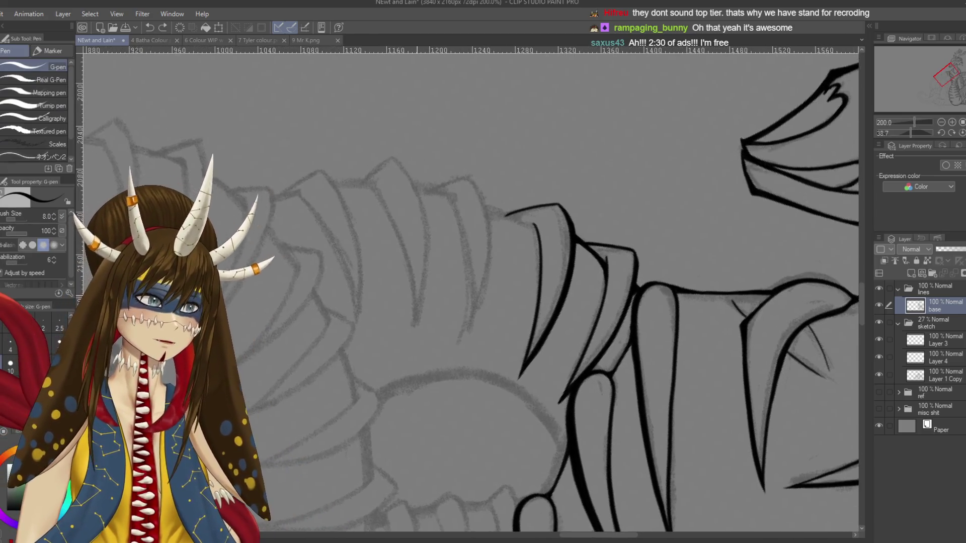
# Step: Ink the long outer edge of the next sketched scale and save
pyautogui.moveTo(546, 188)
pyautogui.mouseDown()
pyautogui.moveTo(497, 164)
pyautogui.moveTo(594, 130)
pyautogui.mouseUp()
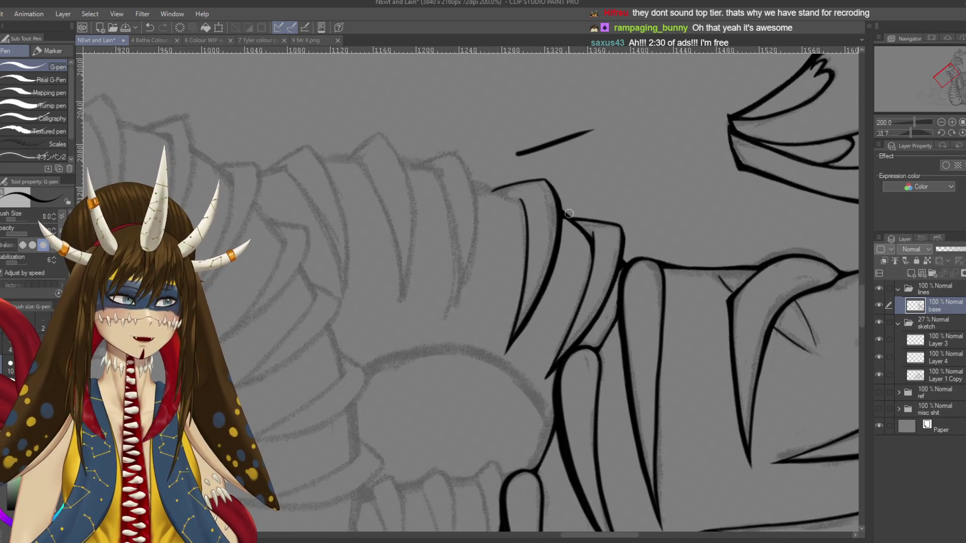
pyautogui.moveTo(464, 164); pyautogui.dragTo(459, 302)
pyautogui.hotkey('ctrl', 'z')
pyautogui.moveTo(475, 189); pyautogui.dragTo(451, 318)
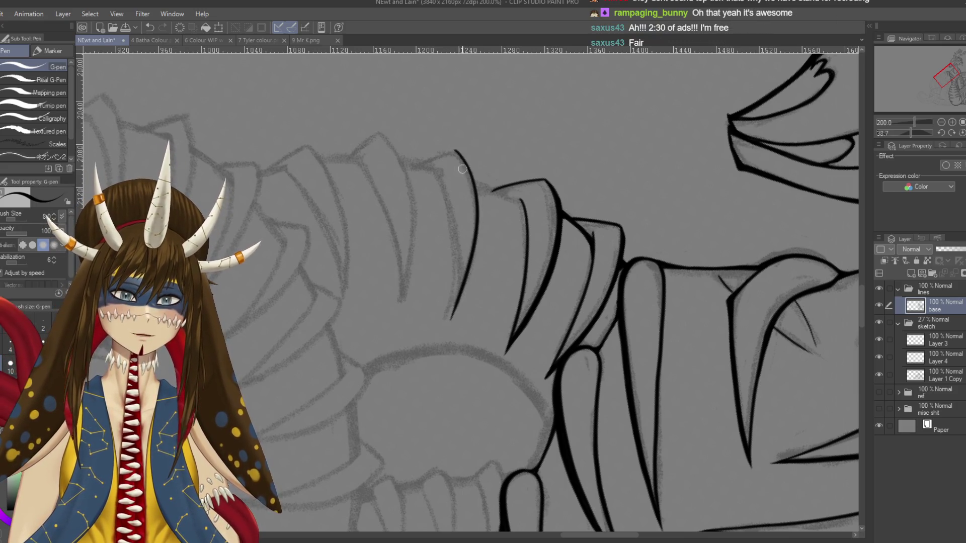
pyautogui.scroll(3, 465, 211)
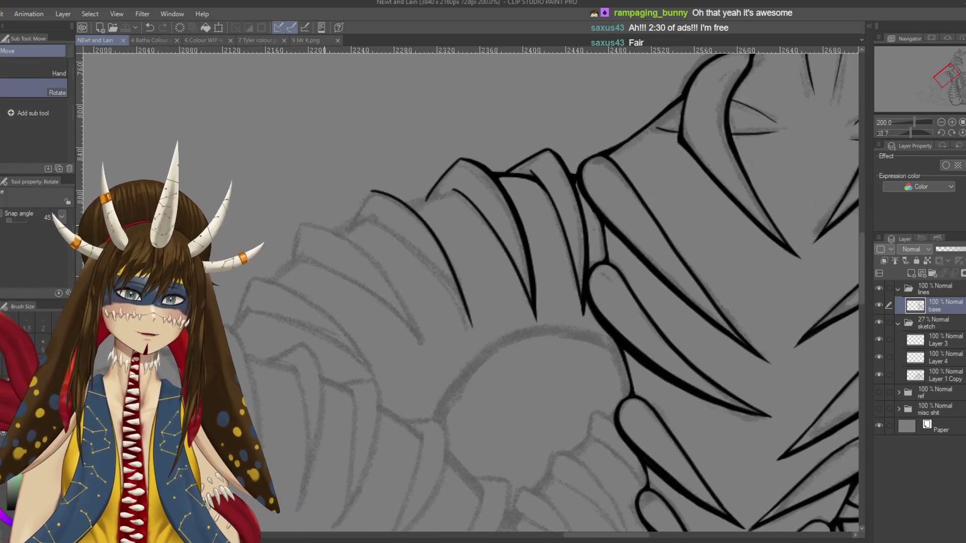
pyautogui.moveTo(323, 267); pyautogui.dragTo(346, 275)
pyautogui.hotkey('ctrl', 'z')
pyautogui.hscroll(-2, 330, 270)
pyautogui.moveTo(471, 159)
pyautogui.mouseDown()
pyautogui.moveTo(486, 168)
pyautogui.moveTo(435, 240)
pyautogui.mouseUp()
pyautogui.hotkey('ctrl', 's')
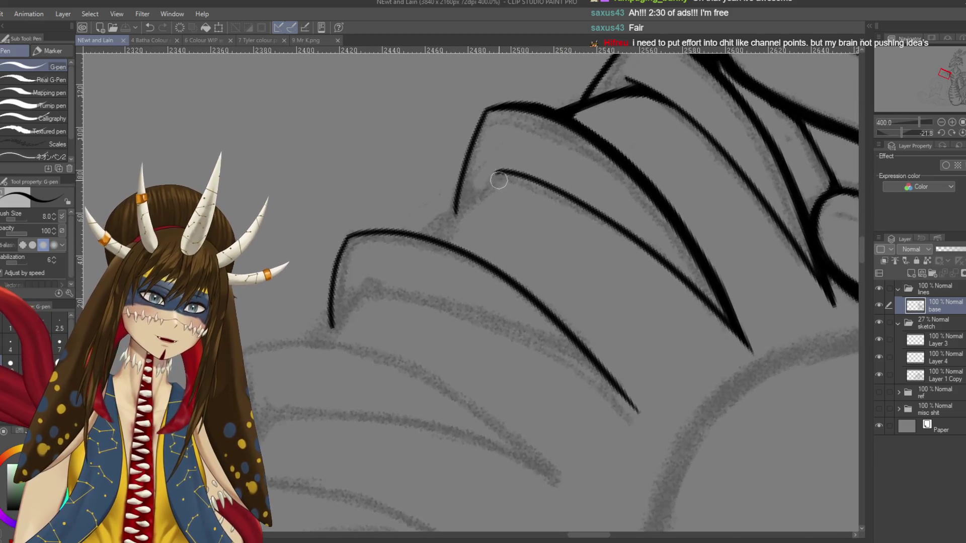
# Step: Ink a scale's inner edge cleanly and join it to the existing scale edge
pyautogui.moveTo(503, 169); pyautogui.dragTo(413, 241)
pyautogui.hotkey('ctrl', 'z')
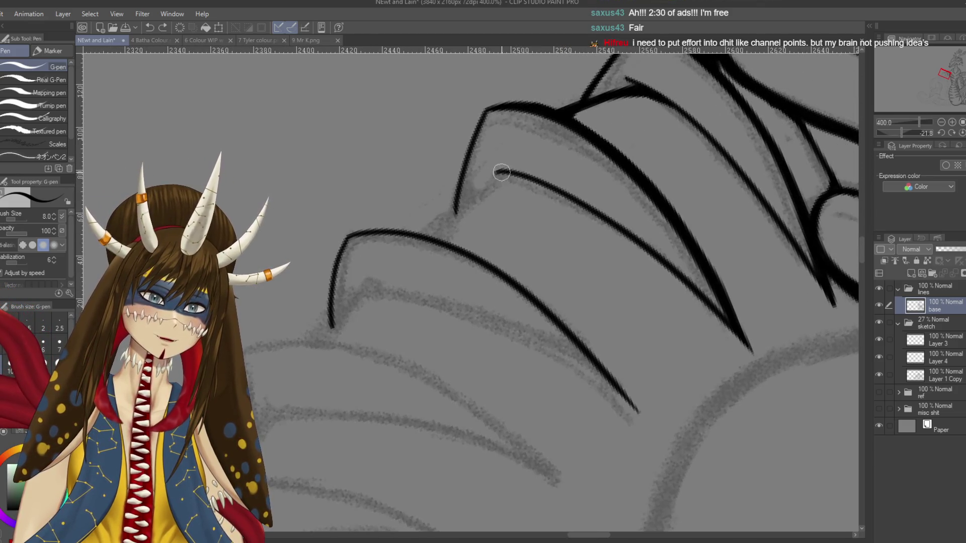
pyautogui.moveTo(502, 173); pyautogui.dragTo(426, 237)
pyautogui.hotkey('ctrl', 'z')
pyautogui.moveTo(498, 174)
pyautogui.mouseDown()
pyautogui.moveTo(411, 234)
pyautogui.moveTo(454, 208)
pyautogui.mouseUp()
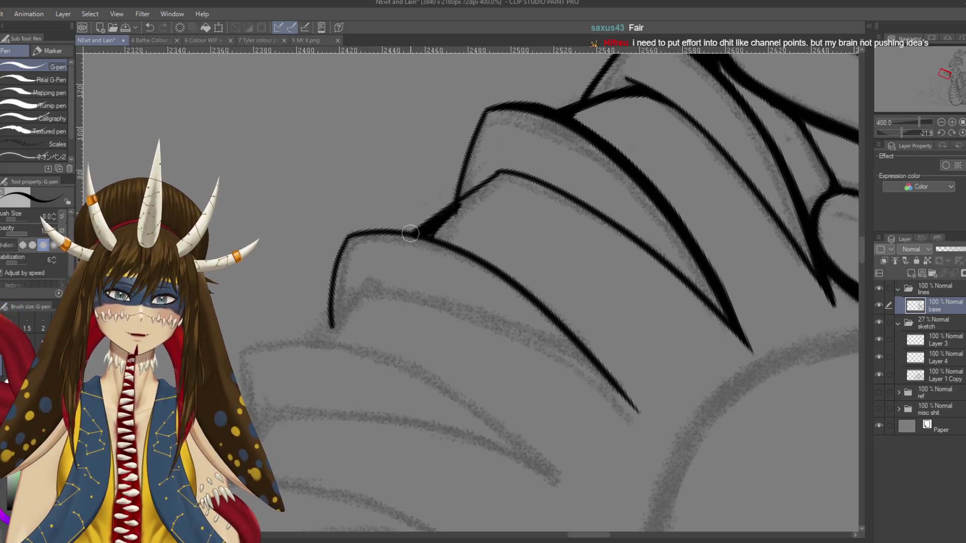
pyautogui.moveTo(441, 220)
pyautogui.mouseDown()
pyautogui.moveTo(523, 178)
pyautogui.moveTo(490, 185)
pyautogui.mouseUp()
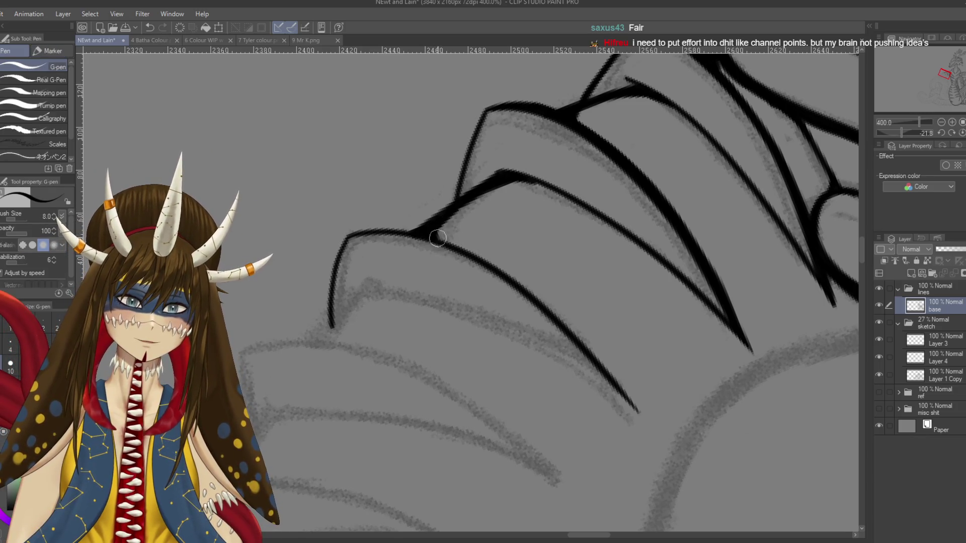
pyautogui.moveTo(437, 238); pyautogui.dragTo(545, 361)
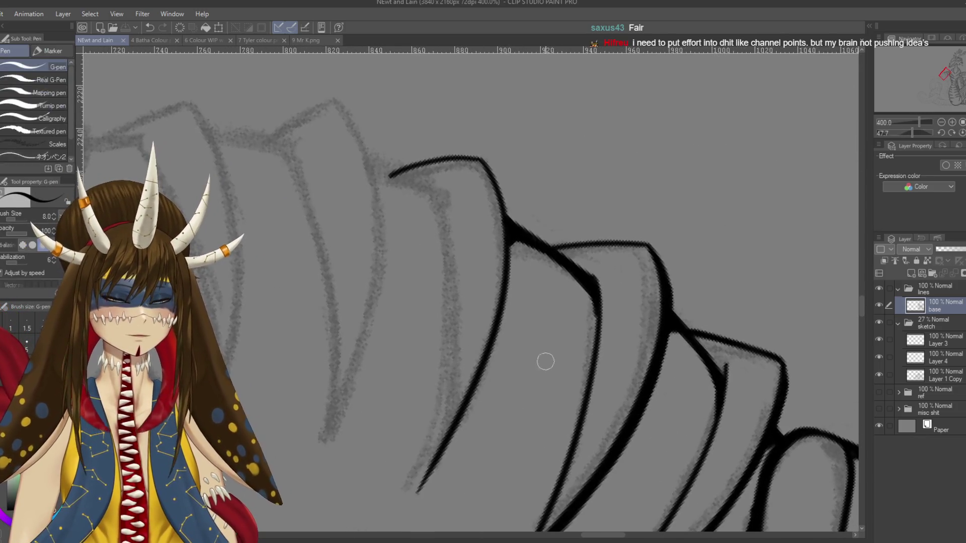
# Step: Join the top of the scale outline at its tip, redrawing the connecting stroke once
pyautogui.scroll(-3, 545, 361)
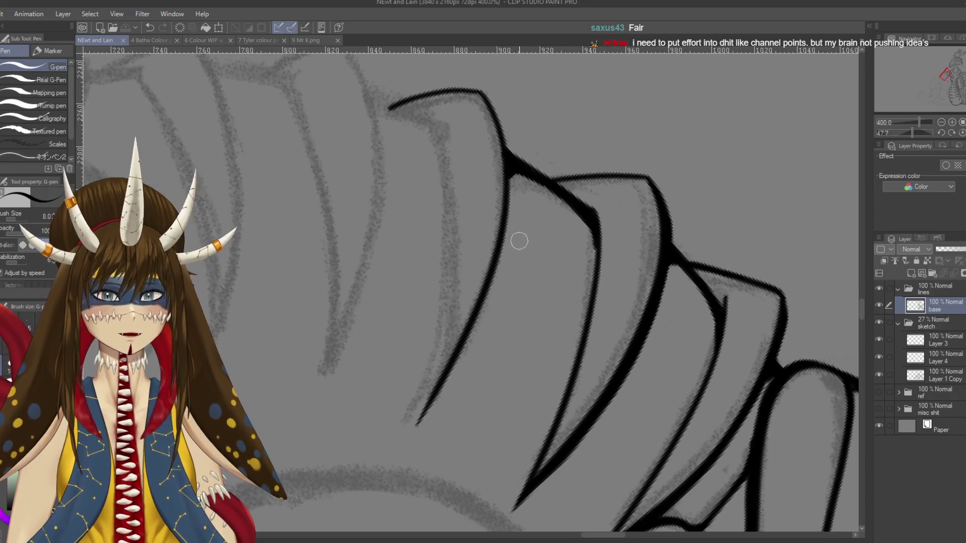
pyautogui.moveTo(484, 99); pyautogui.dragTo(503, 126)
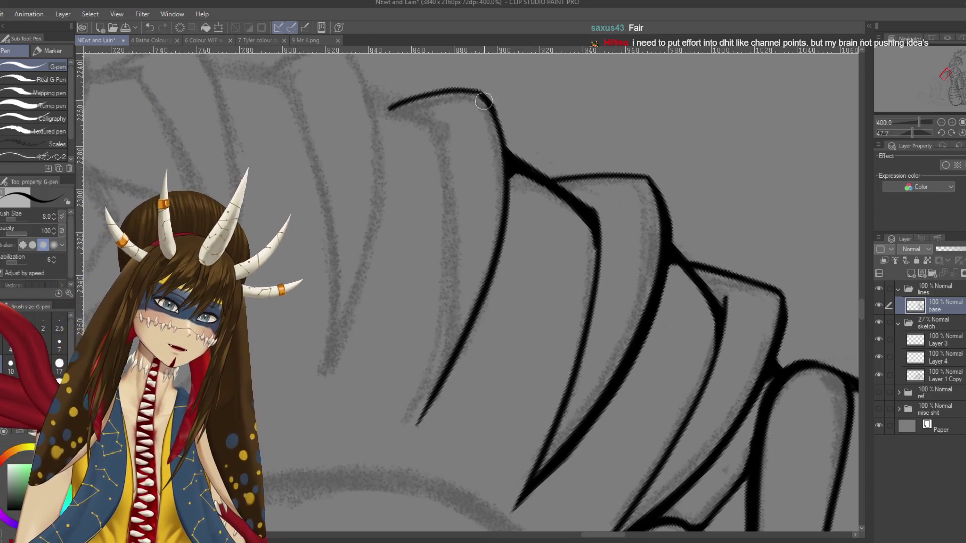
pyautogui.hotkey('ctrl', 'z')
pyautogui.moveTo(486, 96); pyautogui.dragTo(500, 115)
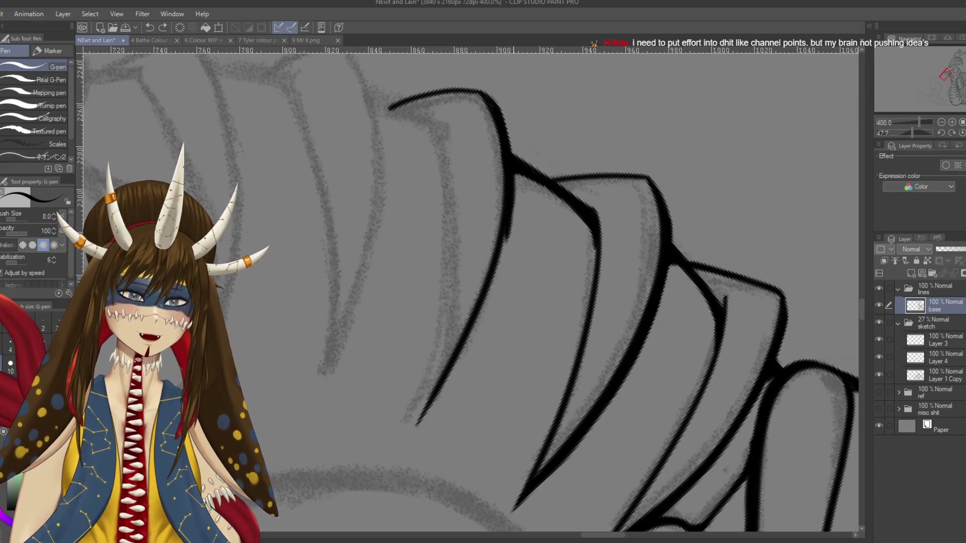
# Step: Rotate the view and try thickening the scale's ink line, then undo the attempts
pyautogui.moveTo(501, 268); pyautogui.dragTo(528, 239)
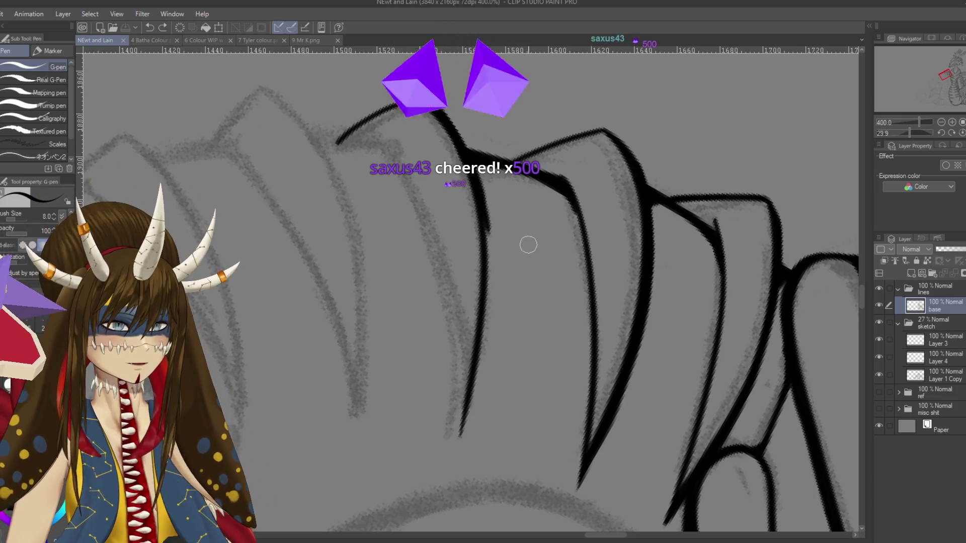
pyautogui.moveTo(517, 223)
pyautogui.mouseDown()
pyautogui.moveTo(542, 180)
pyautogui.moveTo(514, 254)
pyautogui.mouseUp()
pyautogui.hotkey('ctrl', 'z')
pyautogui.moveTo(511, 181)
pyautogui.mouseDown()
pyautogui.moveTo(515, 254)
pyautogui.moveTo(495, 345)
pyautogui.mouseUp()
pyautogui.hotkey('ctrl', 'z')
pyautogui.moveTo(510, 232); pyautogui.dragTo(484, 385)
pyautogui.press('e')
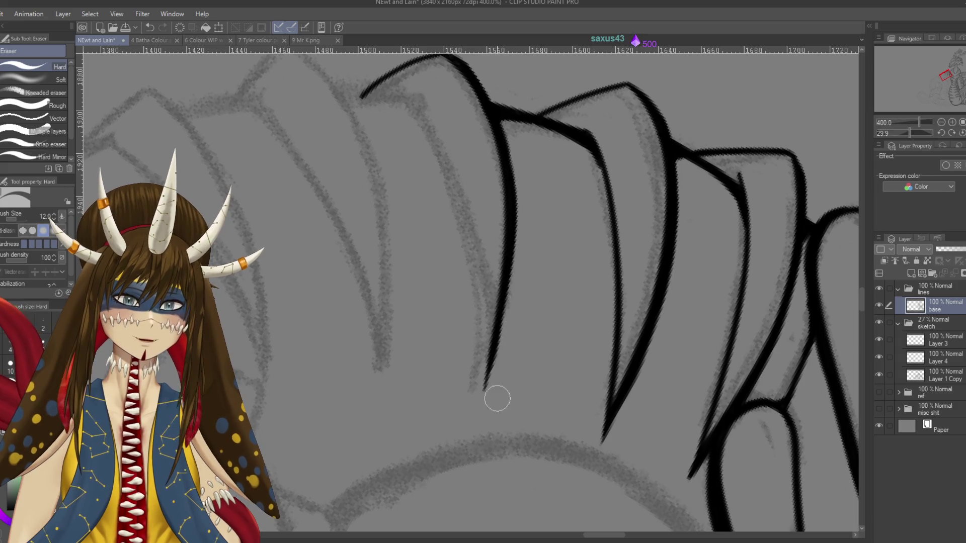
pyautogui.press('p')
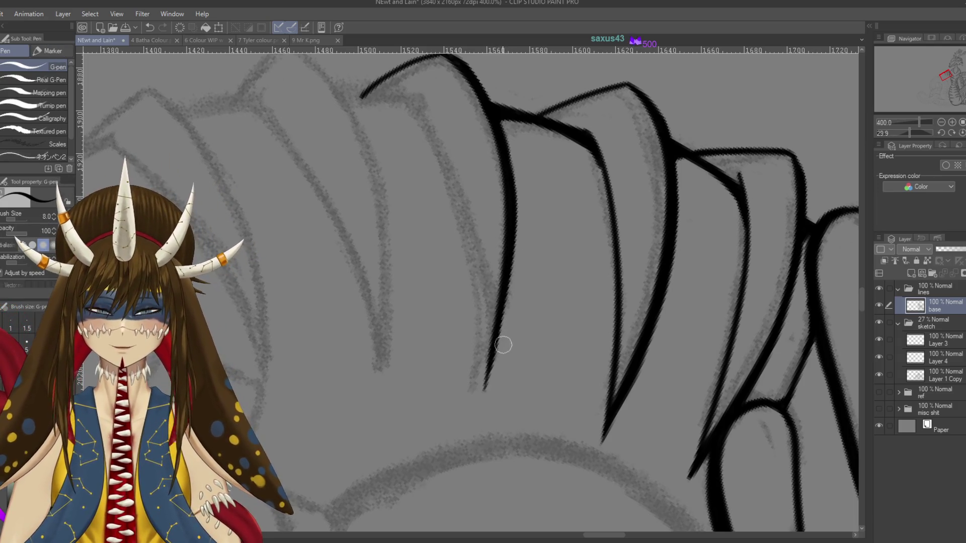
pyautogui.hotkey('ctrl', 'z')
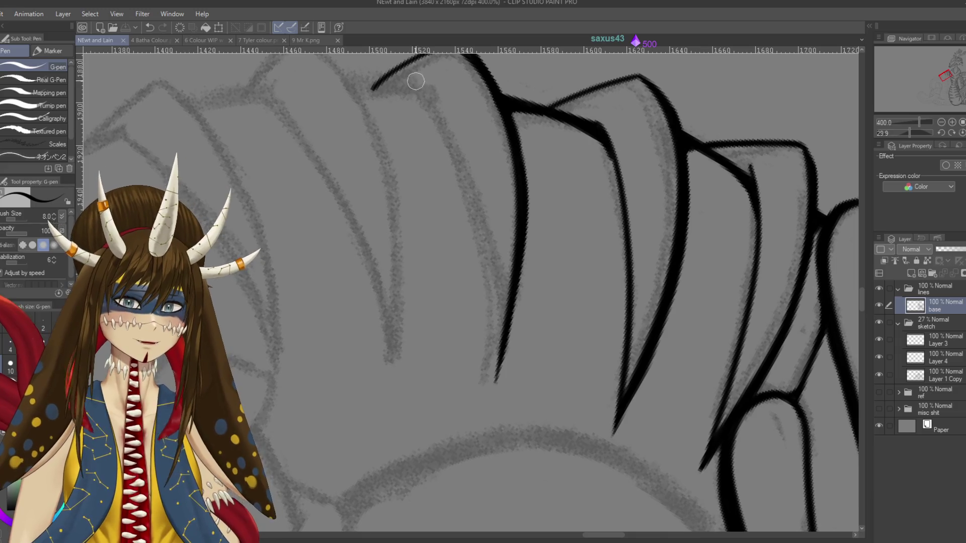
# Step: Ink a new long scale edge down the sketch, retrying it several times
pyautogui.moveTo(417, 78); pyautogui.dragTo(471, 214)
pyautogui.hotkey('ctrl', 'z')
pyautogui.moveTo(415, 78); pyautogui.dragTo(482, 229)
pyautogui.hotkey('ctrl', 'z')
pyautogui.moveTo(417, 75); pyautogui.dragTo(499, 312)
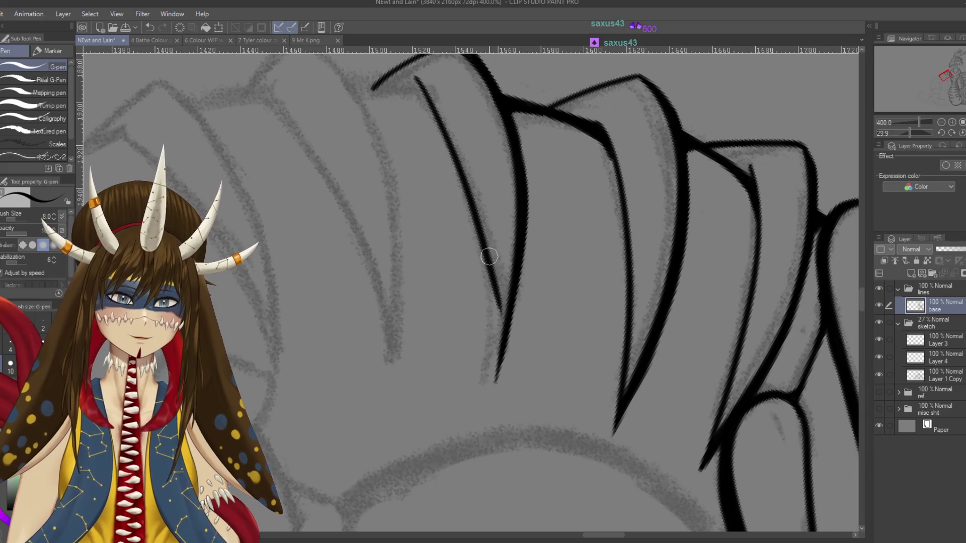
pyautogui.hotkey('ctrl', 'z')
pyautogui.moveTo(424, 84); pyautogui.dragTo(496, 327)
pyautogui.hotkey('ctrl', 'z')
pyautogui.moveTo(417, 78)
pyautogui.mouseDown()
pyautogui.moveTo(493, 317)
pyautogui.moveTo(497, 385)
pyautogui.mouseUp()
pyautogui.hotkey('ctrl', 'z')
# Step: Try the pointed scale's lower line down to its tip repeatedly, undoing each attempt
pyautogui.moveTo(492, 301); pyautogui.dragTo(498, 392)
pyautogui.hotkey('ctrl', 'z')
pyautogui.moveTo(494, 296); pyautogui.dragTo(497, 385)
pyautogui.hotkey('ctrl', 'z')
pyautogui.moveTo(491, 296); pyautogui.dragTo(498, 403)
pyautogui.hotkey('ctrl', 'z')
pyautogui.moveTo(490, 305); pyautogui.dragTo(497, 400)
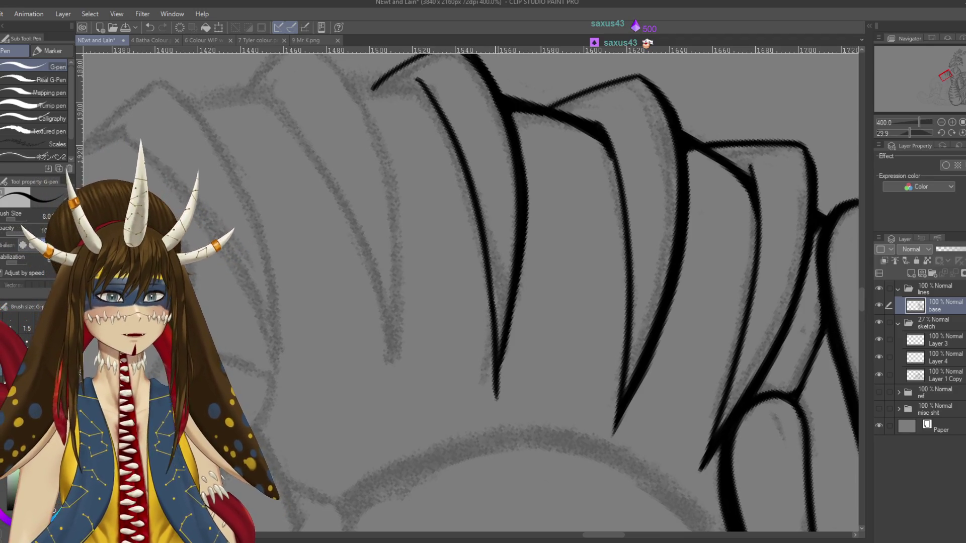
pyautogui.hotkey('ctrl', 'z')
pyautogui.moveTo(493, 298); pyautogui.dragTo(498, 376)
pyautogui.hotkey('ctrl', 'z')
pyautogui.moveTo(491, 284); pyautogui.dragTo(497, 398)
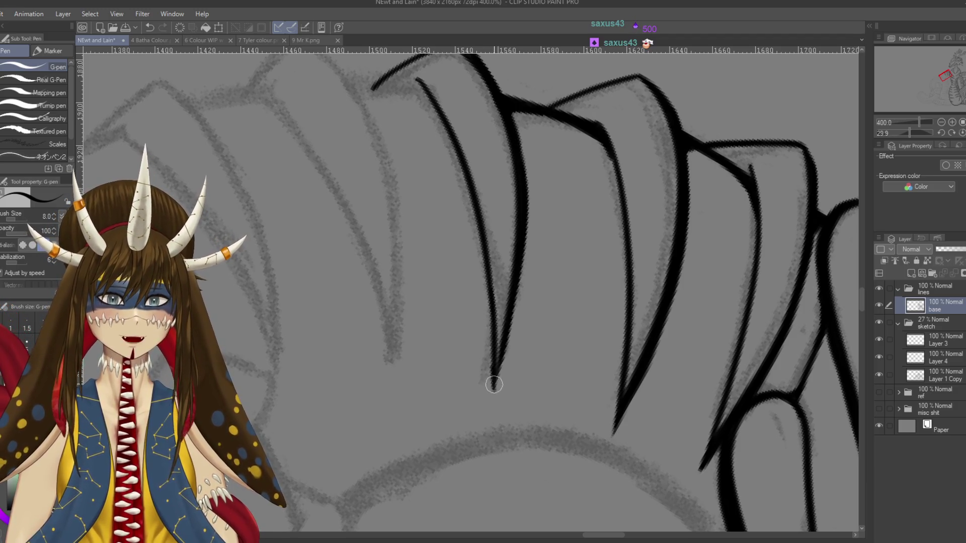
pyautogui.hotkey('ctrl', 'z')
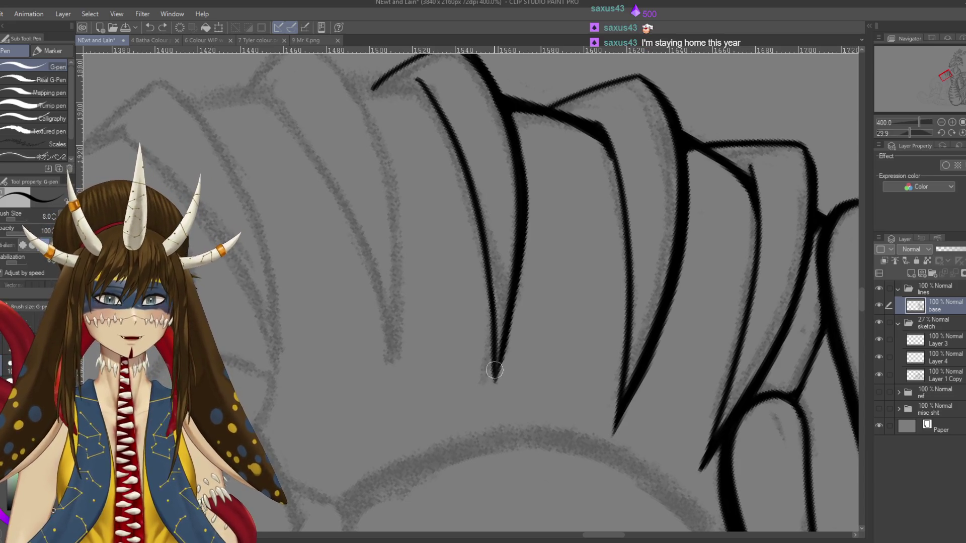
# Step: Save the drawing, turn the view to another cluster of scales and touch up a line
pyautogui.hotkey('ctrl', 's')
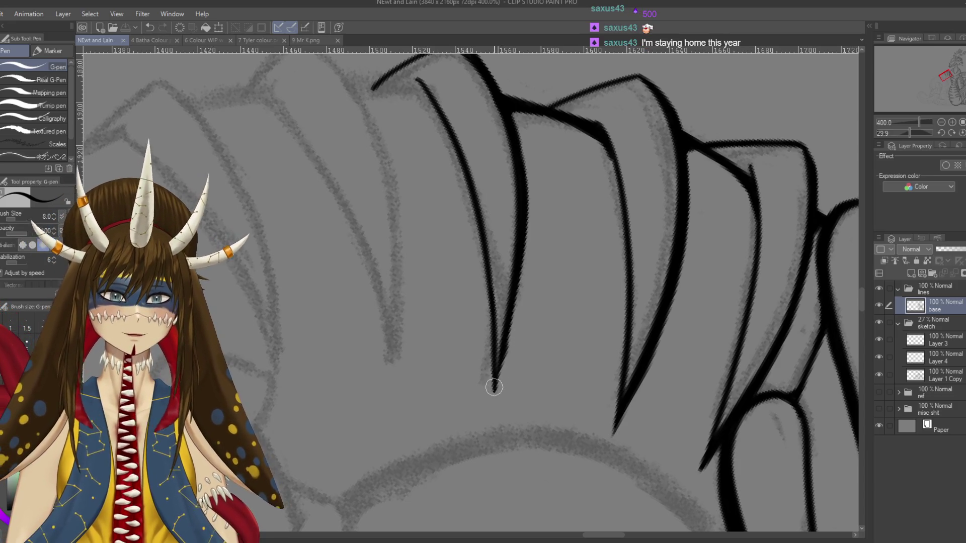
pyautogui.hotkey('ctrl', 'z')
pyautogui.hotkey('ctrl', 's')
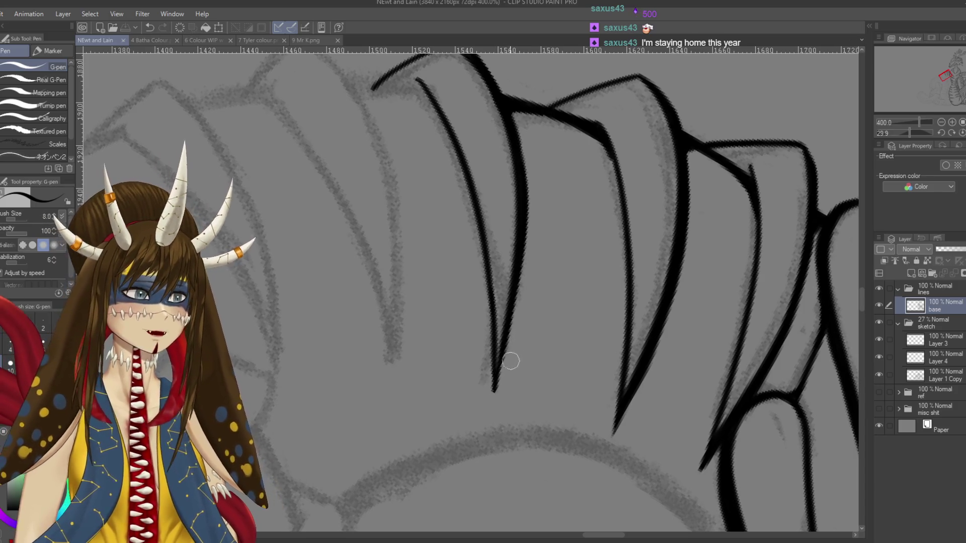
pyautogui.moveTo(510, 324); pyautogui.dragTo(282, 364)
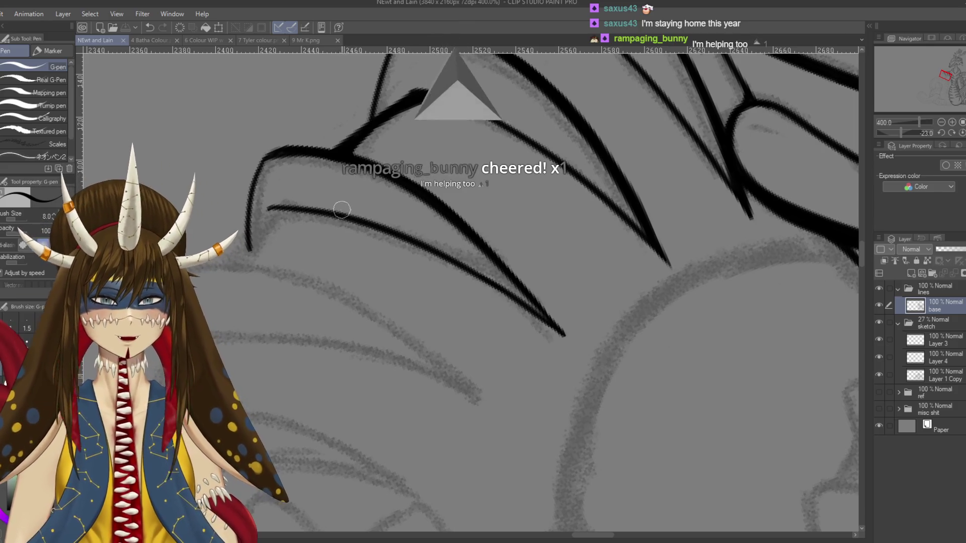
pyautogui.moveTo(533, 302); pyautogui.dragTo(551, 323)
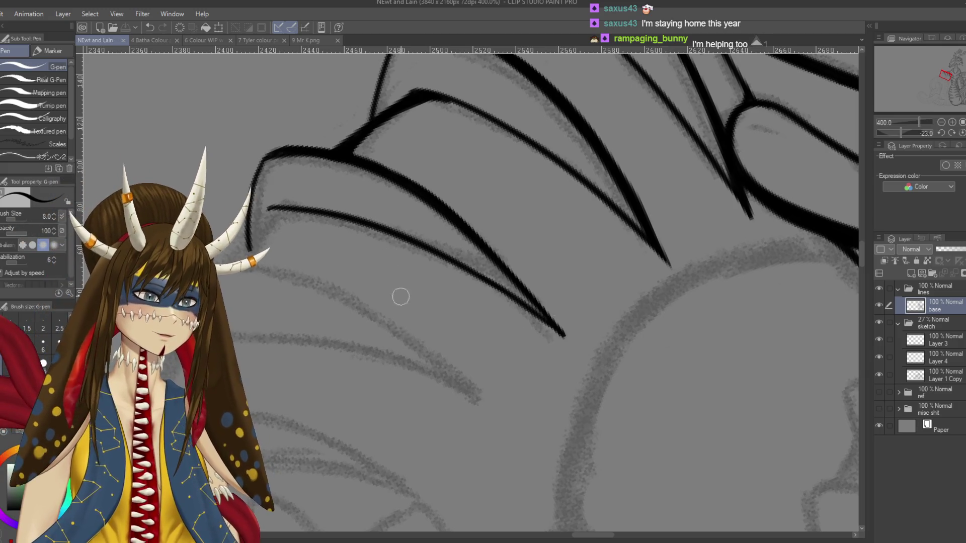
pyautogui.press('e')
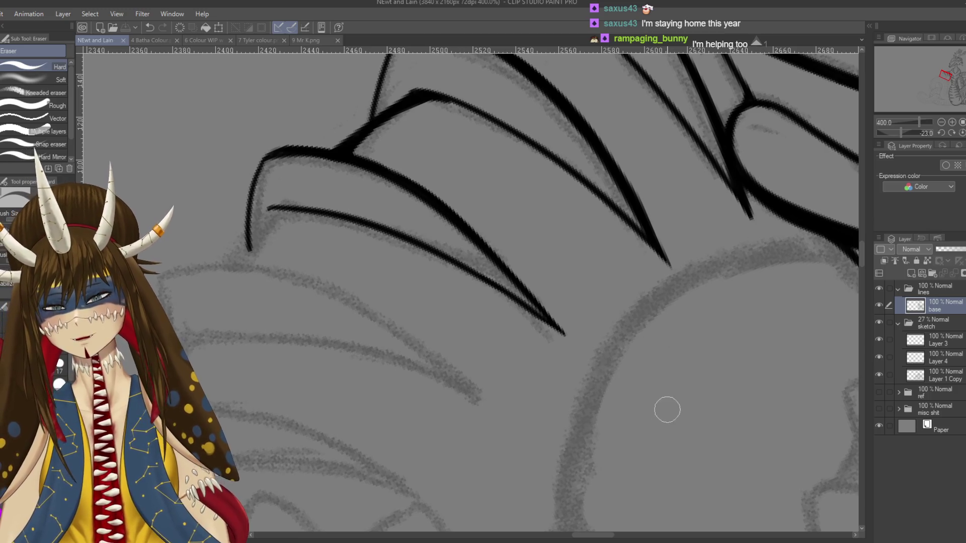
# Step: Rotate the canvas clockwise and trace the scale edge along the sketch line, retrying it
pyautogui.press('r')
pyautogui.moveTo(666, 407)
pyautogui.mouseDown()
pyautogui.moveTo(634, 443)
pyautogui.moveTo(457, 249)
pyautogui.moveTo(467, 238)
pyautogui.mouseUp()
pyautogui.press('p')
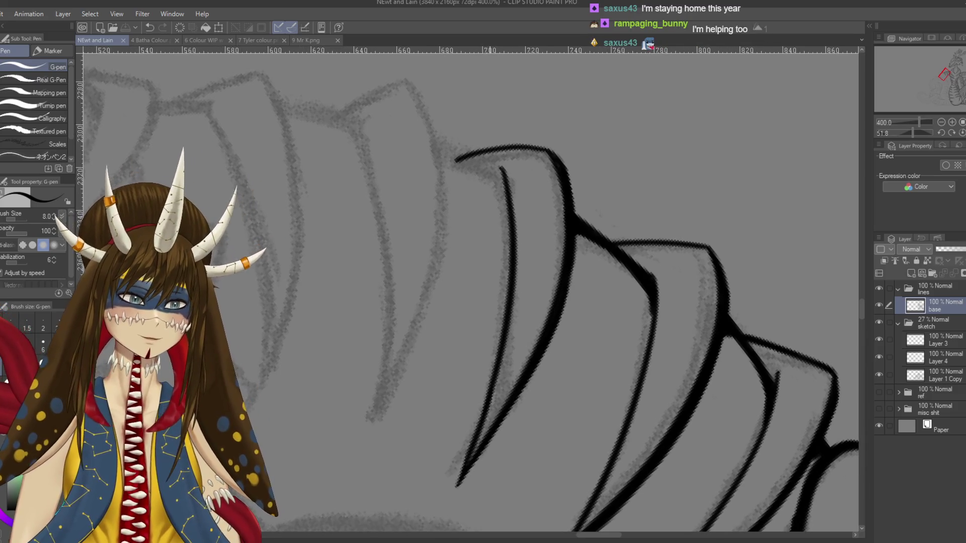
pyautogui.moveTo(423, 103); pyautogui.dragTo(398, 362)
pyautogui.hotkey('ctrl', 'z')
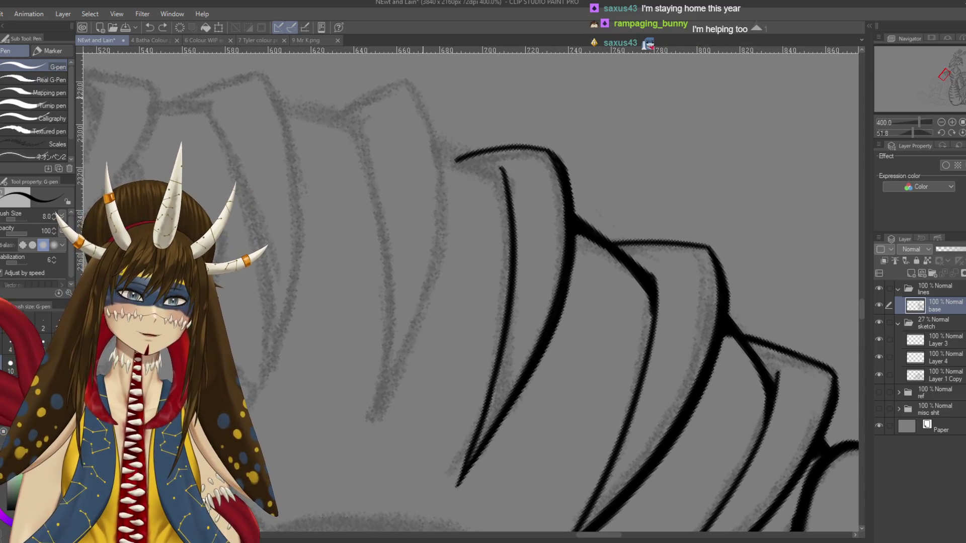
pyautogui.moveTo(433, 135); pyautogui.dragTo(370, 453)
pyautogui.hotkey('ctrl', 'z')
pyautogui.moveTo(407, 81); pyautogui.dragTo(356, 438)
pyautogui.hotkey('ctrl', 'z')
# Step: Ink the long curved scale edge from top down and extend its lower tip
pyautogui.moveTo(423, 98); pyautogui.dragTo(369, 445)
pyautogui.hotkey('ctrl', 'z')
pyautogui.moveTo(409, 76); pyautogui.dragTo(388, 437)
pyautogui.hotkey('ctrl', 'z')
pyautogui.moveTo(406, 83); pyautogui.dragTo(381, 430)
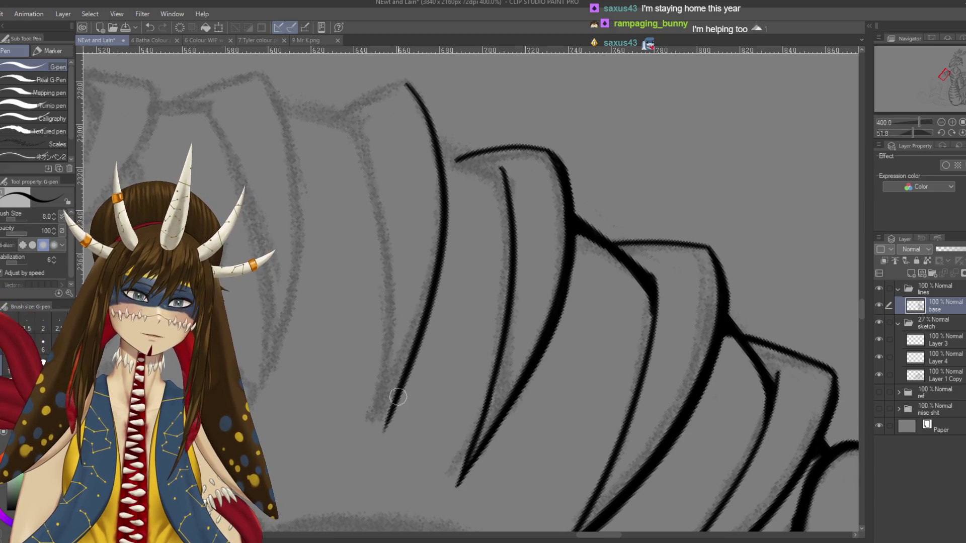
pyautogui.moveTo(398, 387); pyautogui.dragTo(373, 455)
pyautogui.hotkey('ctrl', 'z')
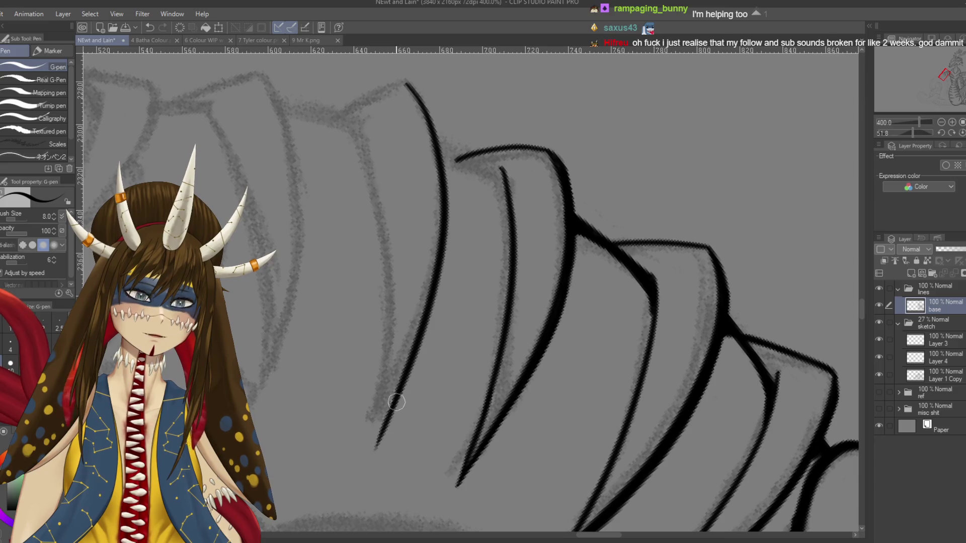
pyautogui.press('r')
pyautogui.moveTo(335, 367)
pyautogui.mouseDown()
pyautogui.moveTo(362, 242)
pyautogui.moveTo(401, 395)
pyautogui.moveTo(437, 410)
pyautogui.mouseUp()
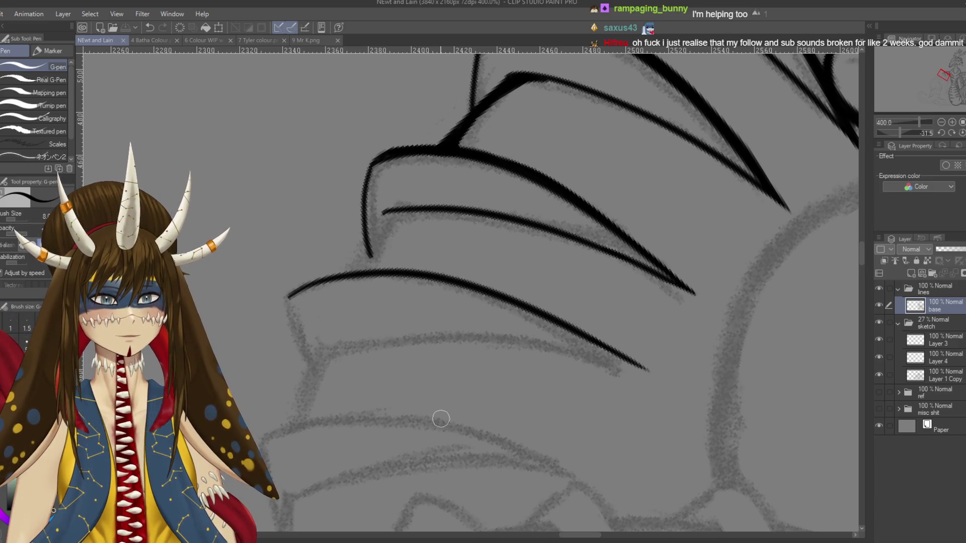
# Step: Ink a short joining line on the scale edge and save the drawing
pyautogui.scroll(2, 440, 419)
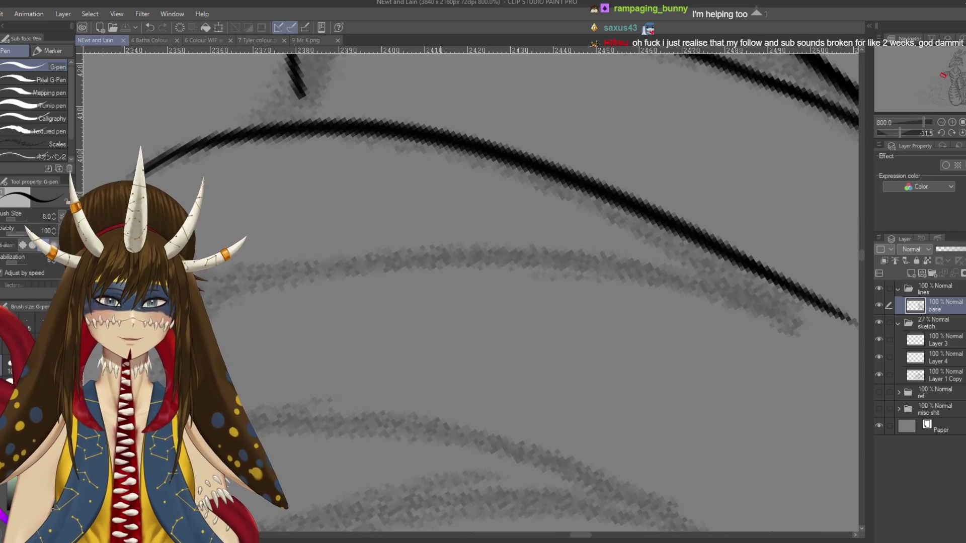
pyautogui.scroll(-2, 437, 418)
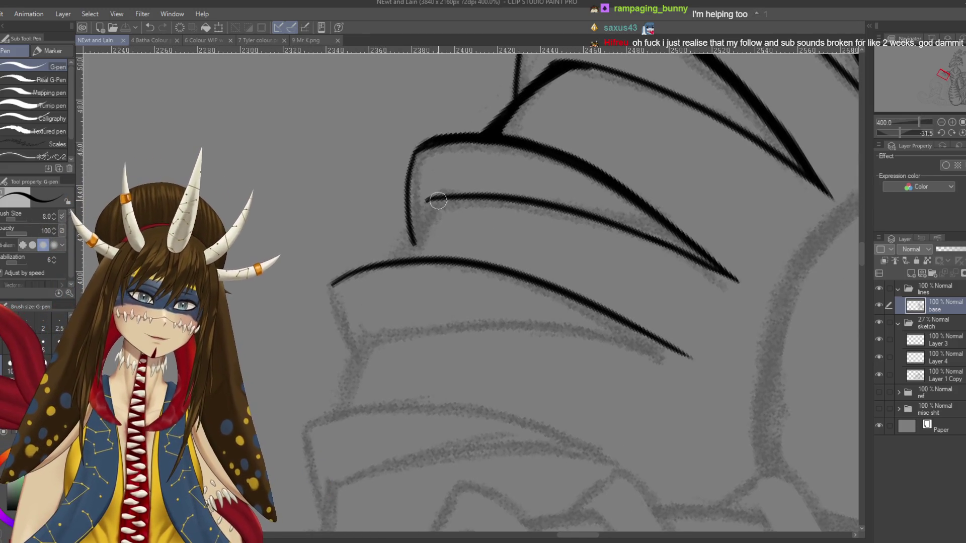
pyautogui.moveTo(410, 255); pyautogui.dragTo(431, 214)
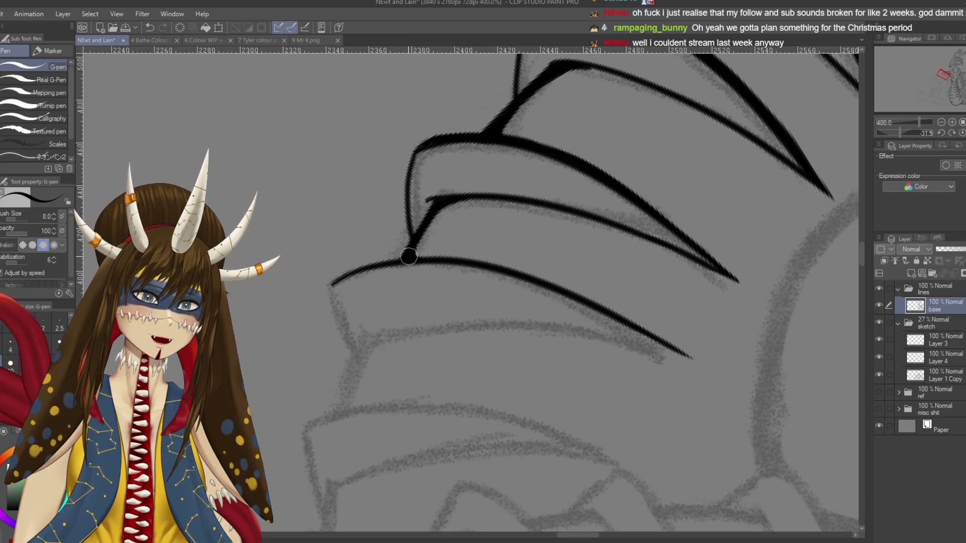
pyautogui.hotkey('ctrl', 's')
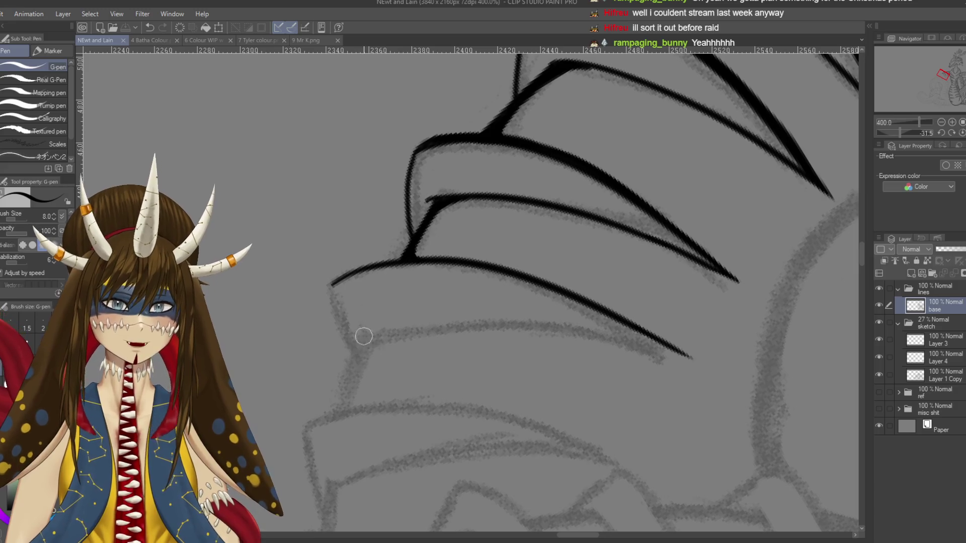
# Step: Rotate the canvas and ink the next scale edge, retrying until a stroke is kept
pyautogui.moveTo(319, 376)
pyautogui.mouseDown()
pyautogui.moveTo(362, 322)
pyautogui.moveTo(402, 226)
pyautogui.mouseUp()
pyautogui.moveTo(441, 176); pyautogui.dragTo(406, 251)
pyautogui.hotkey('ctrl', 'z')
pyautogui.moveTo(442, 175); pyautogui.dragTo(405, 252)
pyautogui.hotkey('ctrl', 'z')
pyautogui.moveTo(442, 175); pyautogui.dragTo(405, 253)
pyautogui.hotkey('ctrl', 'z')
pyautogui.moveTo(441, 176); pyautogui.dragTo(404, 254)
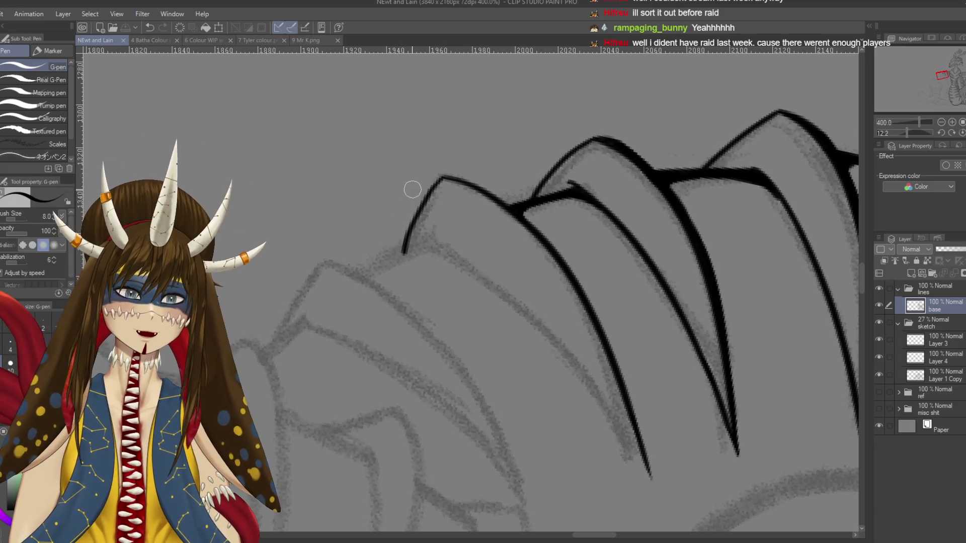
pyautogui.scroll(-1, 576, 196)
# Step: Rotate toward the next scales, try a scale edge downward, and lengthen the left scale's tapered tip
pyautogui.scroll(-1, 576, 196)
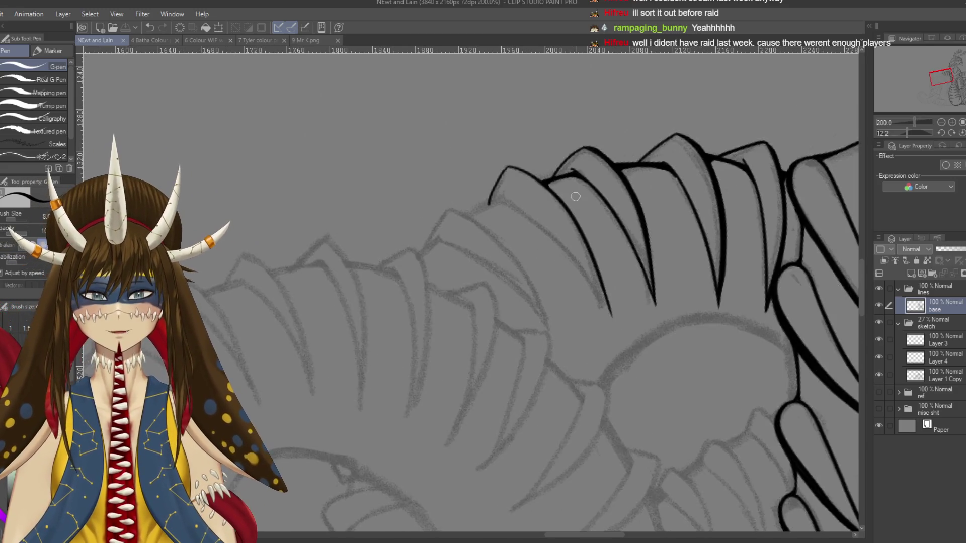
pyautogui.moveTo(576, 196); pyautogui.dragTo(629, 282)
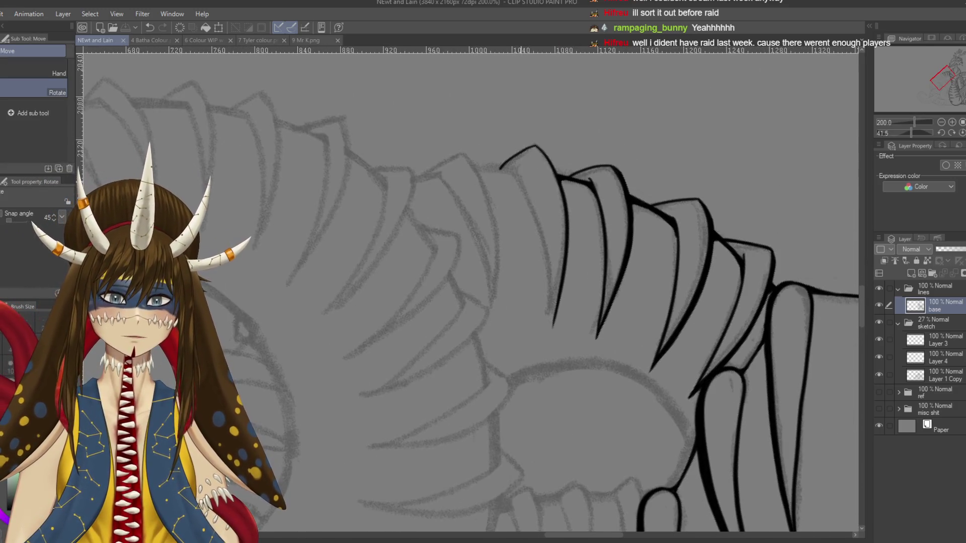
pyautogui.hotkey('ctrl', 'z')
pyautogui.moveTo(514, 171)
pyautogui.mouseDown()
pyautogui.moveTo(560, 281)
pyautogui.moveTo(559, 330)
pyautogui.mouseUp()
pyautogui.hotkey('ctrl', 'z')
pyautogui.moveTo(540, 237); pyautogui.dragTo(554, 327)
pyautogui.hotkey('ctrl', 'z')
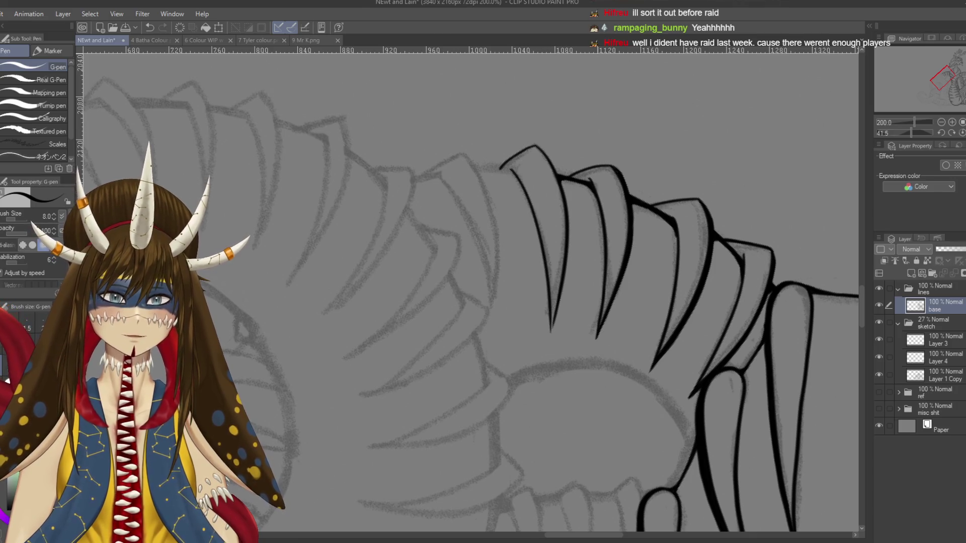
pyautogui.scroll(4, 609, 253)
pyautogui.scroll(-2, 520, 344)
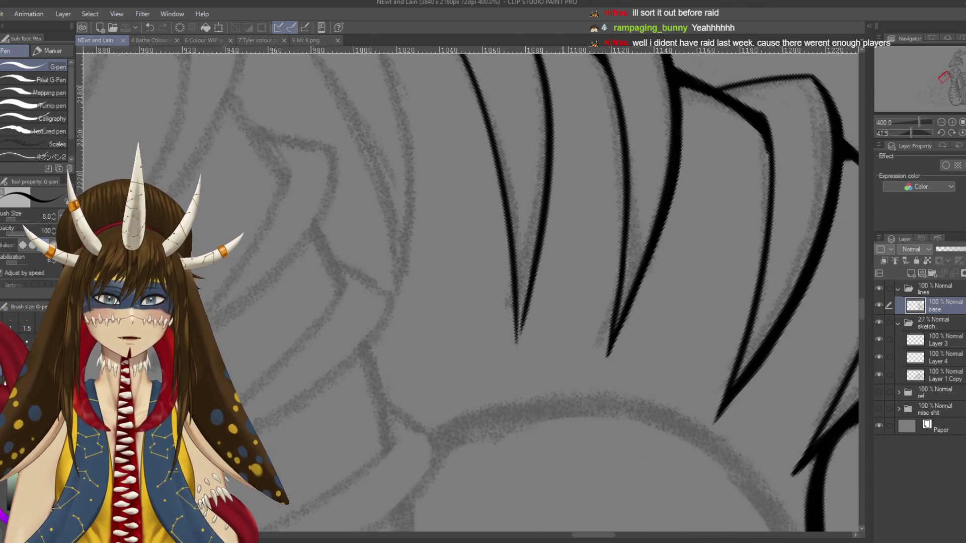
pyautogui.moveTo(524, 317); pyautogui.dragTo(516, 358)
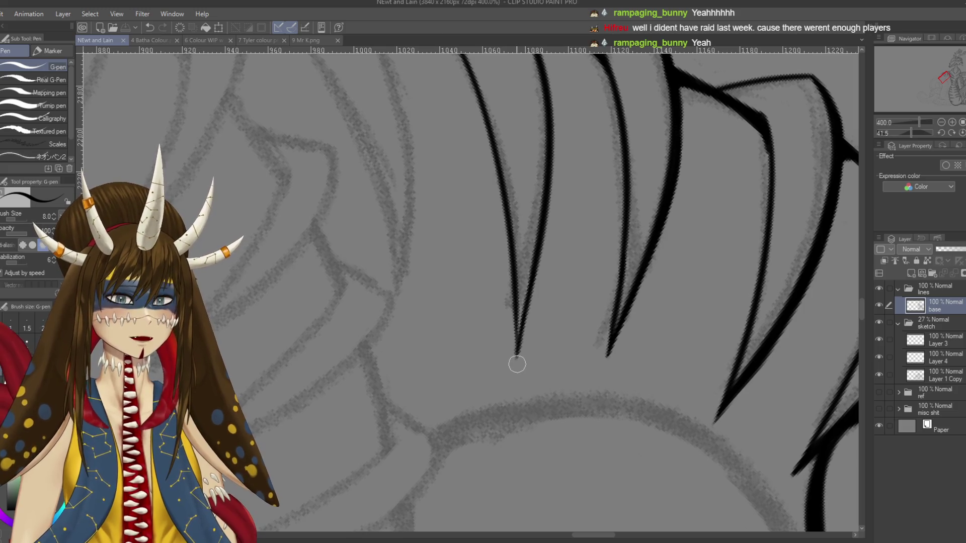
# Step: Close the upper scale outline at its tip and save the drawing
pyautogui.moveTo(447, 234)
pyautogui.mouseDown()
pyautogui.moveTo(463, 308)
pyautogui.moveTo(334, 403)
pyautogui.moveTo(465, 246)
pyautogui.mouseUp()
pyautogui.hotkey('ctrl', 'z')
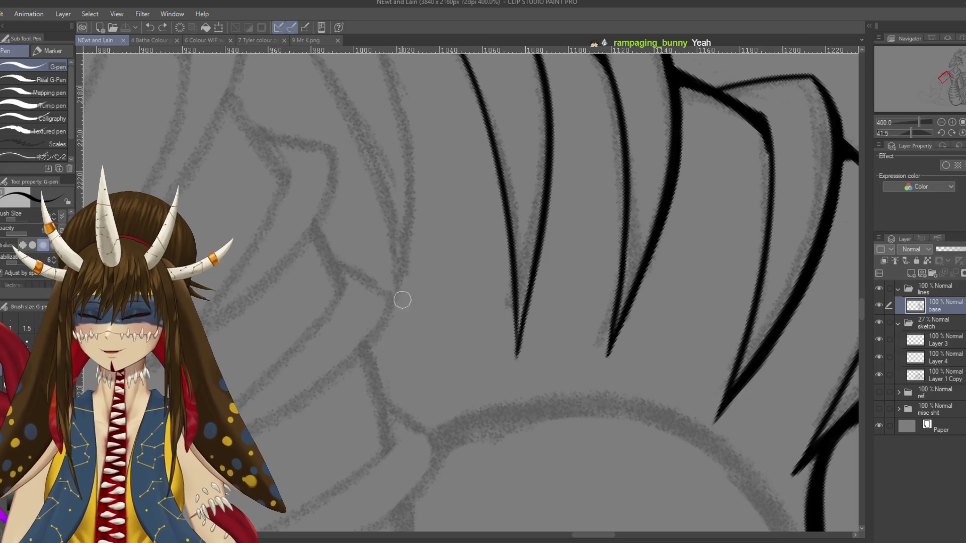
pyautogui.moveTo(396, 263); pyautogui.dragTo(415, 442)
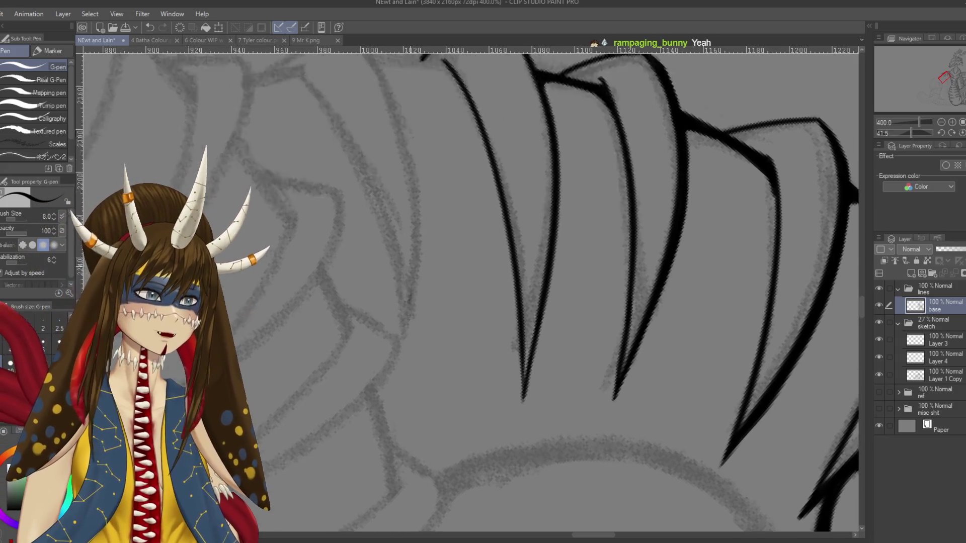
pyautogui.moveTo(468, 291); pyautogui.dragTo(414, 223)
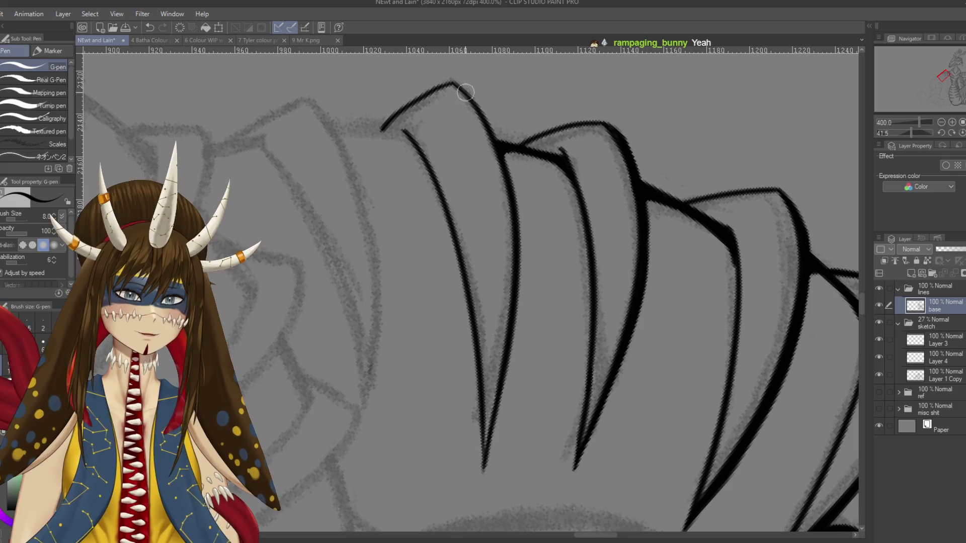
pyautogui.moveTo(458, 86); pyautogui.dragTo(482, 105)
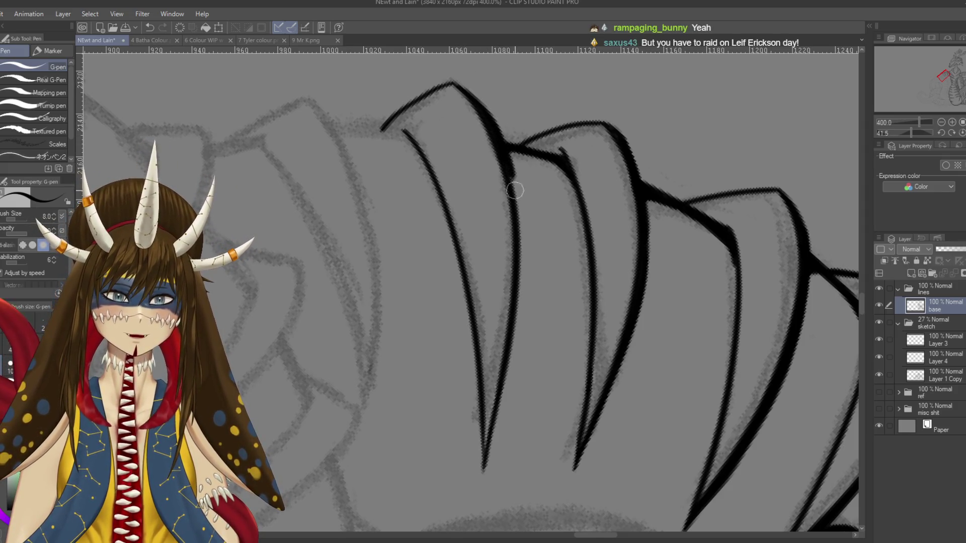
pyautogui.hotkey('ctrl', 's')
# Step: Try thickening the next scale's edge line toward its tip, undoing each attempt
pyautogui.moveTo(516, 214); pyautogui.dragTo(526, 186)
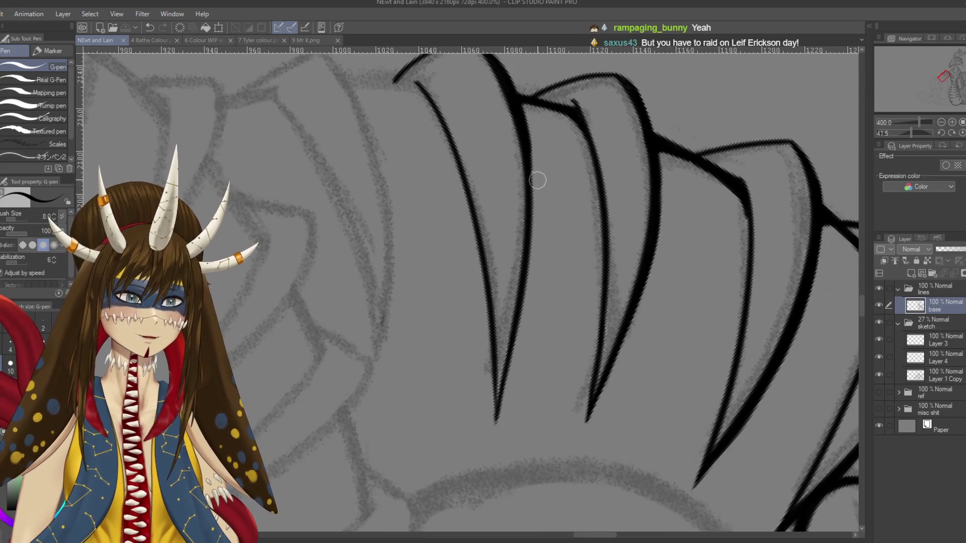
pyautogui.moveTo(520, 121)
pyautogui.mouseDown()
pyautogui.moveTo(534, 234)
pyautogui.moveTo(503, 366)
pyautogui.mouseUp()
pyautogui.hotkey('ctrl', 'z')
pyautogui.moveTo(527, 254); pyautogui.dragTo(495, 374)
pyautogui.hotkey('ctrl', 'z')
pyautogui.moveTo(530, 249); pyautogui.dragTo(503, 370)
pyautogui.hotkey('ctrl', 'z')
pyautogui.moveTo(531, 257); pyautogui.dragTo(495, 395)
pyautogui.hotkey('ctrl', 'z')
pyautogui.moveTo(529, 255); pyautogui.dragTo(505, 397)
pyautogui.hotkey('ctrl', 'z')
# Step: Reinforce the scale line so it thickens and tapers further down to its tip
pyautogui.moveTo(529, 271); pyautogui.dragTo(501, 396)
pyautogui.moveTo(510, 339); pyautogui.dragTo(495, 426)
pyautogui.moveTo(513, 346); pyautogui.dragTo(497, 439)
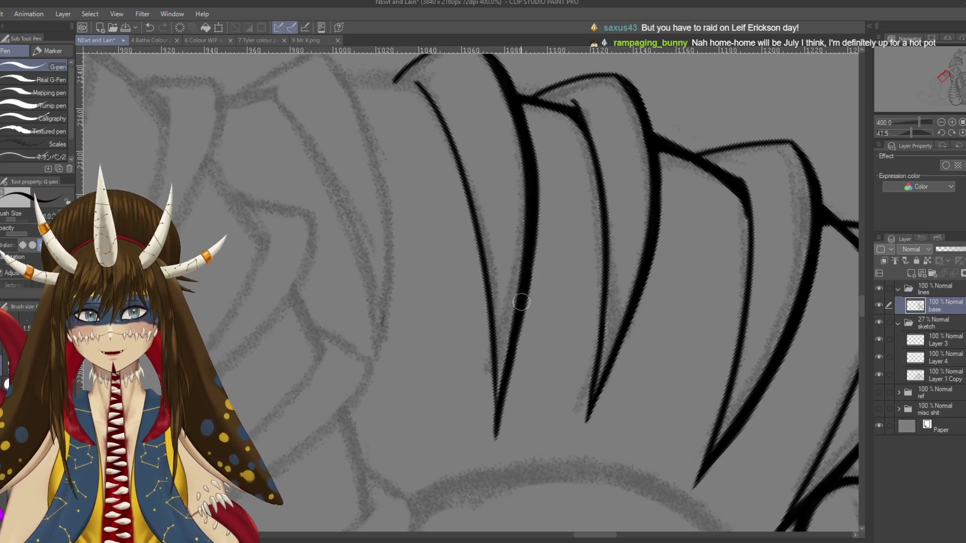
pyautogui.press('r')
pyautogui.moveTo(352, 259)
pyautogui.mouseDown()
pyautogui.moveTo(402, 402)
pyautogui.moveTo(402, 363)
pyautogui.mouseUp()
pyautogui.press('p')
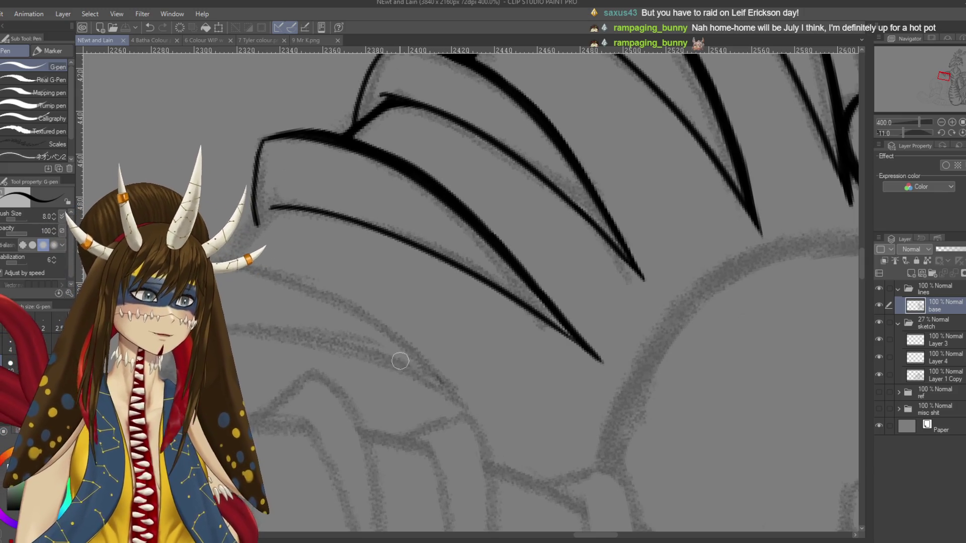
pyautogui.moveTo(384, 267); pyautogui.dragTo(490, 289)
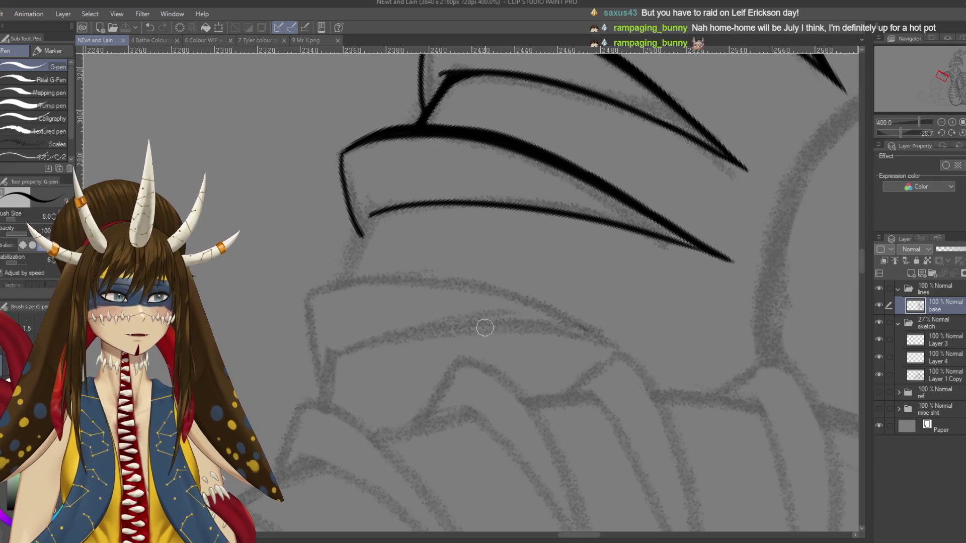
pyautogui.moveTo(485, 344); pyautogui.dragTo(503, 342)
pyautogui.moveTo(496, 302); pyautogui.dragTo(511, 332)
pyautogui.moveTo(546, 277); pyautogui.dragTo(554, 294)
pyautogui.moveTo(569, 301)
pyautogui.mouseDown()
pyautogui.moveTo(679, 265)
pyautogui.moveTo(649, 309)
pyautogui.mouseUp()
pyautogui.moveTo(631, 390); pyautogui.dragTo(670, 327)
pyautogui.moveTo(714, 298)
pyautogui.mouseDown()
pyautogui.moveTo(697, 349)
pyautogui.moveTo(767, 270)
pyautogui.moveTo(743, 347)
pyautogui.mouseUp()
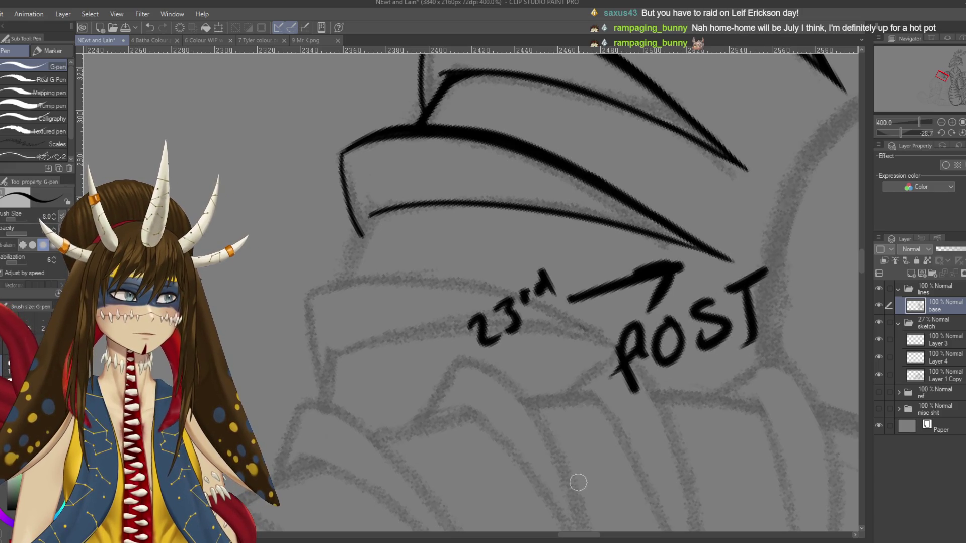
pyautogui.hotkey('ctrl', 'z')
pyautogui.hotkey('ctrl', 'z')
pyautogui.hotkey('ctrl', 'z')
pyautogui.hotkey('ctrl', 'z')
pyautogui.hotkey('ctrl', 'z')
pyautogui.hotkey('ctrl', 'z')
pyautogui.hotkey('ctrl', 'z')
pyautogui.hotkey('ctrl', 'z')
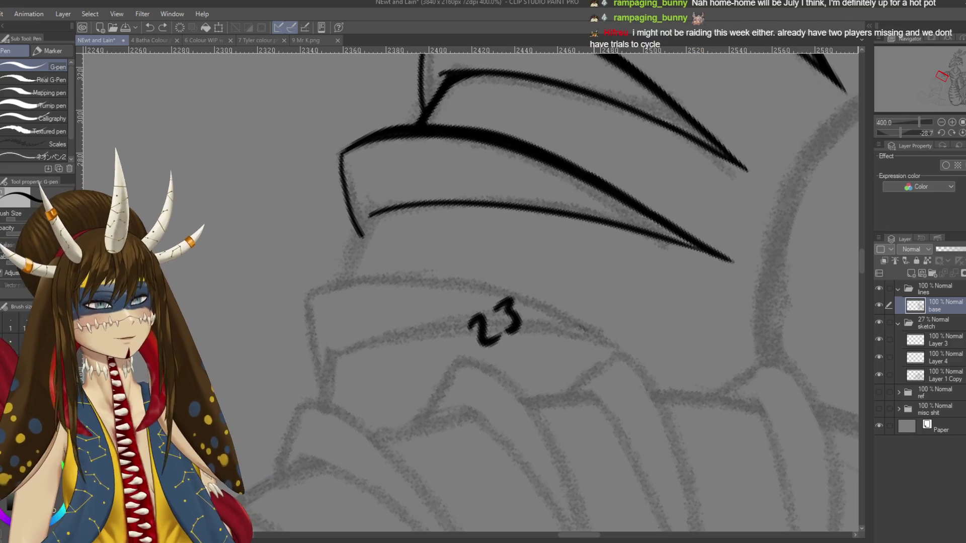
pyautogui.hotkey('ctrl', 'z')
pyautogui.hotkey('ctrl', 'z')
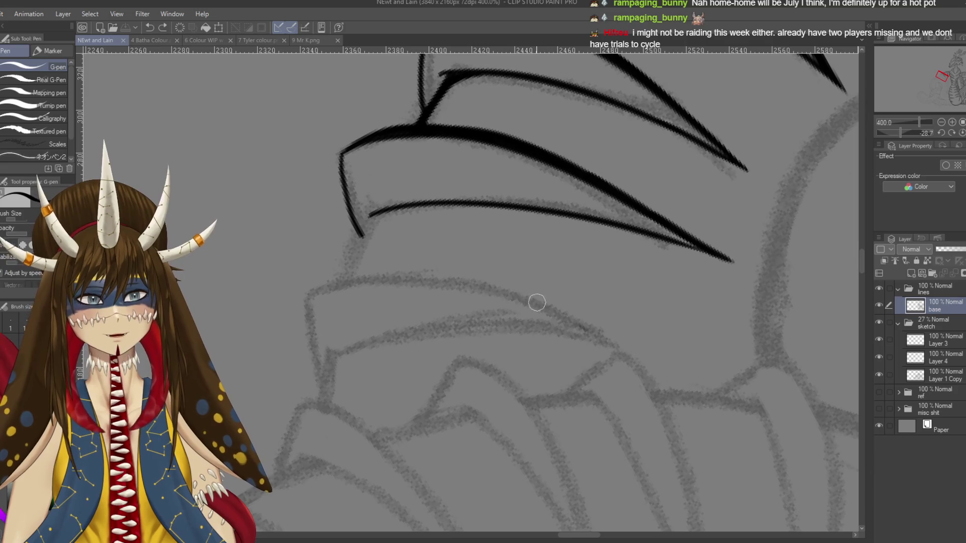
pyautogui.moveTo(380, 224)
pyautogui.mouseDown()
pyautogui.moveTo(563, 235)
pyautogui.moveTo(514, 145)
pyautogui.moveTo(470, 432)
pyautogui.moveTo(476, 460)
pyautogui.mouseUp()
pyautogui.hotkey('ctrl', 'z')
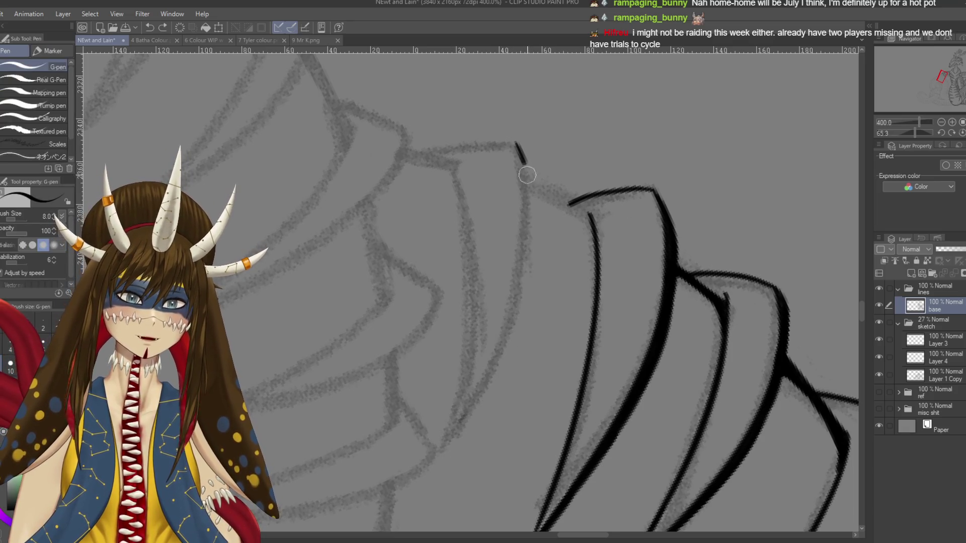
# Step: Trace the left edge of the leftmost pointed scale with a long, tapering curved line
pyautogui.moveTo(527, 175); pyautogui.dragTo(443, 456)
pyautogui.moveTo(451, 161); pyautogui.dragTo(440, 468)
pyautogui.hotkey('ctrl', 'z')
pyautogui.moveTo(452, 161); pyautogui.dragTo(439, 466)
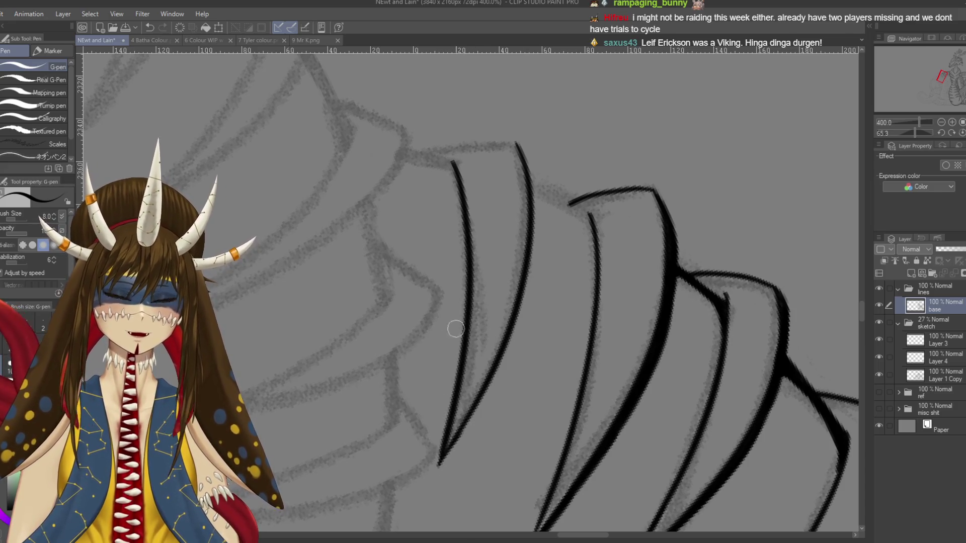
# Step: Ink a scale's top edge down-left and try extending it, undoing the extension
pyautogui.moveTo(456, 329)
pyautogui.mouseDown()
pyautogui.moveTo(532, 190)
pyautogui.moveTo(459, 283)
pyautogui.mouseUp()
pyautogui.hotkey('ctrl', 'z')
pyautogui.moveTo(536, 189); pyautogui.dragTo(478, 273)
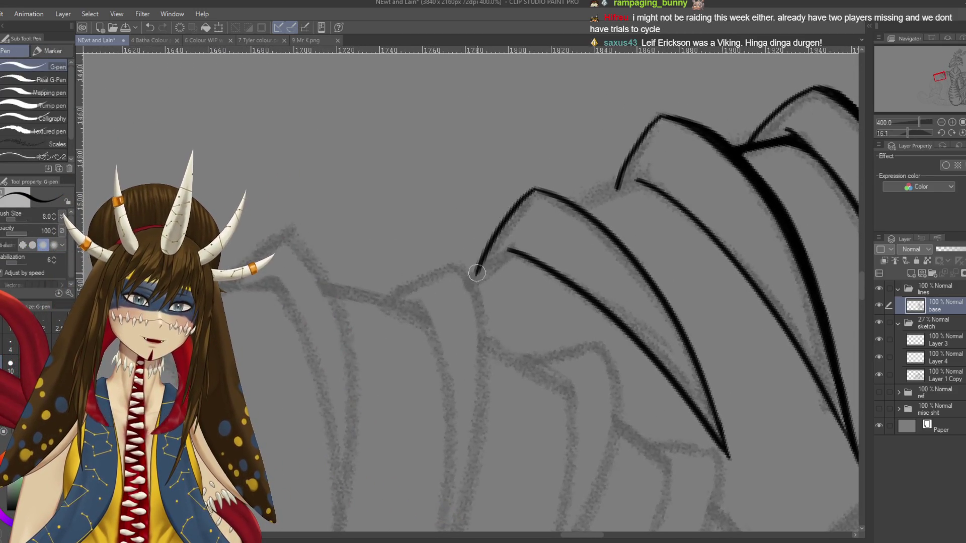
pyautogui.moveTo(543, 203); pyautogui.dragTo(506, 210)
pyautogui.moveTo(601, 186); pyautogui.dragTo(548, 207)
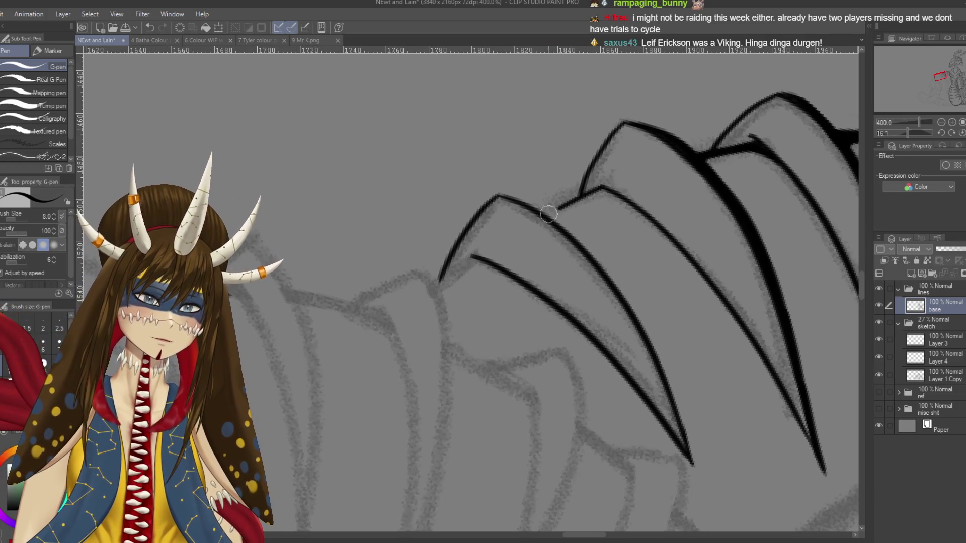
pyautogui.hotkey('ctrl', 'z')
pyautogui.moveTo(601, 186); pyautogui.dragTo(548, 207)
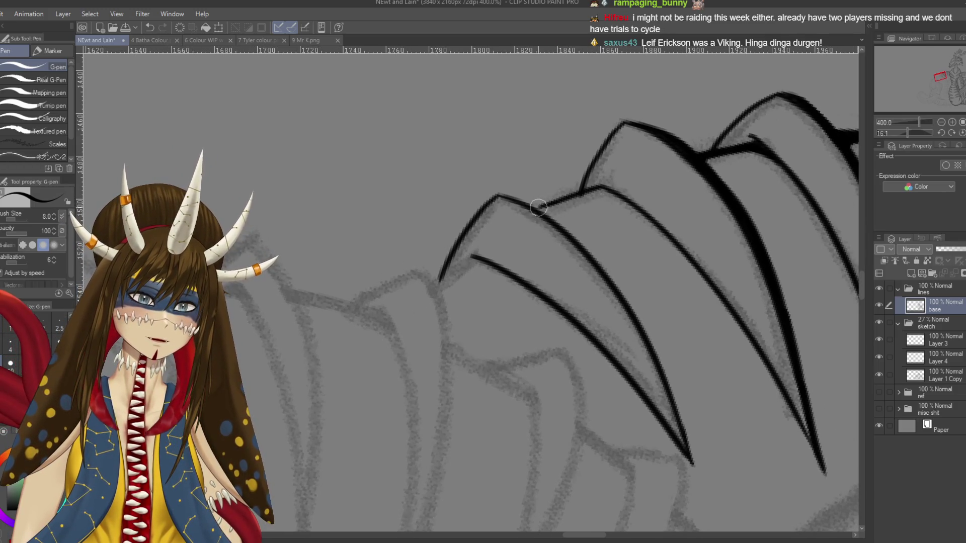
pyautogui.hotkey('ctrl', 'z')
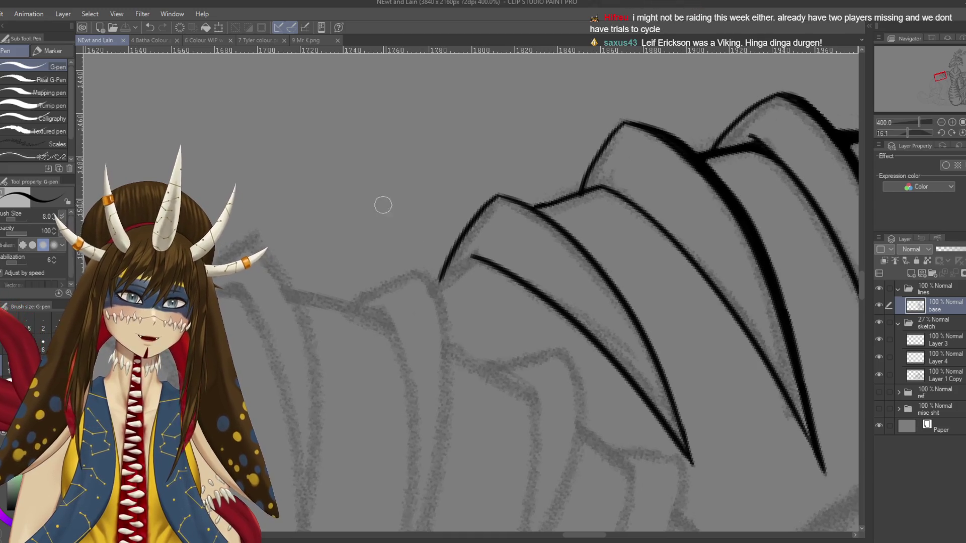
# Step: Zoom onto the claw and thicken its corner joint and the outline below it
pyautogui.moveTo(384, 205); pyautogui.dragTo(274, 317)
pyautogui.scroll(3, 273, 317)
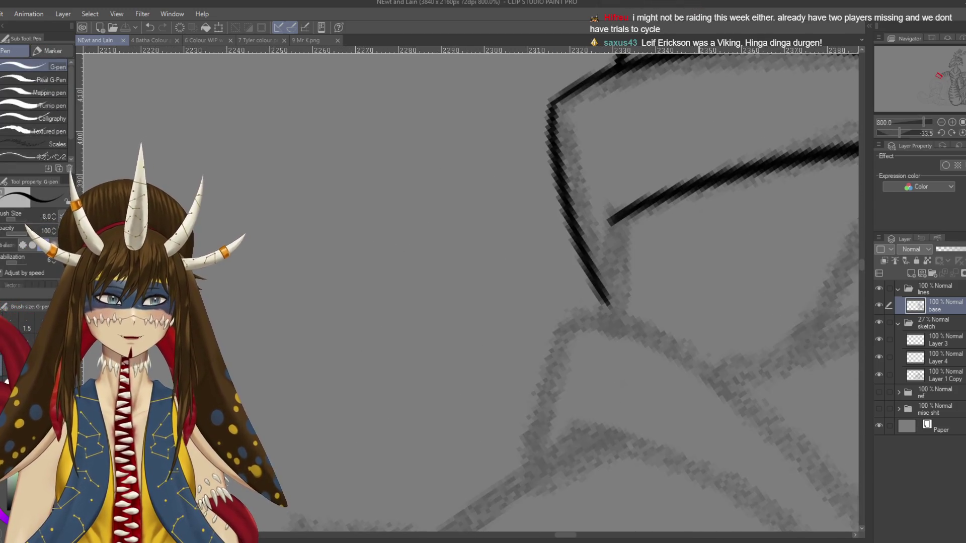
pyautogui.moveTo(554, 302); pyautogui.dragTo(352, 403)
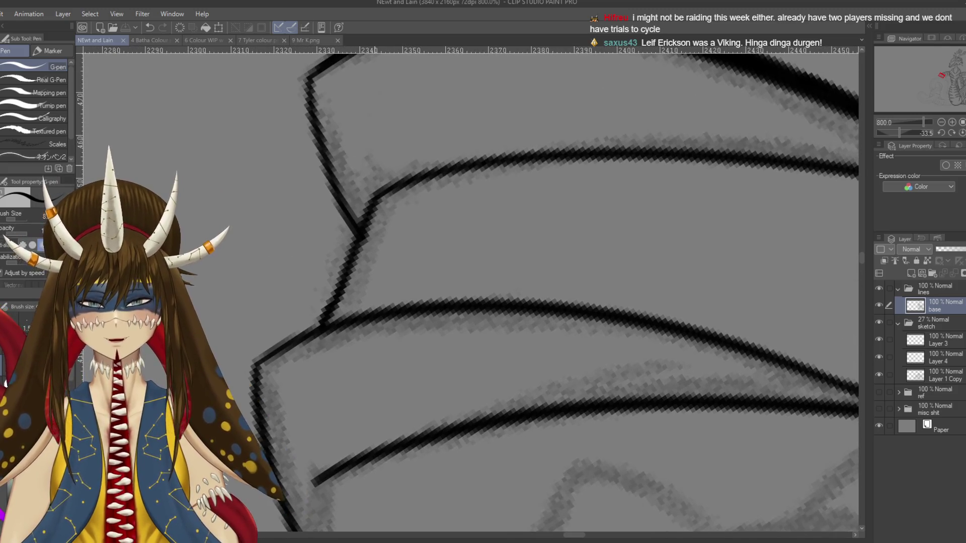
pyautogui.moveTo(417, 174); pyautogui.dragTo(355, 237)
pyautogui.moveTo(425, 169); pyautogui.dragTo(367, 224)
pyautogui.moveTo(403, 187)
pyautogui.mouseDown()
pyautogui.moveTo(352, 282)
pyautogui.moveTo(348, 327)
pyautogui.moveTo(333, 322)
pyautogui.mouseUp()
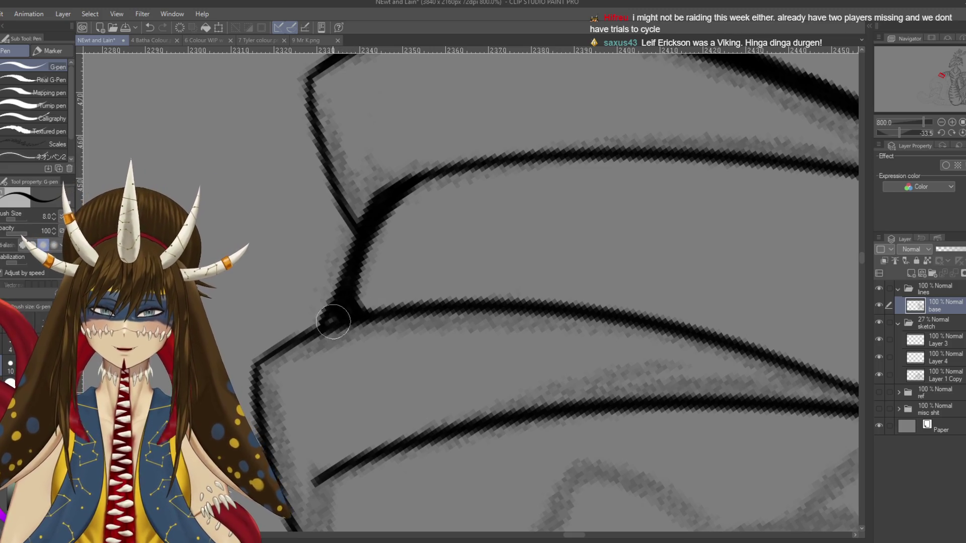
pyautogui.moveTo(395, 196); pyautogui.dragTo(338, 293)
# Step: Close the small gap in the scale line and save the drawing
pyautogui.scroll(-4, 320, 311)
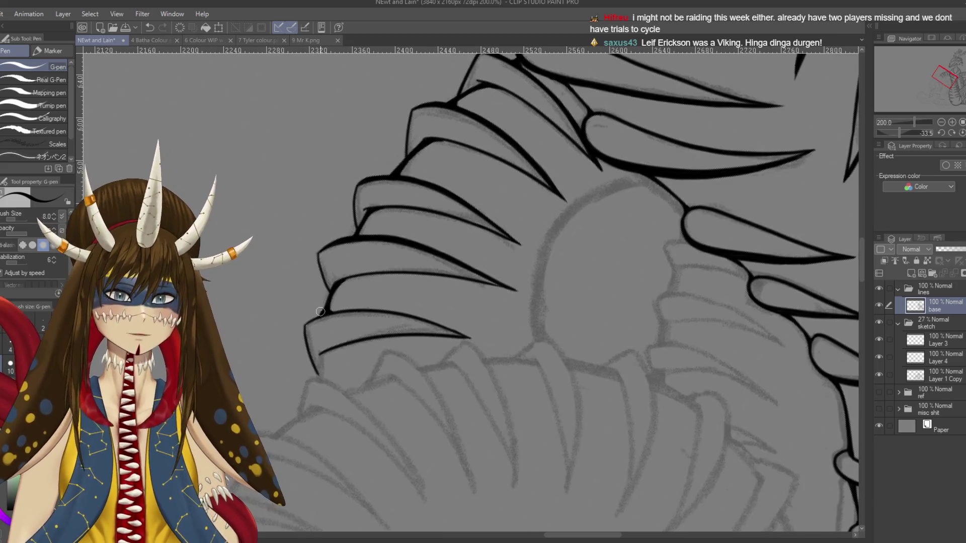
pyautogui.moveTo(453, 301); pyautogui.dragTo(467, 307)
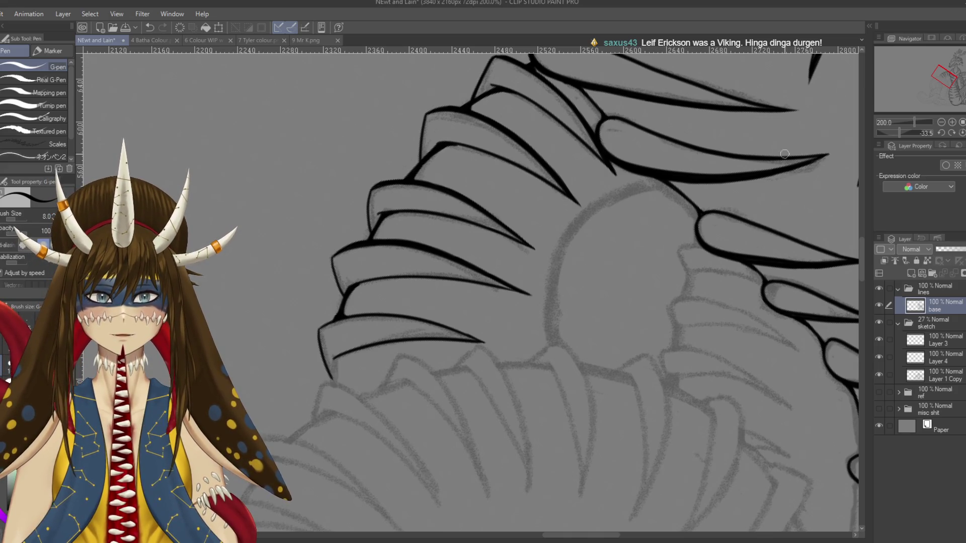
pyautogui.click(629, 313)
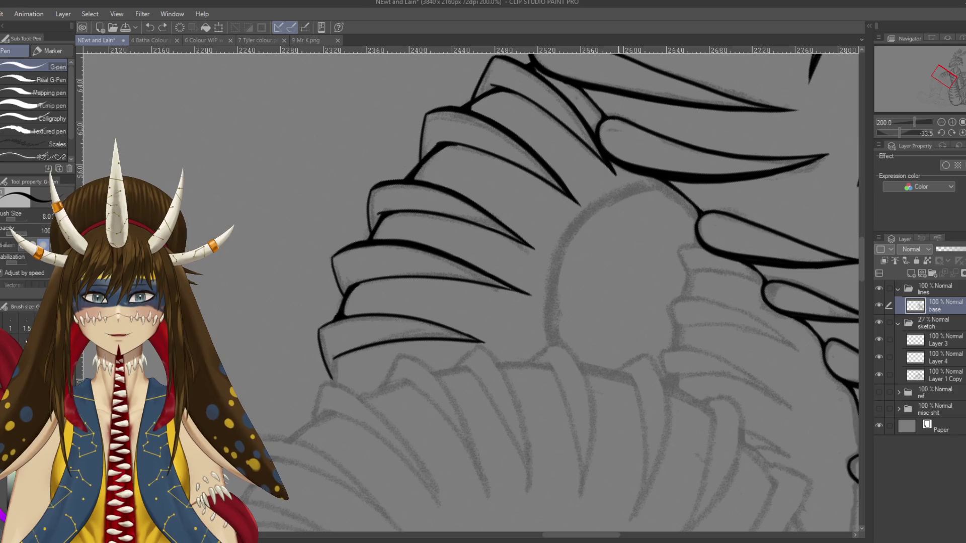
pyautogui.moveTo(343, 297); pyautogui.dragTo(337, 317)
pyautogui.hotkey('ctrl', 's')
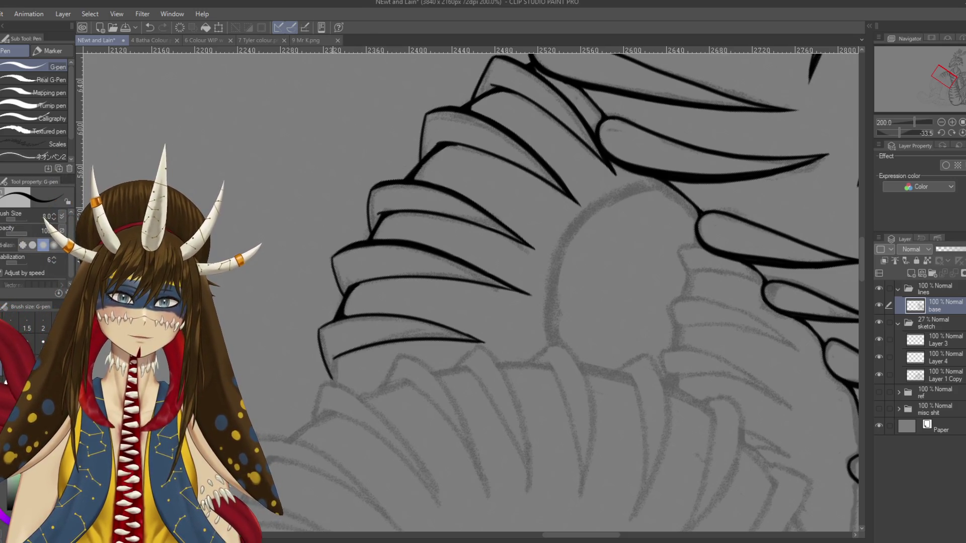
pyautogui.press('r')
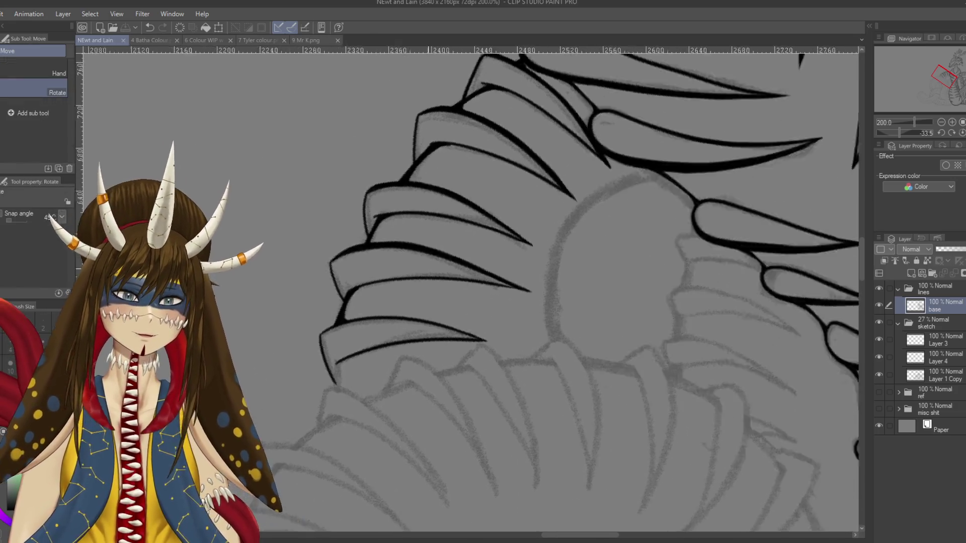
pyautogui.moveTo(554, 202); pyautogui.dragTo(503, 352)
pyautogui.press('p')
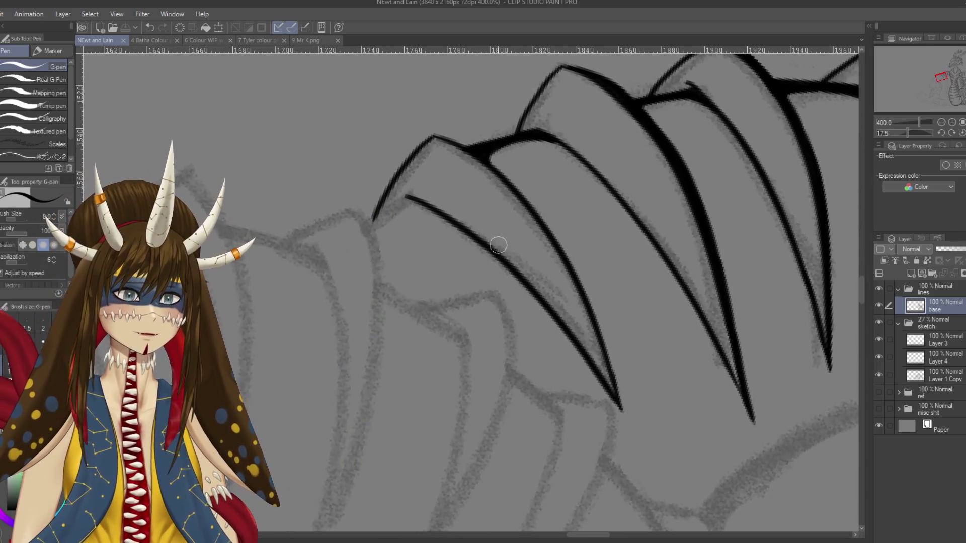
pyautogui.moveTo(407, 200)
pyautogui.mouseDown()
pyautogui.moveTo(369, 224)
pyautogui.moveTo(393, 210)
pyautogui.mouseUp()
pyautogui.hotkey('ctrl', 'z')
pyautogui.hotkey('ctrl', 'z')
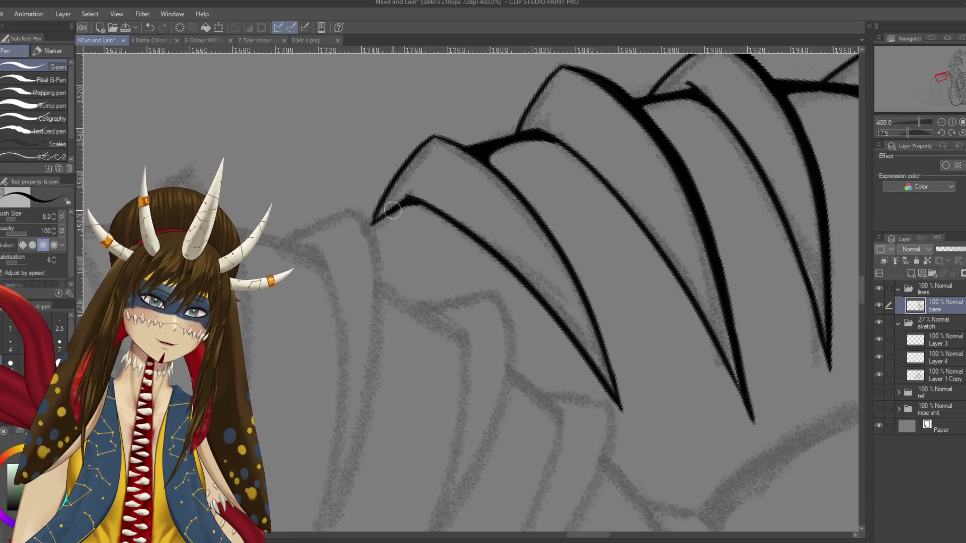
pyautogui.hotkey('ctrl', 'z')
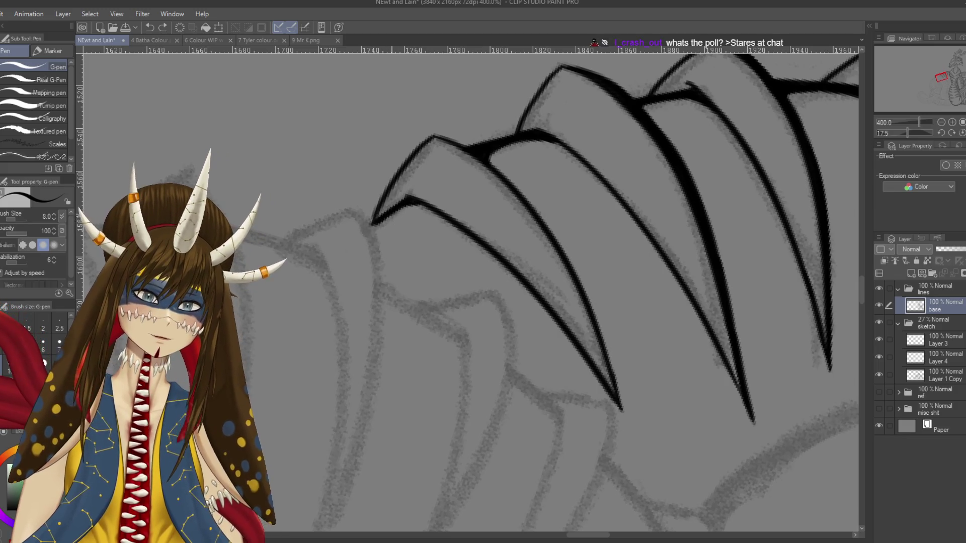
pyautogui.hotkey('ctrl', 'z')
pyautogui.hotkey('ctrl', 'z')
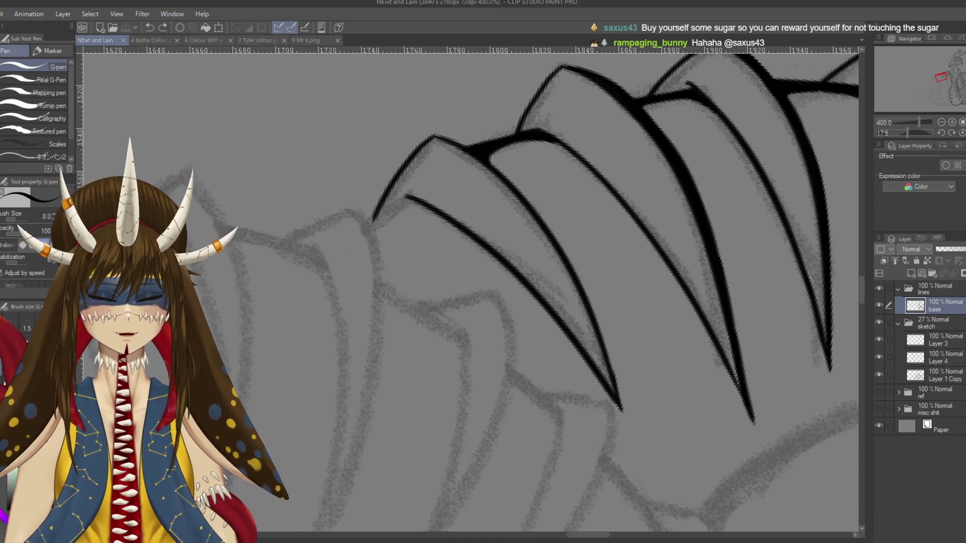
# Step: Zoom out and pan the view across the drawing to the uninked coil
pyautogui.hotkey('ctrl', '-')
pyautogui.hotkey('ctrl', '-')
pyautogui.hotkey('ctrl', '-')
pyautogui.moveTo(468, 291); pyautogui.dragTo(339, 99)
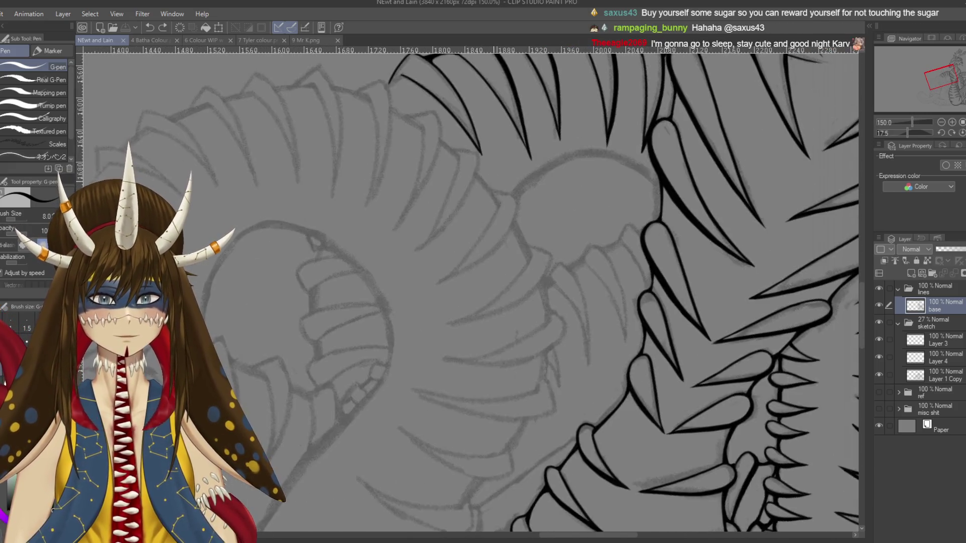
pyautogui.moveTo(435, 222); pyautogui.dragTo(485, 368)
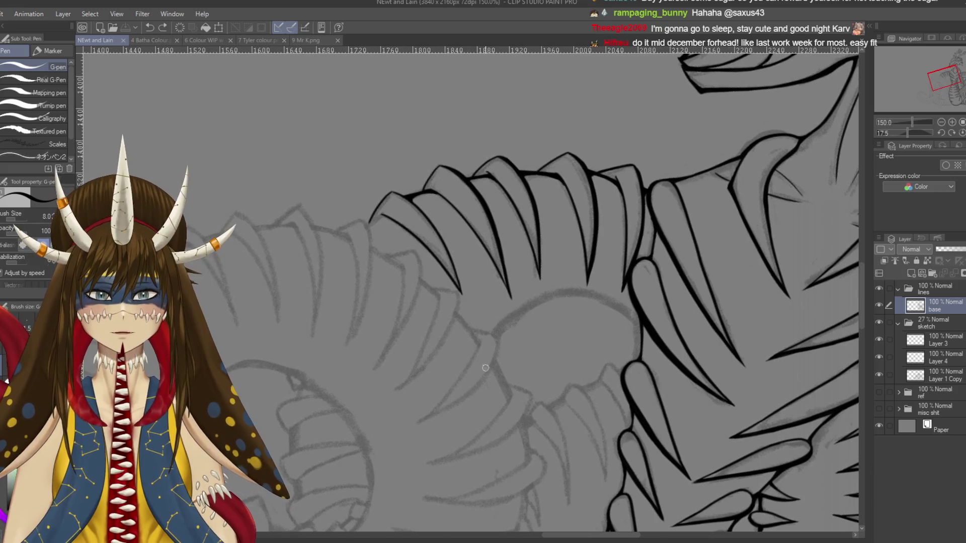
pyautogui.moveTo(505, 410); pyautogui.dragTo(471, 271)
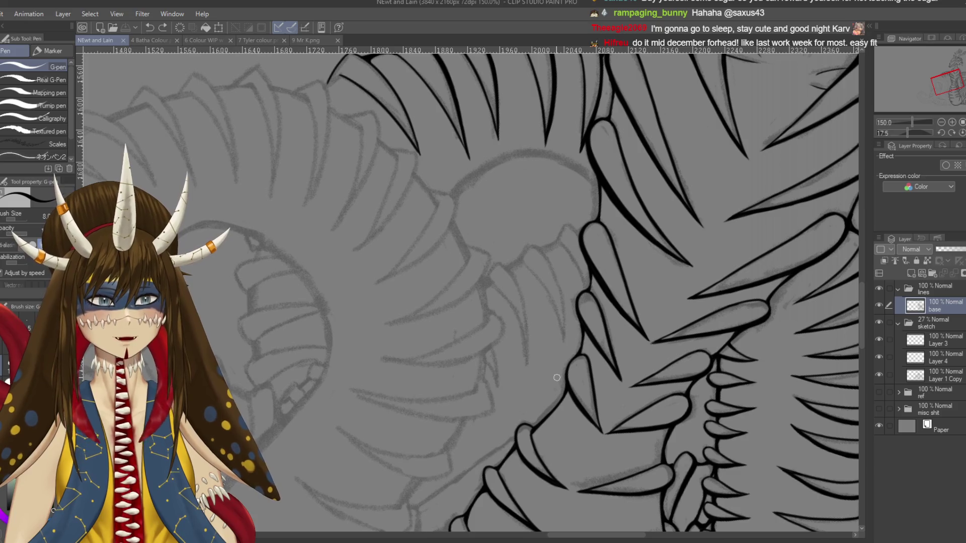
# Step: Jot and undo the numbers 2 and 3, then rotate the canvas about 180°
pyautogui.moveTo(435, 266); pyautogui.dragTo(459, 282)
pyautogui.moveTo(457, 249)
pyautogui.mouseDown()
pyautogui.moveTo(471, 268)
pyautogui.moveTo(511, 242)
pyautogui.mouseUp()
pyautogui.hotkey('ctrl', 'z')
pyautogui.hotkey('ctrl', 'z')
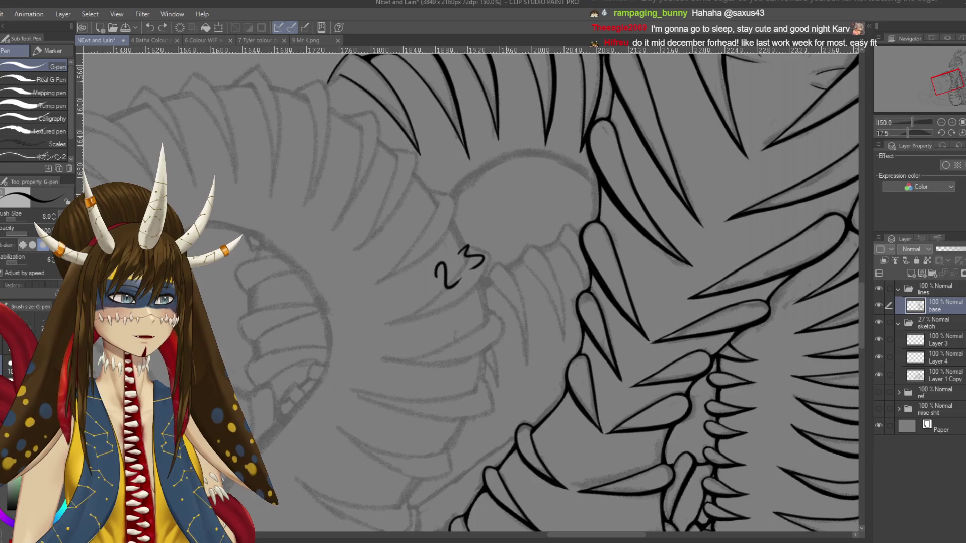
pyautogui.hotkey('ctrl', 'z')
pyautogui.hotkey('ctrl', 'z')
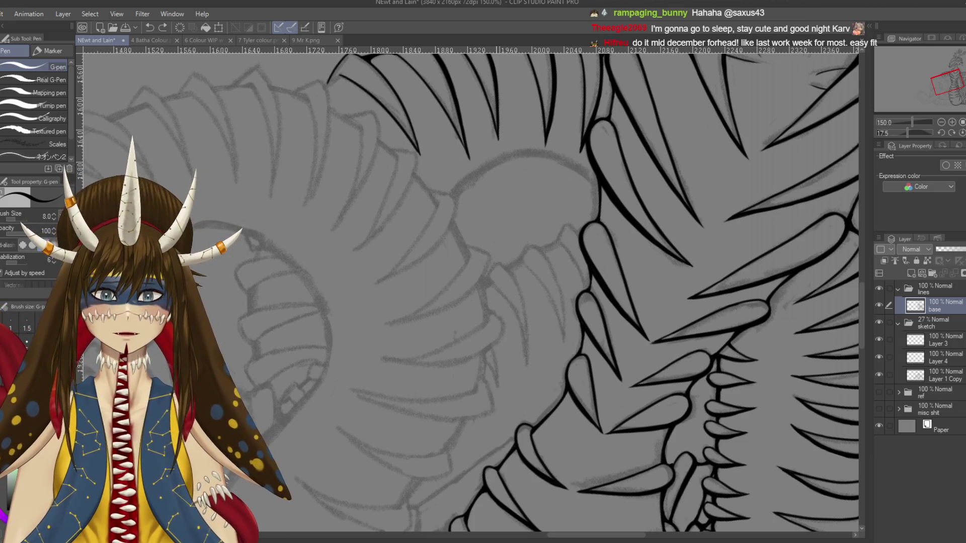
pyautogui.moveTo(503, 151)
pyautogui.mouseDown()
pyautogui.moveTo(403, 402)
pyautogui.moveTo(504, 227)
pyautogui.moveTo(564, 219)
pyautogui.mouseUp()
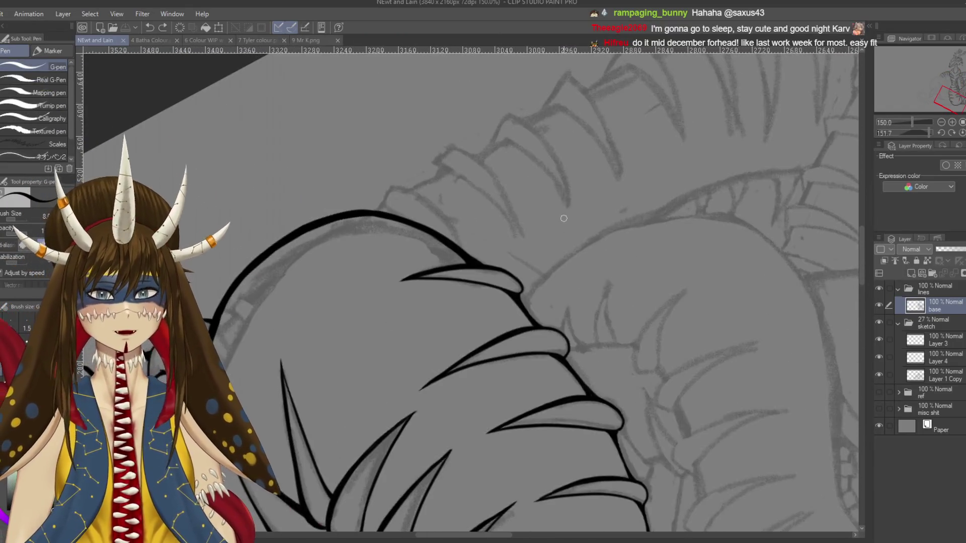
# Step: Zoom in and ink the scale's curved outer edge down into the thick line
pyautogui.hotkey('ctrl', '+')
pyautogui.hotkey('ctrl', '+')
pyautogui.hotkey('ctrl', '+')
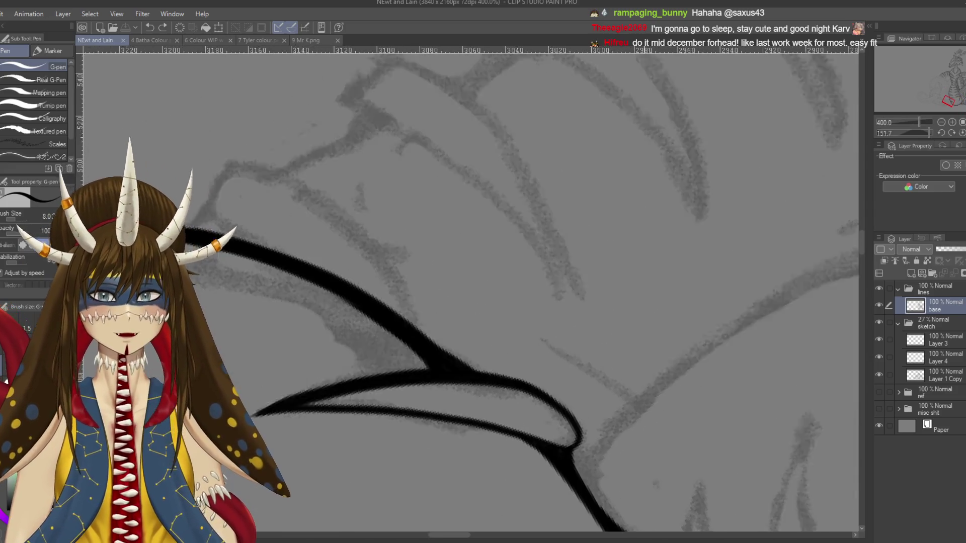
pyautogui.hotkey('ctrl', '+')
pyautogui.moveTo(351, 236)
pyautogui.mouseDown()
pyautogui.moveTo(381, 190)
pyautogui.moveTo(583, 355)
pyautogui.mouseUp()
pyautogui.hotkey('ctrl', 'z')
pyautogui.moveTo(378, 188); pyautogui.dragTo(559, 352)
pyautogui.hotkey('ctrl', 'z')
pyautogui.moveTo(378, 190); pyautogui.dragTo(556, 348)
pyautogui.hotkey('ctrl', 'z')
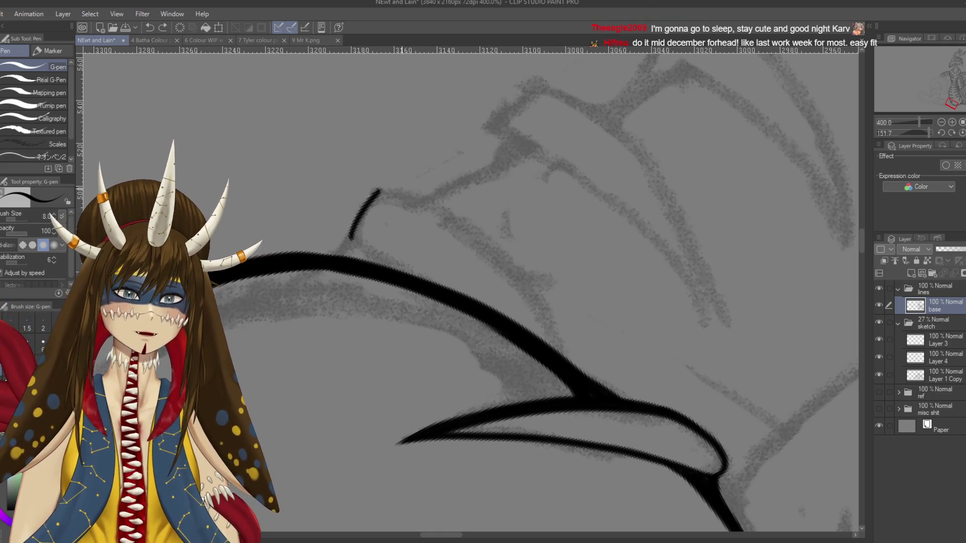
pyautogui.moveTo(386, 190); pyautogui.dragTo(582, 370)
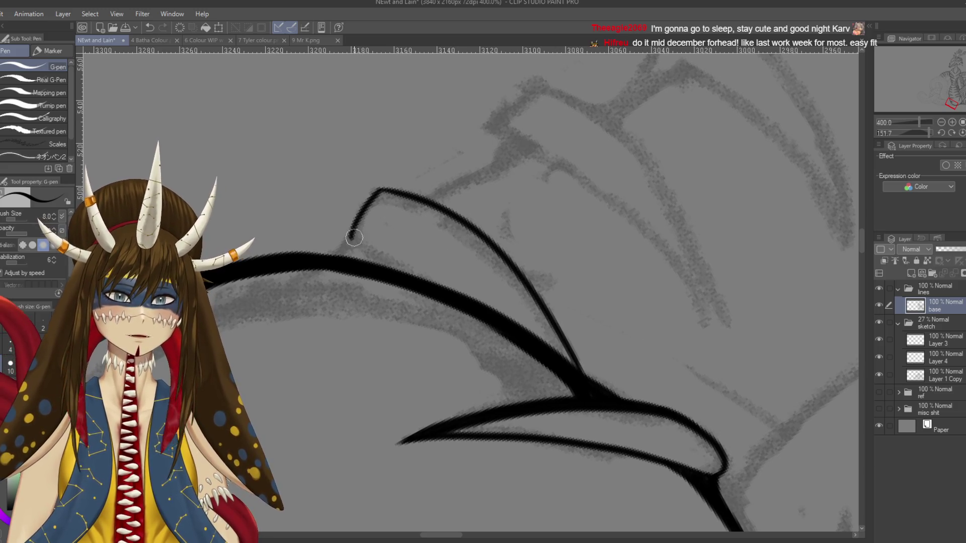
pyautogui.moveTo(354, 243); pyautogui.dragTo(417, 289)
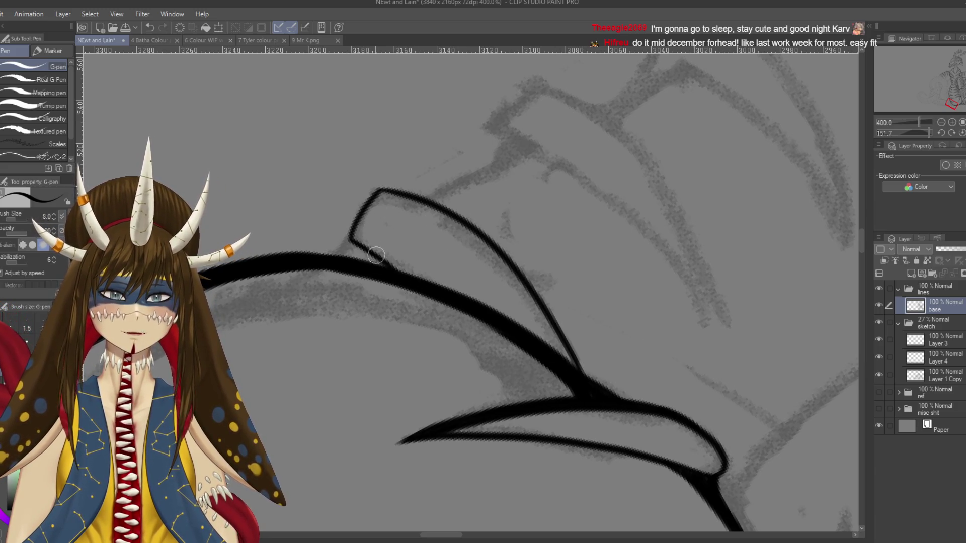
pyautogui.moveTo(350, 235)
pyautogui.mouseDown()
pyautogui.moveTo(340, 258)
pyautogui.moveTo(332, 254)
pyautogui.moveTo(346, 246)
pyautogui.mouseUp()
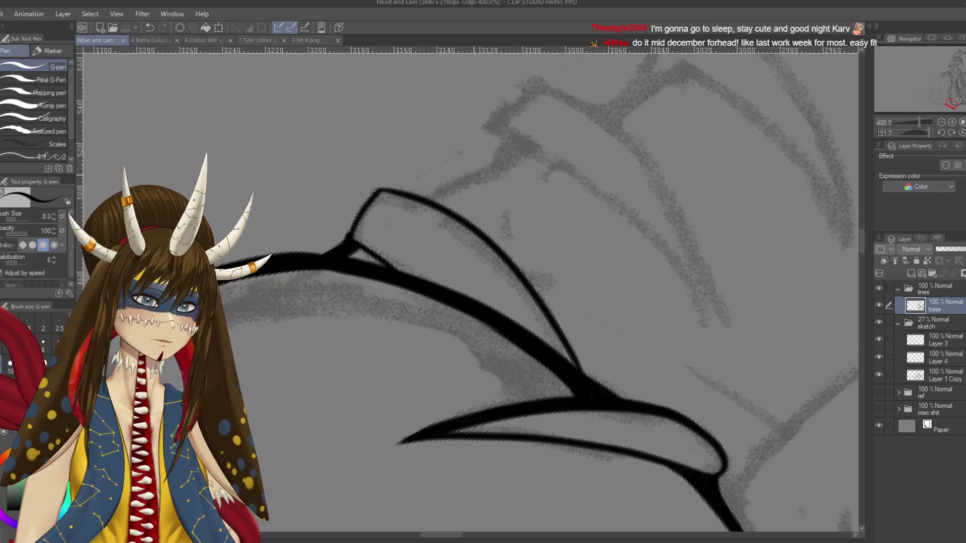
# Step: Ink and thicken the inner curve from the spike tip, save, and add an inner line
pyautogui.moveTo(553, 201); pyautogui.dragTo(504, 352)
pyautogui.moveTo(453, 302); pyautogui.dragTo(477, 278)
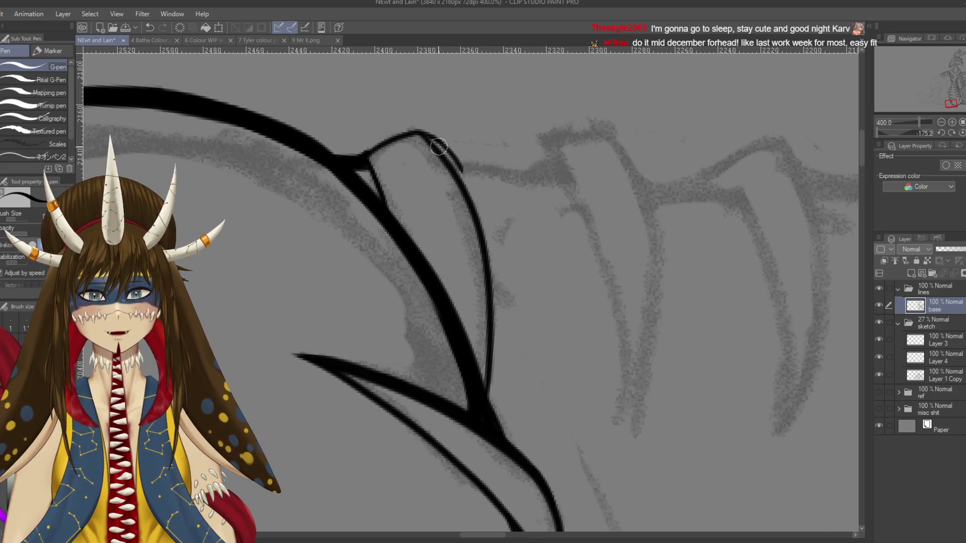
pyautogui.moveTo(424, 134); pyautogui.dragTo(466, 195)
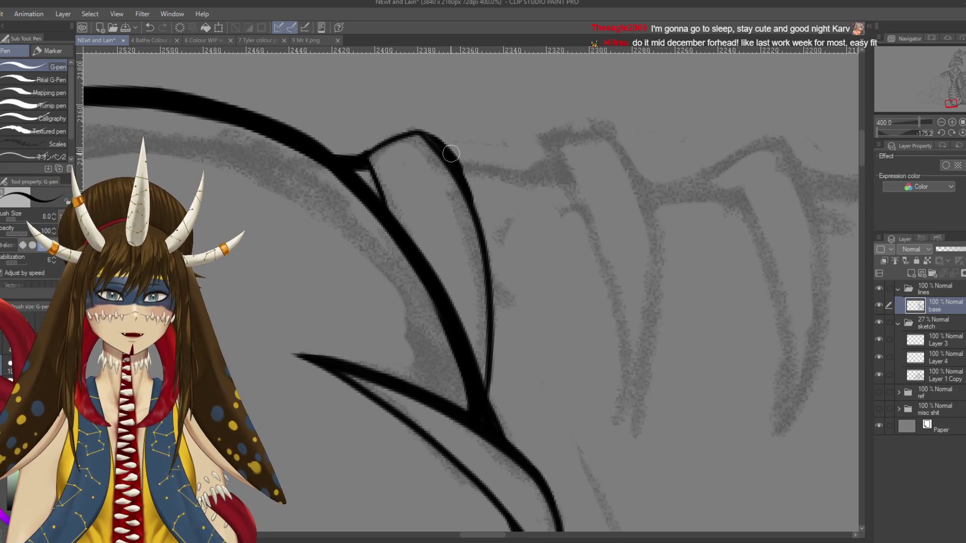
pyautogui.moveTo(442, 149); pyautogui.dragTo(483, 236)
pyautogui.moveTo(462, 186); pyautogui.dragTo(497, 290)
pyautogui.hotkey('ctrl', 'z')
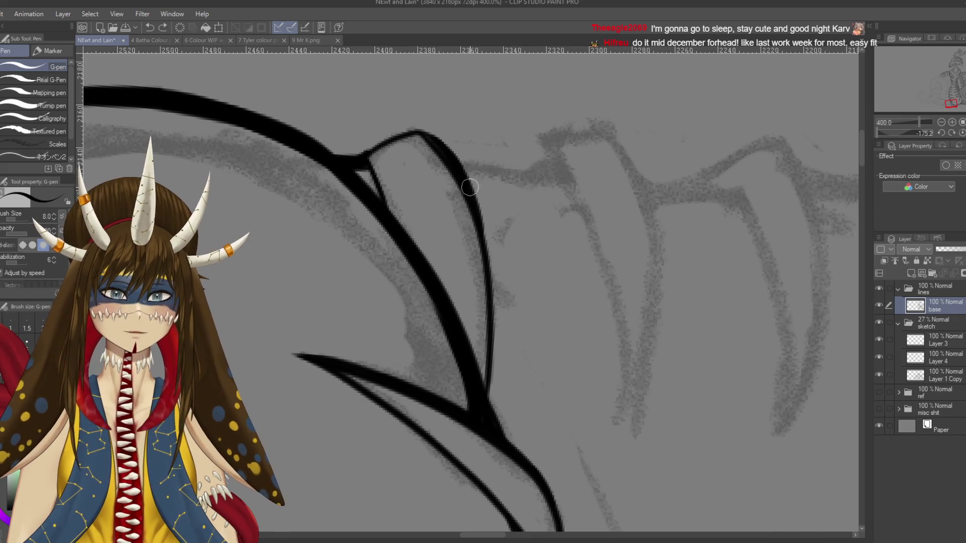
pyautogui.moveTo(462, 182); pyautogui.dragTo(490, 398)
pyautogui.moveTo(494, 348); pyautogui.dragTo(493, 408)
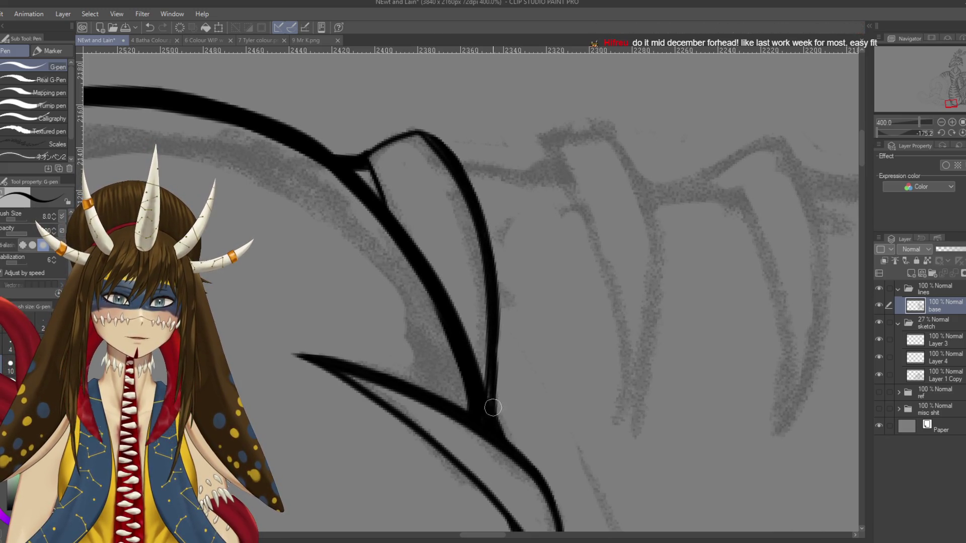
pyautogui.hotkey('ctrl', 's')
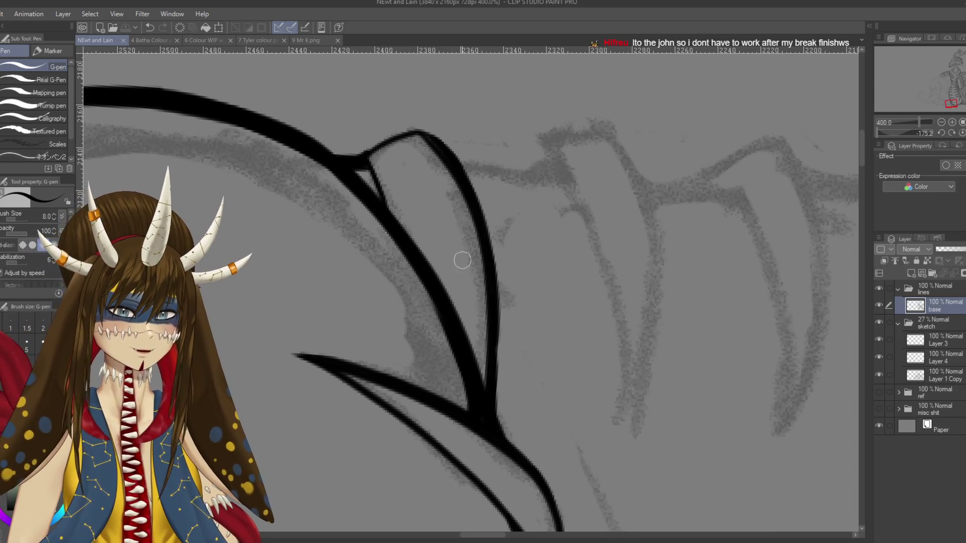
pyautogui.moveTo(361, 160); pyautogui.dragTo(390, 219)
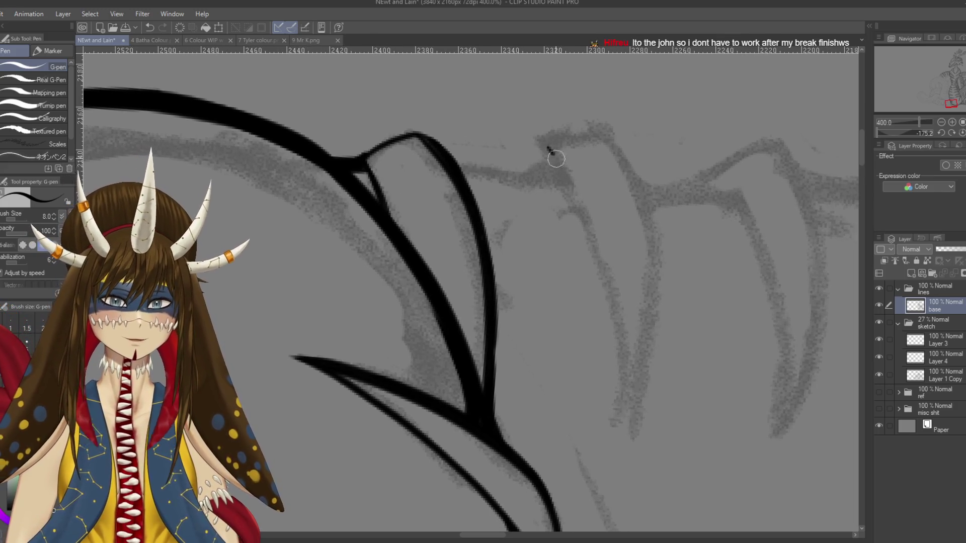
# Step: Outline the next spike's left and right edges, tapering the right line's lower end
pyautogui.moveTo(548, 147); pyautogui.dragTo(624, 443)
pyautogui.moveTo(610, 137); pyautogui.dragTo(614, 456)
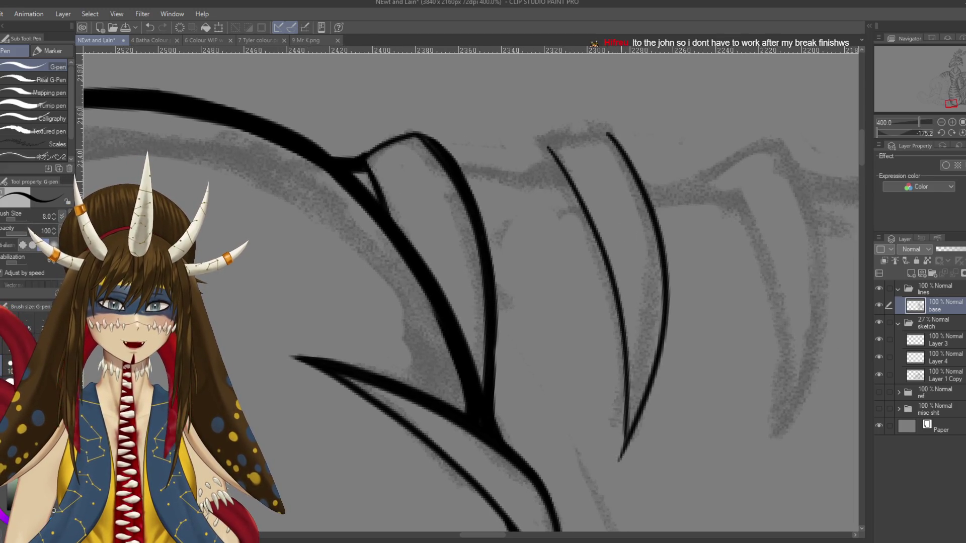
pyautogui.hotkey('ctrl', 'z')
pyautogui.moveTo(606, 131); pyautogui.dragTo(610, 445)
pyautogui.hotkey('ctrl', 'z')
pyautogui.moveTo(610, 133)
pyautogui.mouseDown()
pyautogui.moveTo(664, 306)
pyautogui.moveTo(654, 465)
pyautogui.mouseUp()
pyautogui.hotkey('ctrl', 'z')
pyautogui.moveTo(614, 132); pyautogui.dragTo(645, 440)
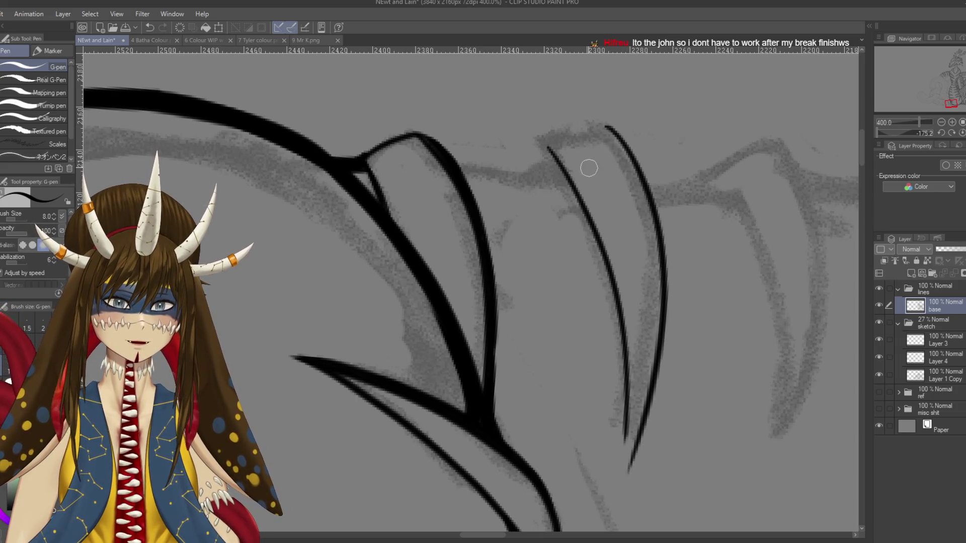
pyautogui.moveTo(598, 221); pyautogui.dragTo(569, 126)
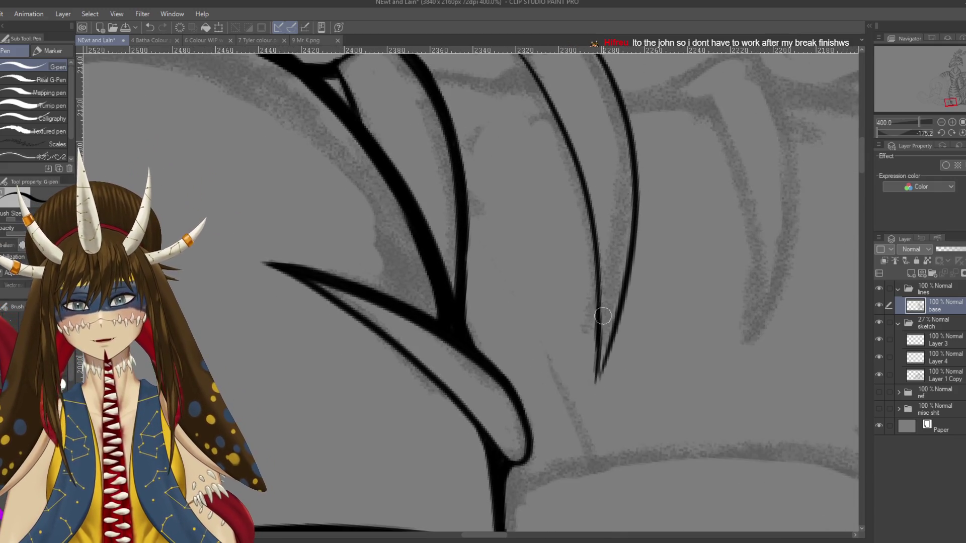
pyautogui.moveTo(599, 305); pyautogui.dragTo(590, 397)
pyautogui.moveTo(619, 322); pyautogui.dragTo(590, 403)
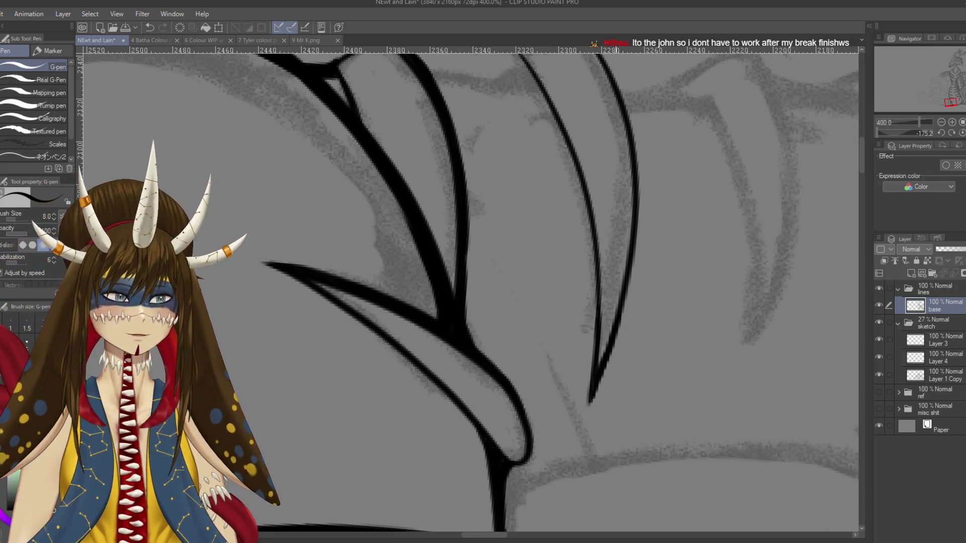
pyautogui.moveTo(694, 273); pyautogui.dragTo(656, 369)
pyautogui.moveTo(564, 165)
pyautogui.mouseDown()
pyautogui.moveTo(467, 130)
pyautogui.moveTo(433, 254)
pyautogui.mouseUp()
# Step: Ink the upper scale's left edge down the scale and save the file
pyautogui.hotkey('ctrl', 'z')
pyautogui.moveTo(463, 137); pyautogui.dragTo(442, 202)
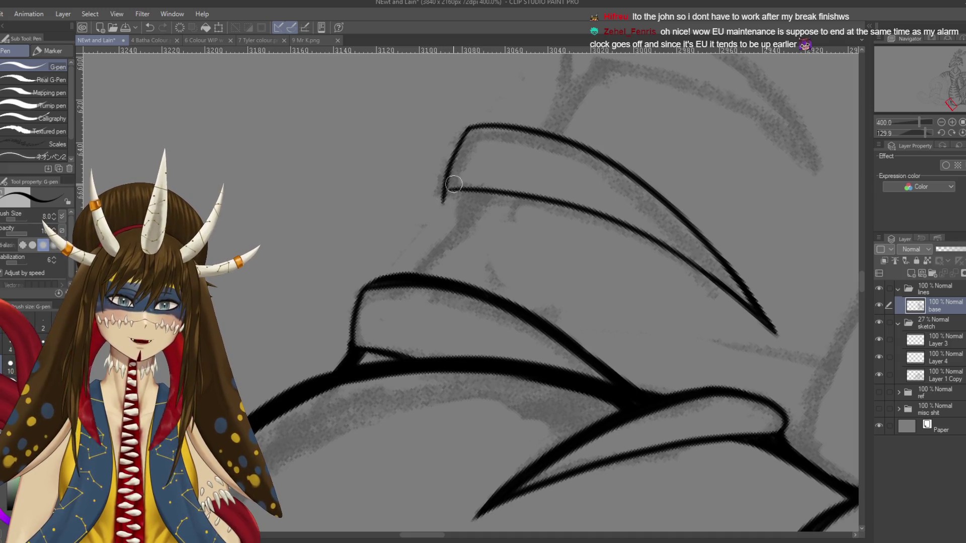
pyautogui.press('e')
pyautogui.press('p')
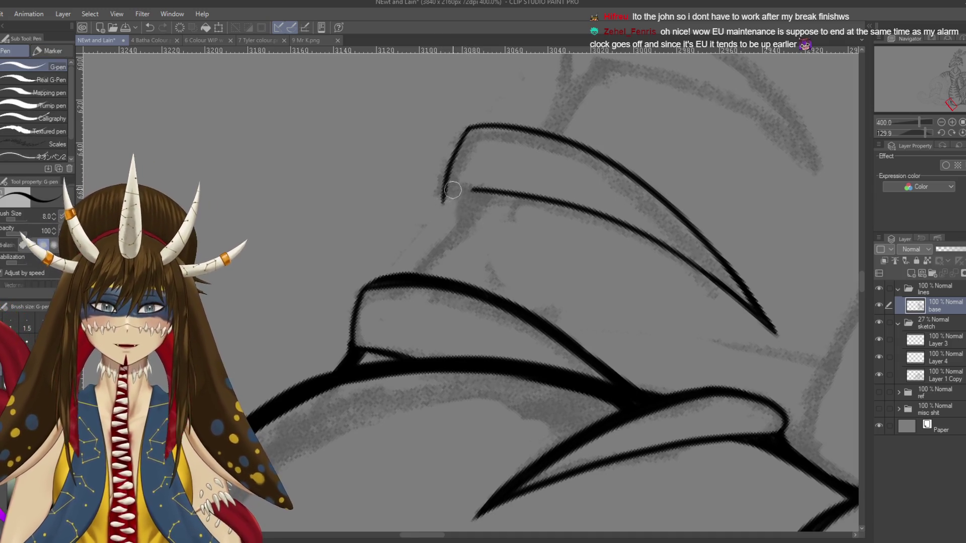
pyautogui.moveTo(444, 181); pyautogui.dragTo(434, 252)
pyautogui.hotkey('ctrl', 'z')
pyautogui.moveTo(445, 187); pyautogui.dragTo(443, 227)
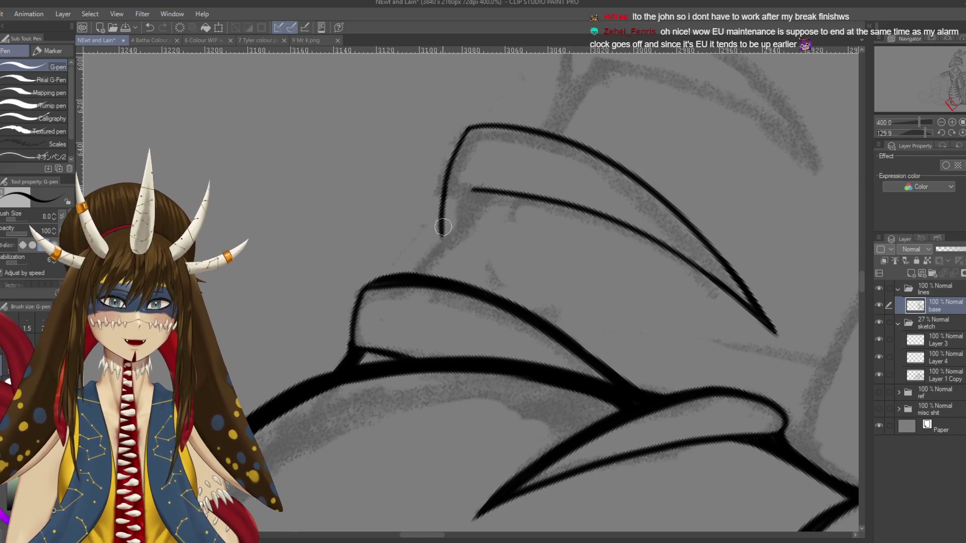
pyautogui.hotkey('ctrl', 's')
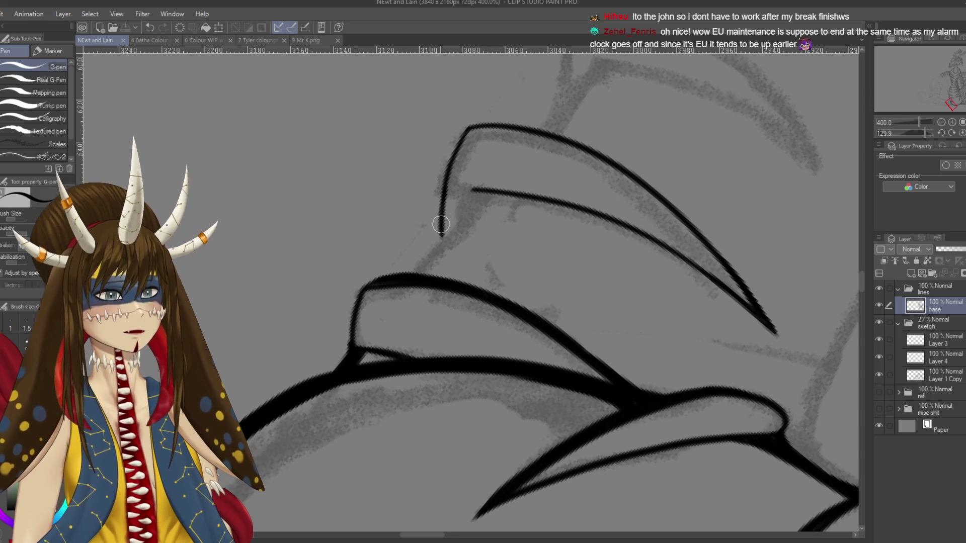
# Step: Draw a diagonal line linking the upper scale to the lower one, thickened near its top
pyautogui.moveTo(484, 195)
pyautogui.mouseDown()
pyautogui.moveTo(504, 165)
pyautogui.moveTo(433, 241)
pyautogui.mouseUp()
pyautogui.hotkey('ctrl', 'z')
pyautogui.moveTo(506, 162); pyautogui.dragTo(430, 242)
pyautogui.moveTo(501, 161); pyautogui.dragTo(494, 170)
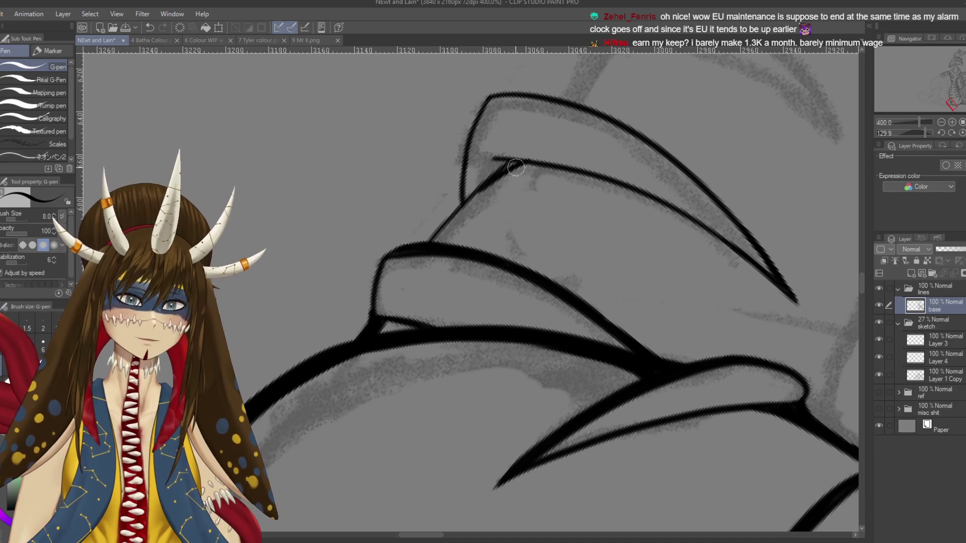
pyautogui.moveTo(524, 165); pyautogui.dragTo(479, 195)
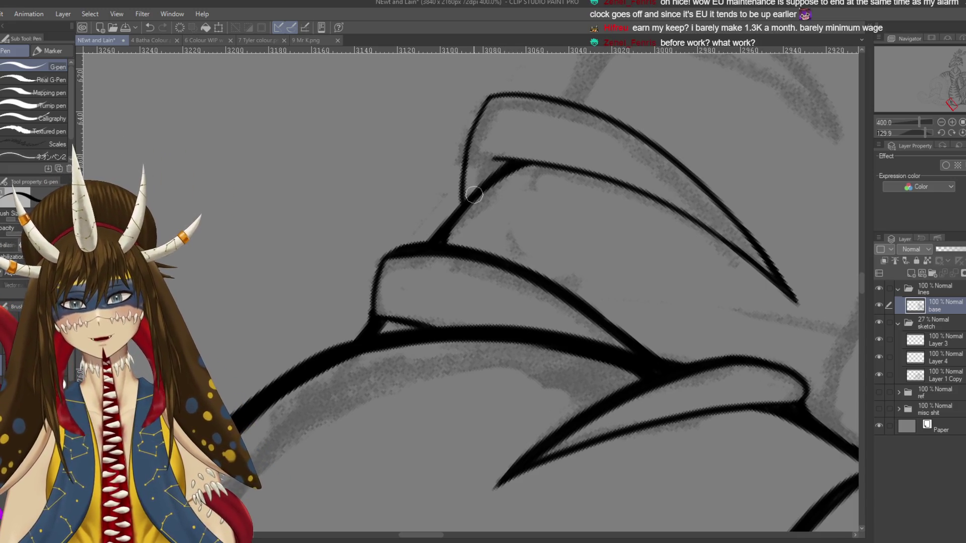
pyautogui.scroll(-10, 463, 227)
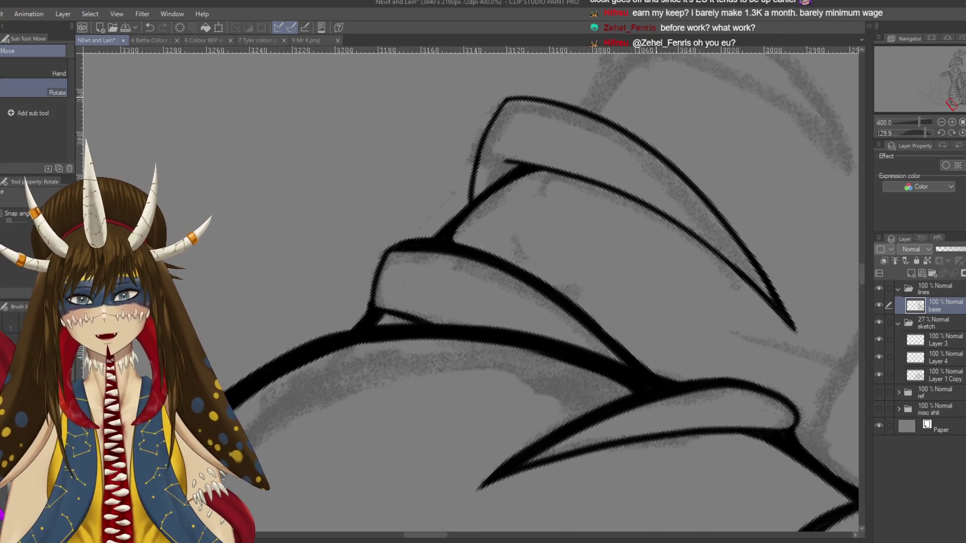
# Step: Ink the scale's right-hand edge down toward its tip, saving along the way
pyautogui.moveTo(650, 370); pyautogui.dragTo(599, 127)
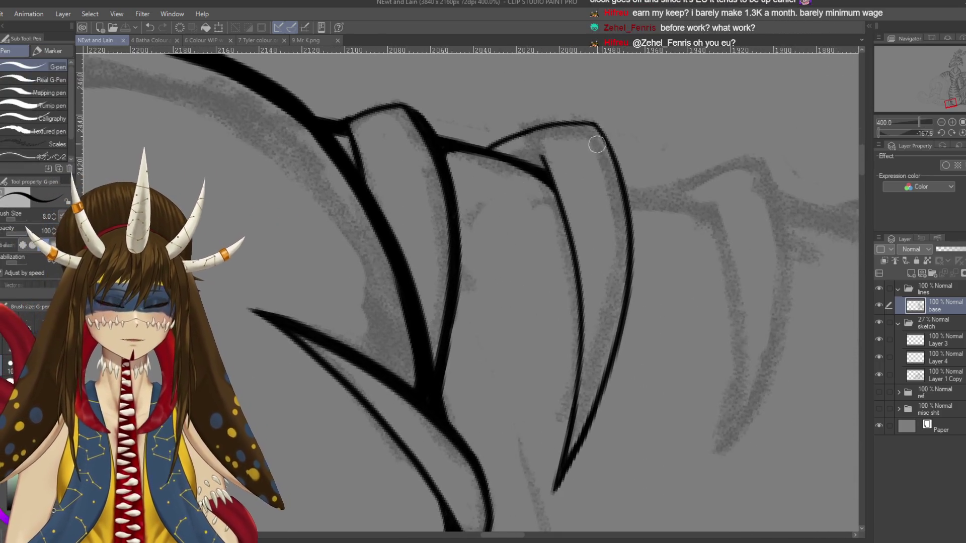
pyautogui.moveTo(598, 126)
pyautogui.mouseDown()
pyautogui.moveTo(615, 146)
pyautogui.moveTo(631, 219)
pyautogui.mouseUp()
pyautogui.hotkey('ctrl', 'z')
pyautogui.hotkey('ctrl', 'z')
pyautogui.hotkey('ctrl', 's')
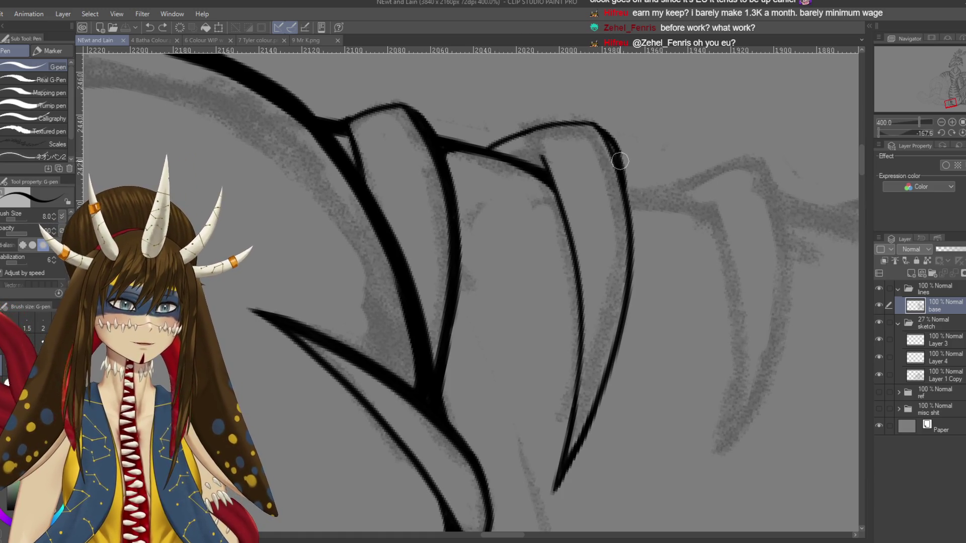
pyautogui.moveTo(609, 141)
pyautogui.mouseDown()
pyautogui.moveTo(635, 220)
pyautogui.moveTo(629, 309)
pyautogui.mouseUp()
pyautogui.hotkey('ctrl', 'z')
pyautogui.moveTo(635, 224)
pyautogui.mouseDown()
pyautogui.moveTo(630, 317)
pyautogui.moveTo(599, 407)
pyautogui.moveTo(639, 286)
pyautogui.moveTo(586, 395)
pyautogui.mouseUp()
pyautogui.hotkey('ctrl', 'z')
pyautogui.hotkey('ctrl', 'z')
pyautogui.moveTo(647, 281); pyautogui.dragTo(583, 395)
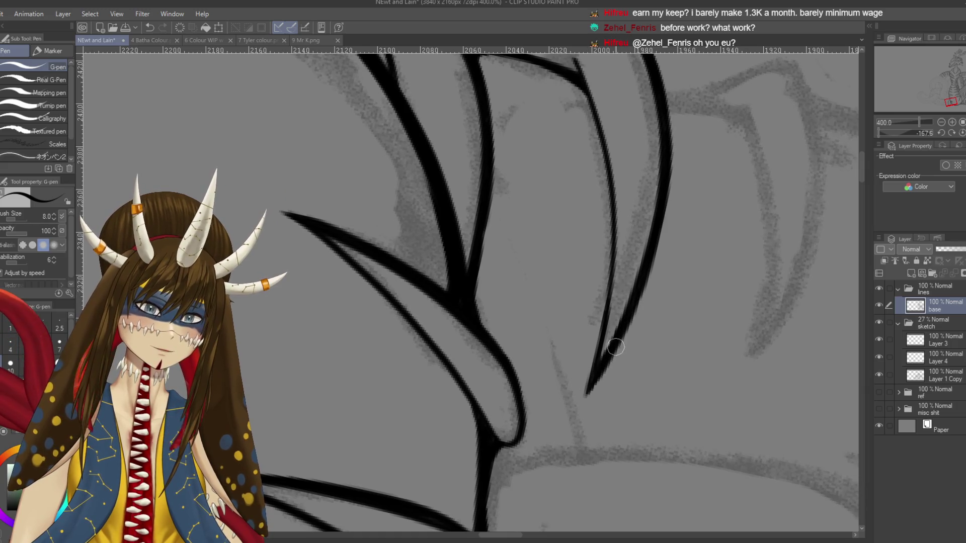
pyautogui.moveTo(631, 315); pyautogui.dragTo(608, 401)
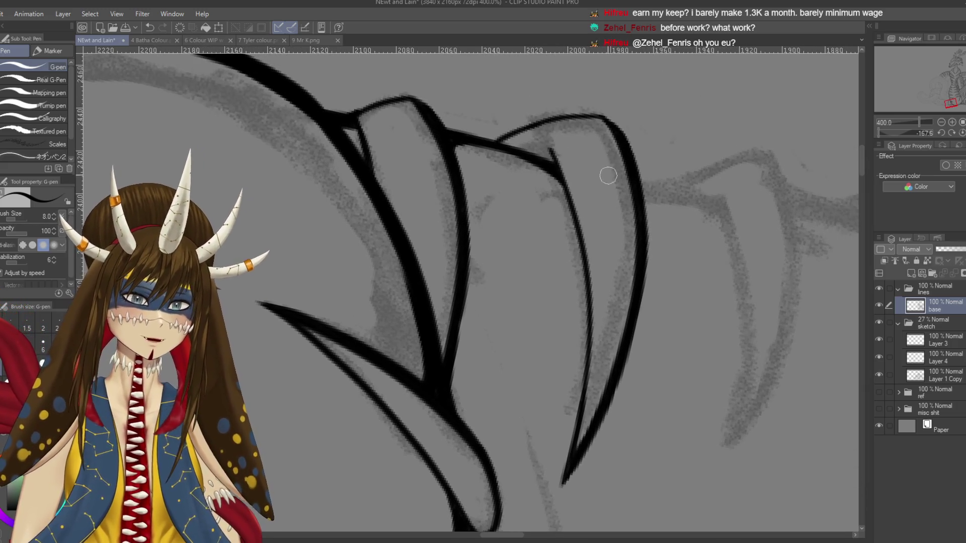
# Step: Ink the long curved outer edges of the next two claws
pyautogui.moveTo(503, 302); pyautogui.dragTo(416, 161)
pyautogui.press('p')
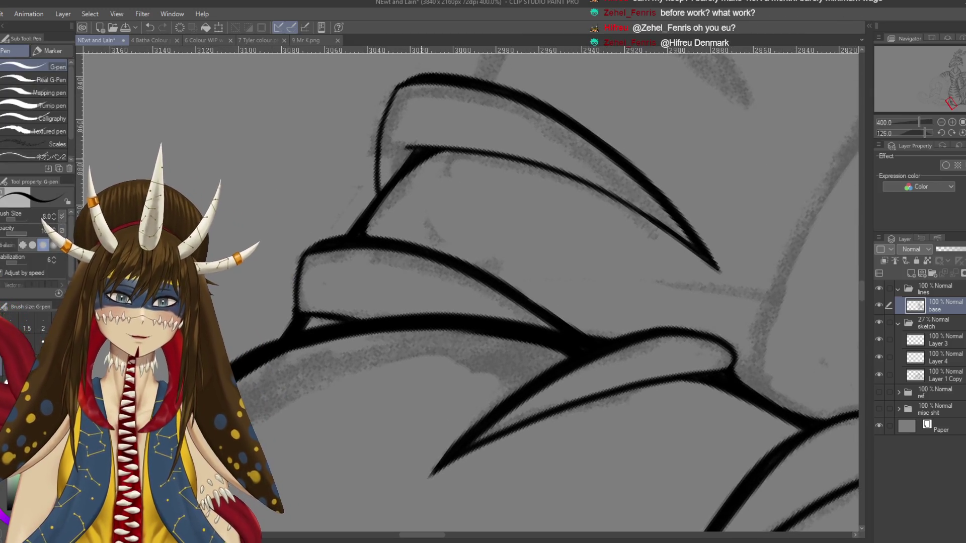
pyautogui.moveTo(524, 75); pyautogui.dragTo(507, 147)
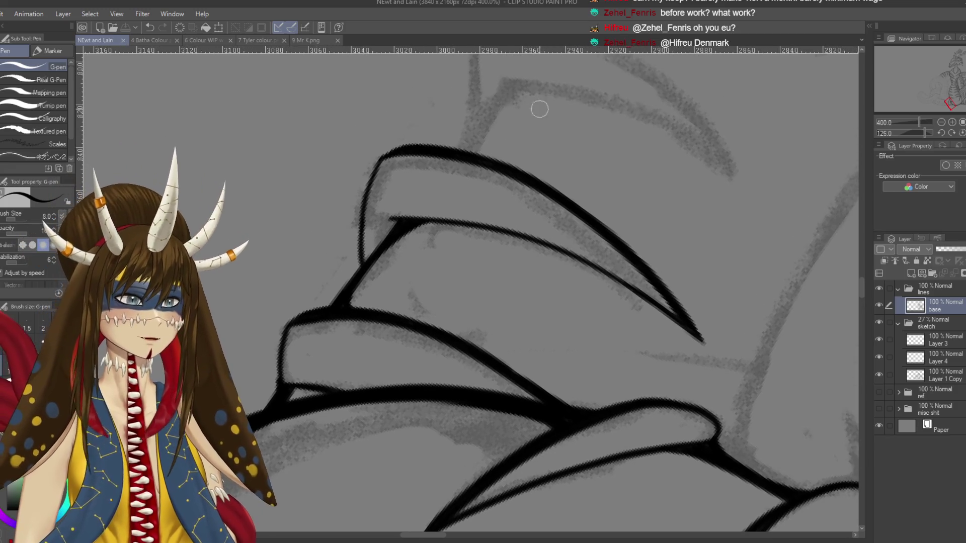
pyautogui.moveTo(539, 108); pyautogui.dragTo(594, 241)
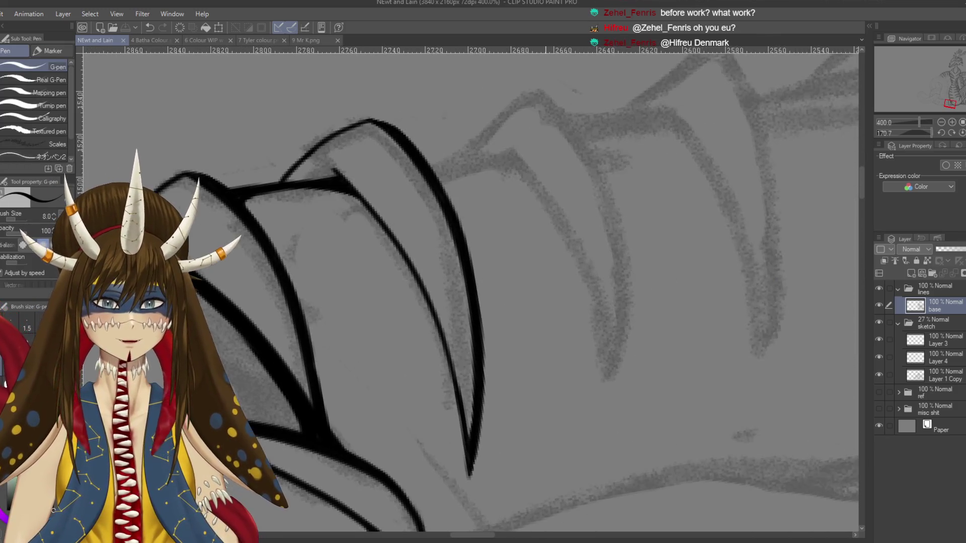
pyautogui.moveTo(502, 147); pyautogui.dragTo(602, 347)
pyautogui.hotkey('ctrl', 'z')
pyautogui.moveTo(500, 142)
pyautogui.mouseDown()
pyautogui.moveTo(572, 234)
pyautogui.moveTo(602, 400)
pyautogui.mouseUp()
pyautogui.moveTo(542, 93); pyautogui.dragTo(595, 412)
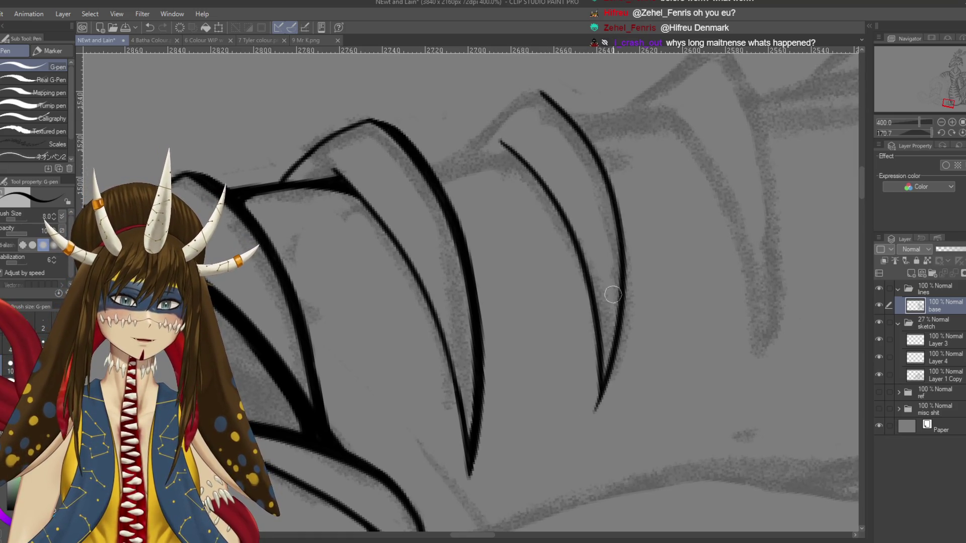
# Step: Redraw the claw edge from its tip and a bolder diagonal claw line
pyautogui.moveTo(492, 155)
pyautogui.mouseDown()
pyautogui.moveTo(450, 121)
pyautogui.moveTo(428, 207)
pyautogui.mouseUp()
pyautogui.hotkey('ctrl', 'z')
pyautogui.moveTo(454, 117)
pyautogui.mouseDown()
pyautogui.moveTo(426, 191)
pyautogui.moveTo(438, 239)
pyautogui.mouseUp()
pyautogui.hotkey('ctrl', 'z')
pyautogui.moveTo(452, 117)
pyautogui.mouseDown()
pyautogui.moveTo(438, 226)
pyautogui.moveTo(475, 186)
pyautogui.mouseUp()
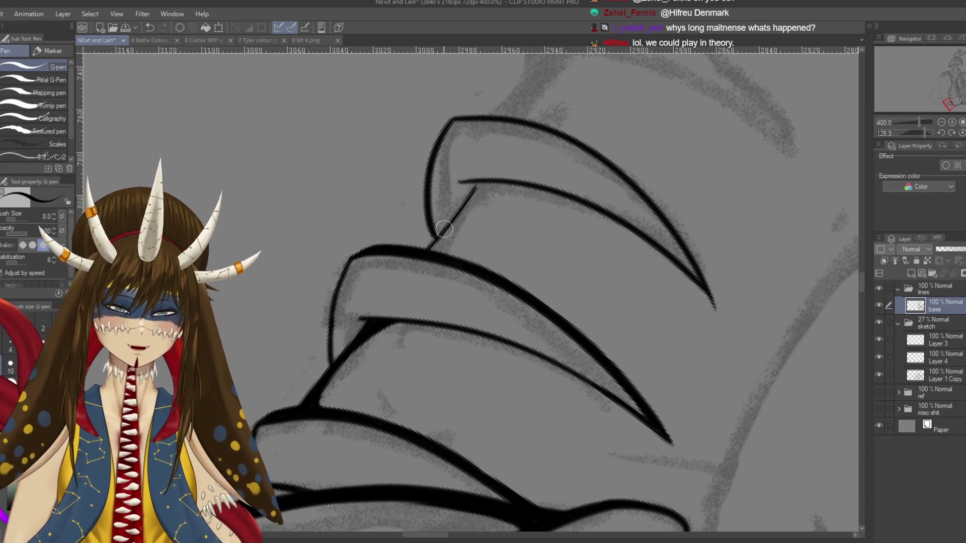
pyautogui.hotkey('ctrl', 'z')
pyautogui.moveTo(430, 249)
pyautogui.mouseDown()
pyautogui.moveTo(479, 179)
pyautogui.moveTo(437, 243)
pyautogui.mouseUp()
pyautogui.hotkey('ctrl', 'z')
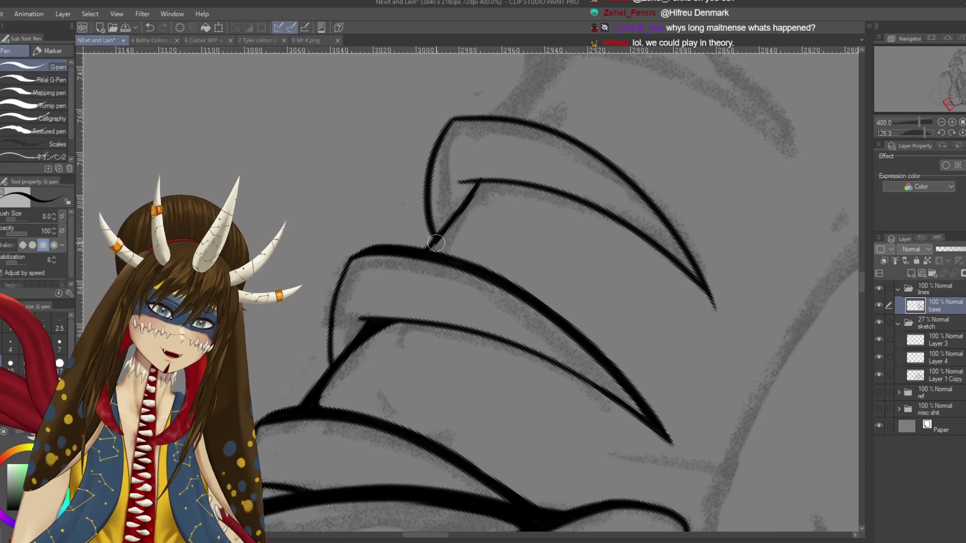
pyautogui.moveTo(436, 254); pyautogui.dragTo(481, 182)
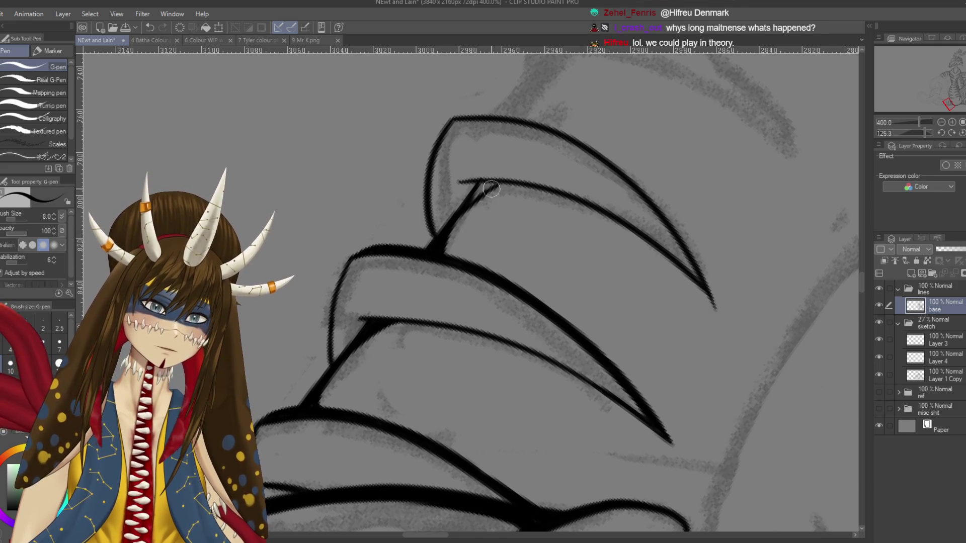
# Step: Turn the claws to point downward and extend the next claw's edge to the lower line
pyautogui.moveTo(492, 191); pyautogui.dragTo(647, 203)
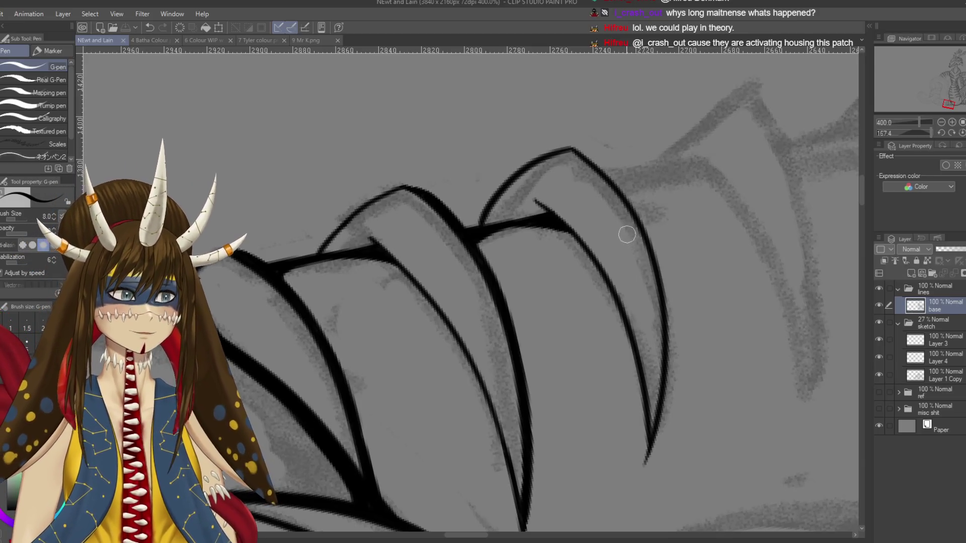
pyautogui.moveTo(608, 226); pyautogui.dragTo(533, 198)
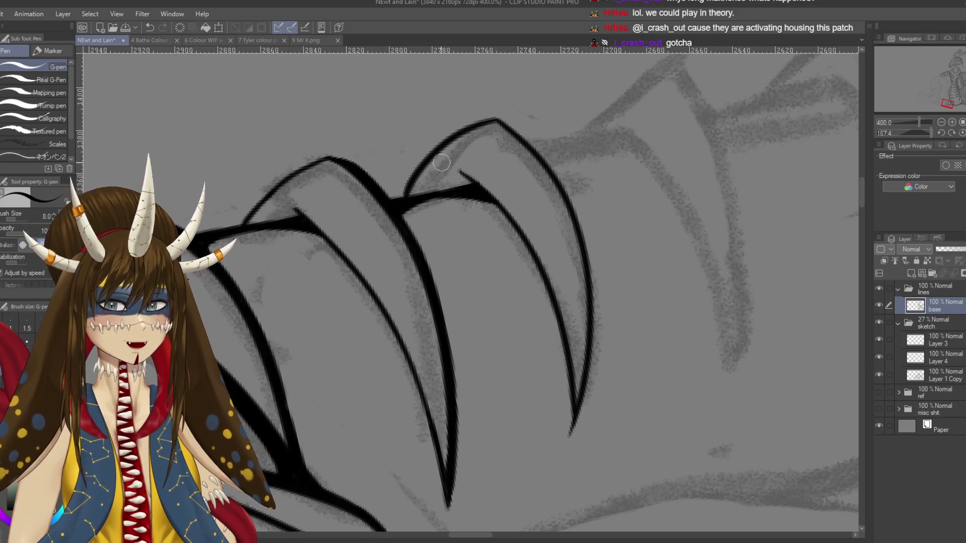
pyautogui.moveTo(442, 162)
pyautogui.mouseDown()
pyautogui.moveTo(533, 105)
pyautogui.moveTo(583, 151)
pyautogui.mouseUp()
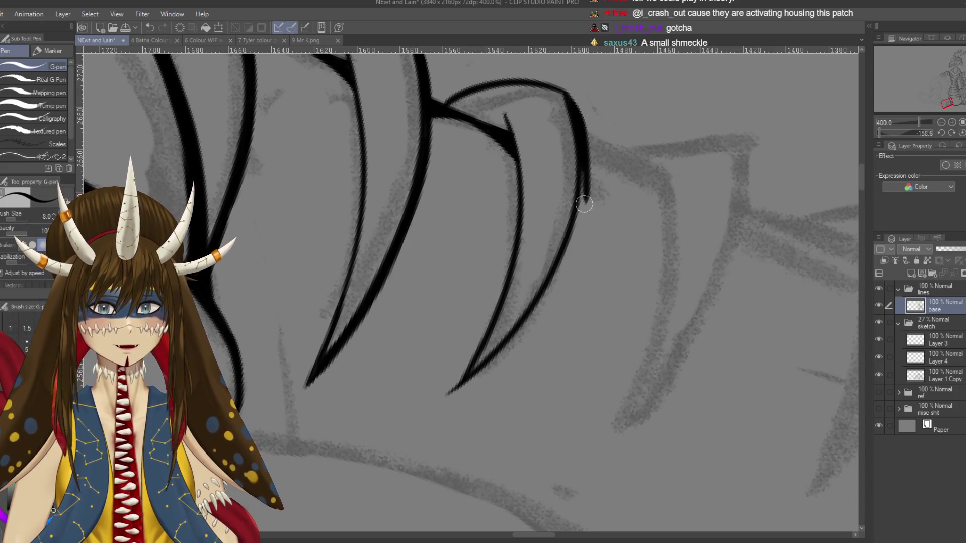
pyautogui.moveTo(584, 171); pyautogui.dragTo(577, 234)
pyautogui.moveTo(584, 176); pyautogui.dragTo(573, 238)
pyautogui.moveTo(584, 179)
pyautogui.mouseDown()
pyautogui.moveTo(556, 280)
pyautogui.moveTo(511, 333)
pyautogui.mouseUp()
pyautogui.hotkey('ctrl', 'z')
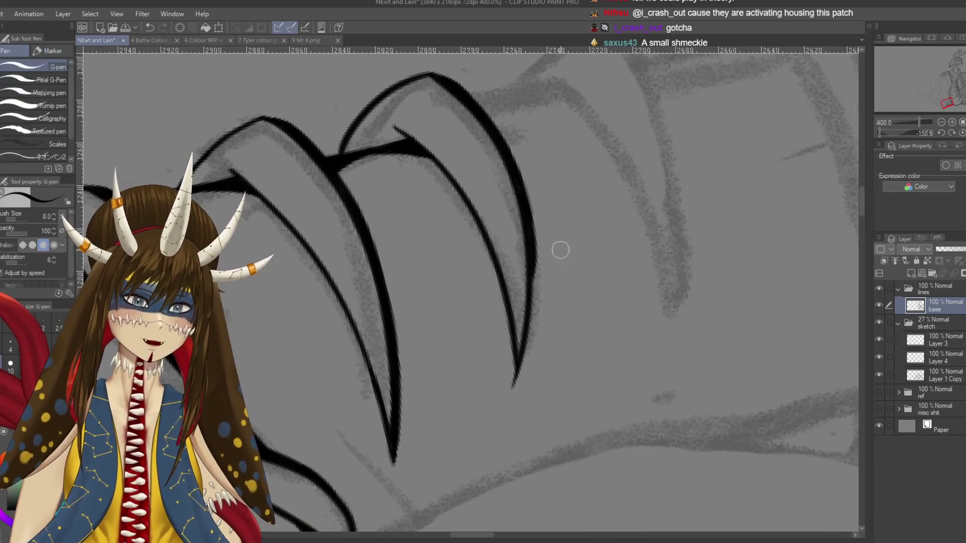
# Step: Retry the claw edge until one smooth, thicker line reaches lower down
pyautogui.moveTo(546, 211); pyautogui.dragTo(540, 283)
pyautogui.moveTo(546, 244); pyautogui.dragTo(533, 304)
pyautogui.hotkey('ctrl', 'z')
pyautogui.moveTo(551, 218); pyautogui.dragTo(531, 312)
pyautogui.hotkey('ctrl', 'z')
pyautogui.moveTo(550, 218); pyautogui.dragTo(534, 299)
pyautogui.hotkey('ctrl', 'z')
pyautogui.moveTo(539, 216); pyautogui.dragTo(523, 362)
pyautogui.hotkey('ctrl', 'z')
pyautogui.moveTo(546, 234); pyautogui.dragTo(524, 363)
pyautogui.hotkey('ctrl', 'z')
pyautogui.hotkey('ctrl', 'z')
pyautogui.moveTo(547, 216); pyautogui.dragTo(522, 366)
# Step: Rotate the view about 45° clockwise and save the lineart progress
pyautogui.press('e')
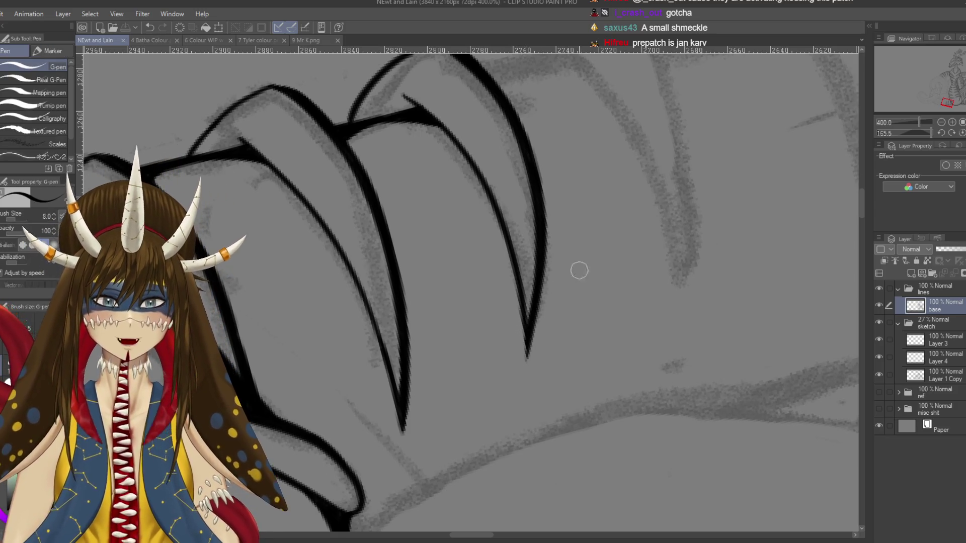
pyautogui.press('r')
pyautogui.moveTo(578, 269)
pyautogui.mouseDown()
pyautogui.moveTo(561, 354)
pyautogui.moveTo(534, 322)
pyautogui.mouseUp()
pyautogui.press('p')
pyautogui.moveTo(503, 252)
pyautogui.mouseDown()
pyautogui.moveTo(544, 128)
pyautogui.moveTo(551, 149)
pyautogui.mouseUp()
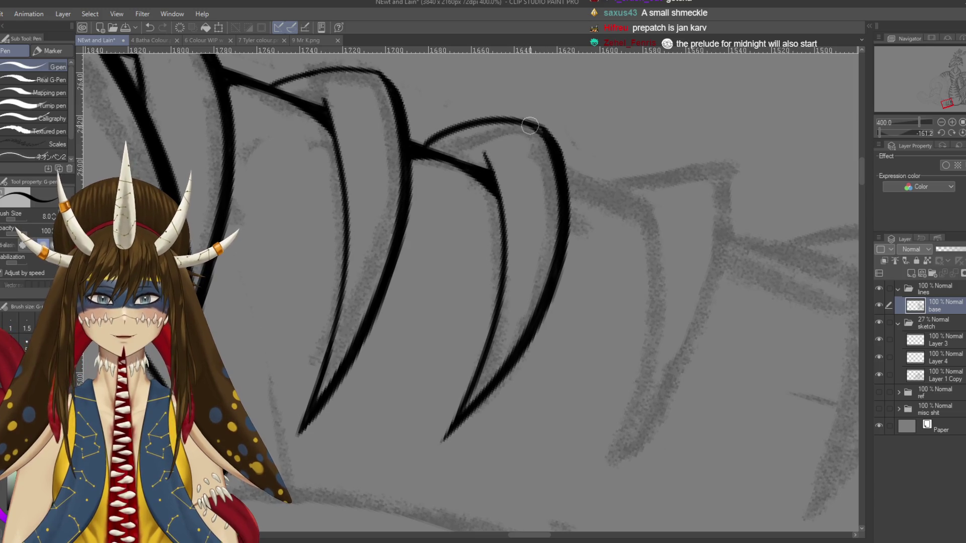
pyautogui.hotkey('ctrl', 's')
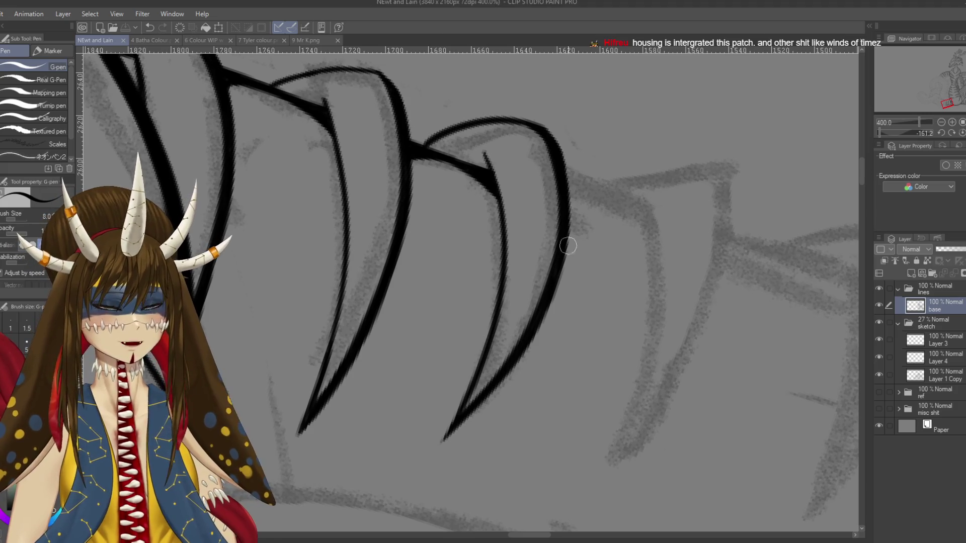
# Step: Ink the next scale's curved edge from its tip, save, and zoom out
pyautogui.click(592, 202)
pyautogui.moveTo(628, 240); pyautogui.dragTo(611, 205)
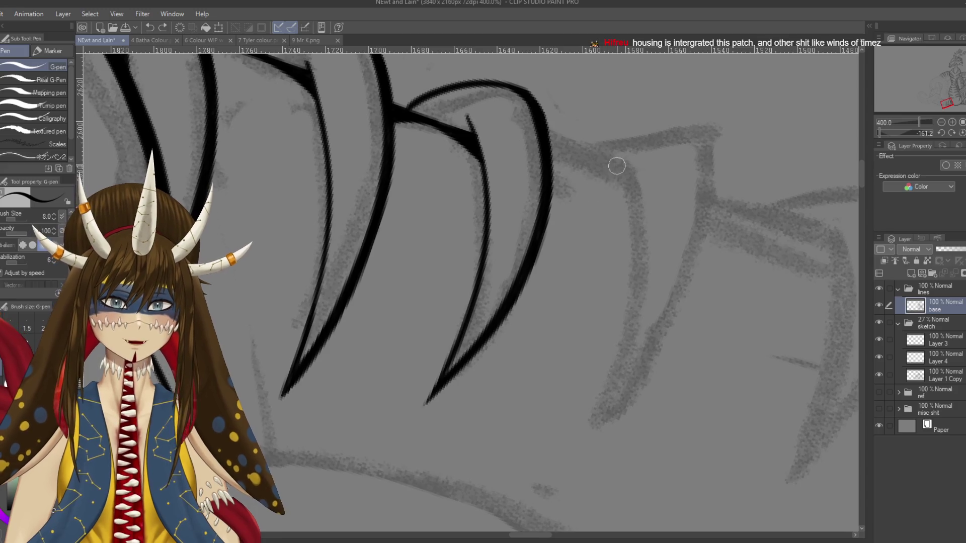
pyautogui.moveTo(617, 166); pyautogui.dragTo(584, 443)
pyautogui.hotkey('ctrl', 's')
pyautogui.hotkey('ctrl', '-')
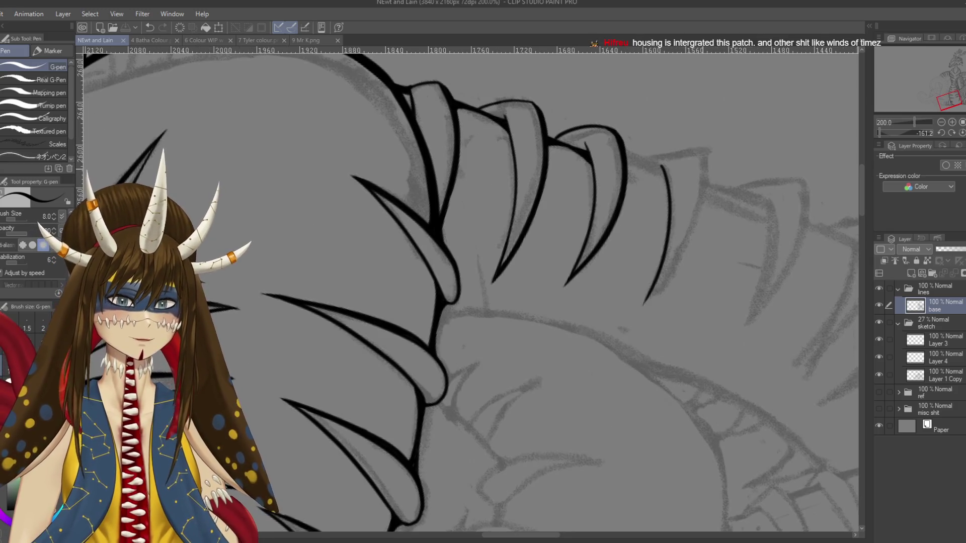
# Step: Line up the next spike and ink its edge down from the tip
pyautogui.moveTo(703, 169)
pyautogui.mouseDown()
pyautogui.moveTo(571, 152)
pyautogui.moveTo(576, 291)
pyautogui.mouseUp()
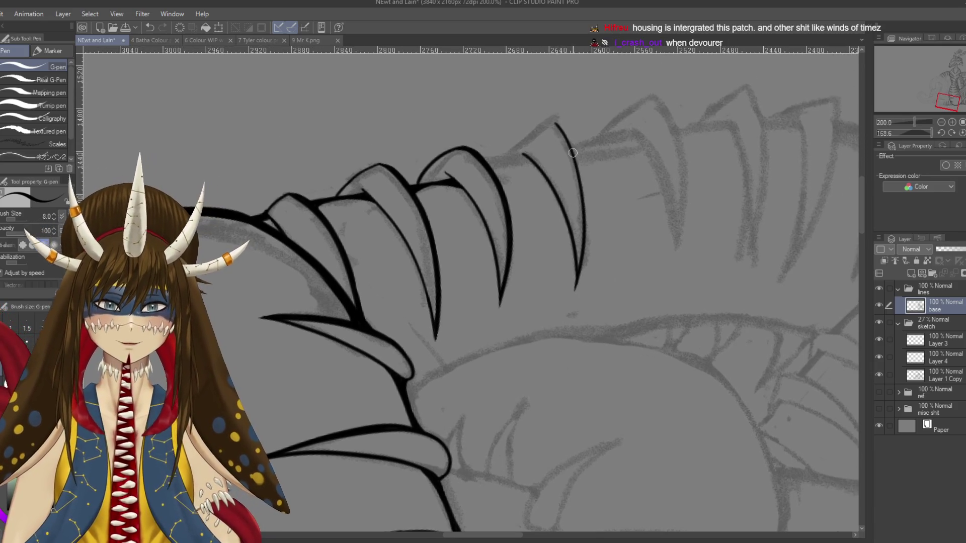
pyautogui.moveTo(527, 149); pyautogui.dragTo(507, 153)
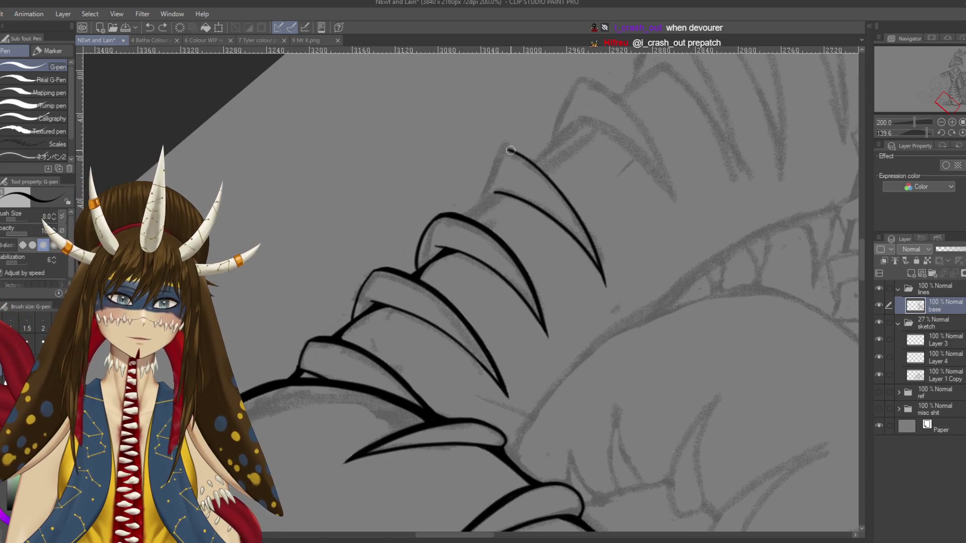
pyautogui.hotkey('ctrl', 'z')
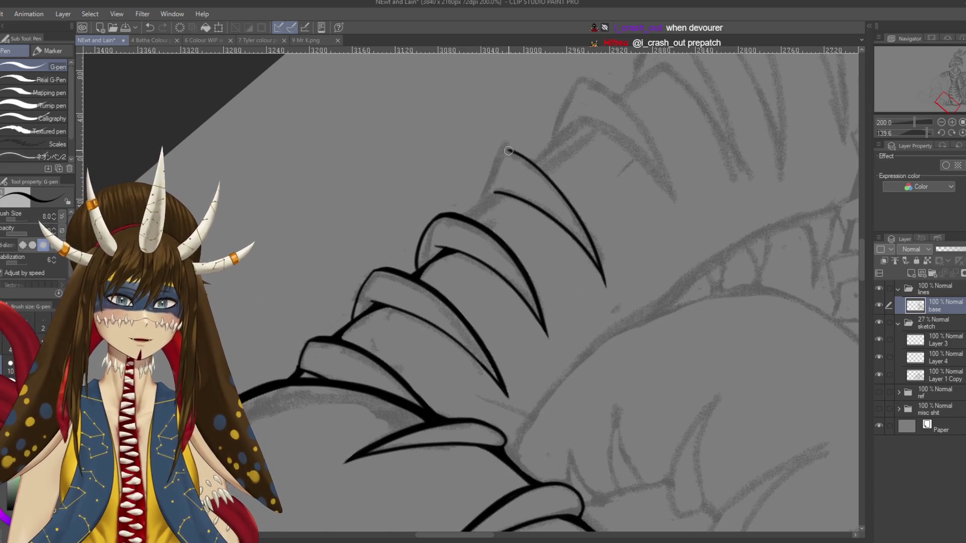
pyautogui.moveTo(509, 151); pyautogui.dragTo(479, 183)
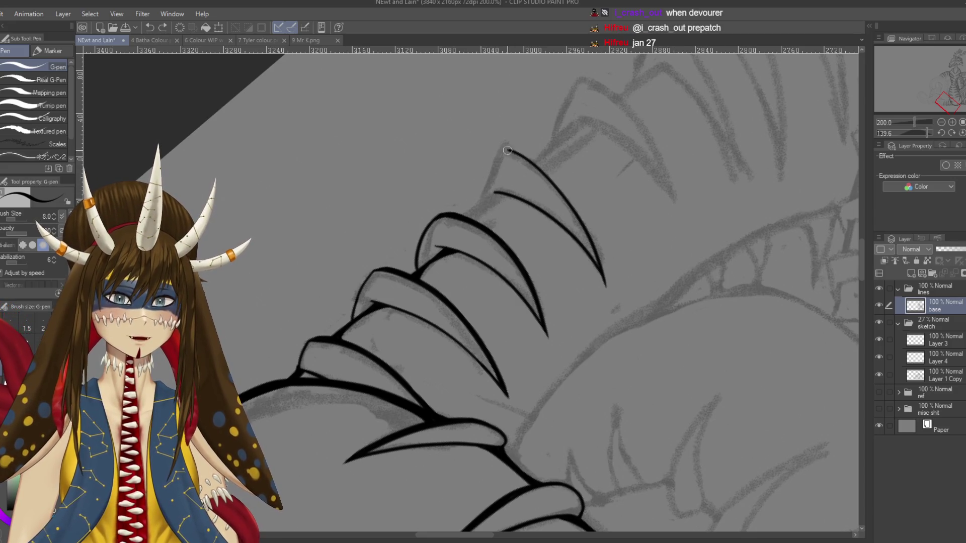
pyautogui.moveTo(489, 240); pyautogui.dragTo(524, 277)
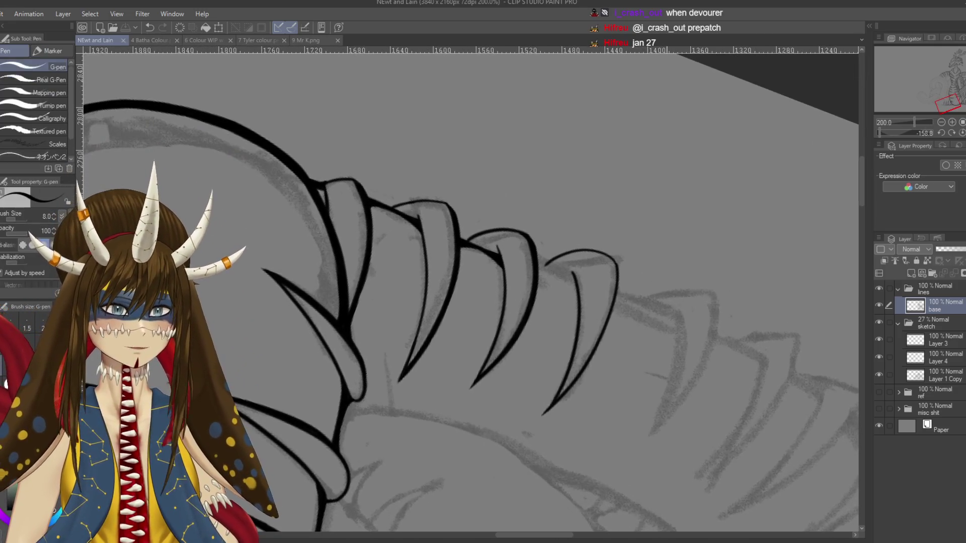
pyautogui.moveTo(503, 302); pyautogui.dragTo(554, 202)
pyautogui.moveTo(578, 302); pyautogui.dragTo(524, 185)
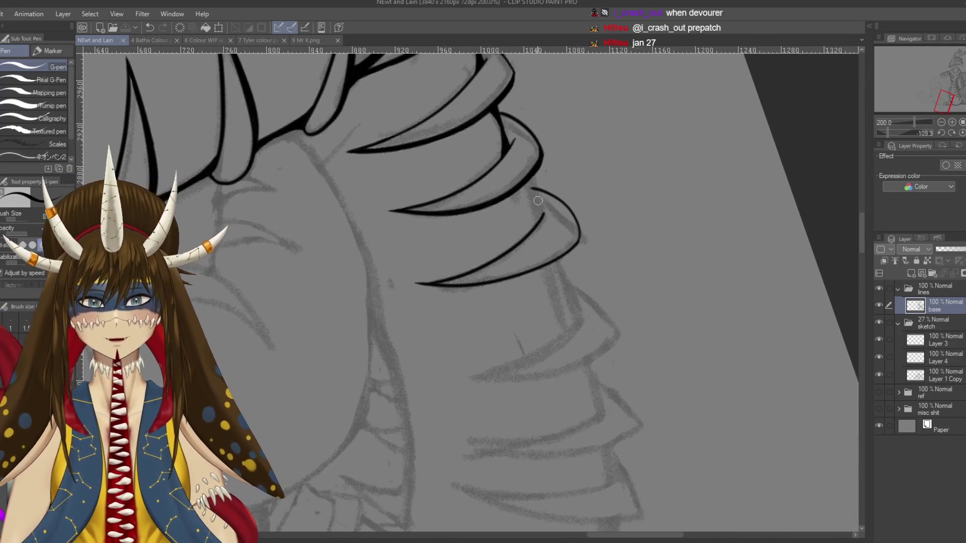
# Step: Undo the short connecting stroke, turn the claws downward, and zoom in to 400%
pyautogui.hotkey('ctrl', 'z')
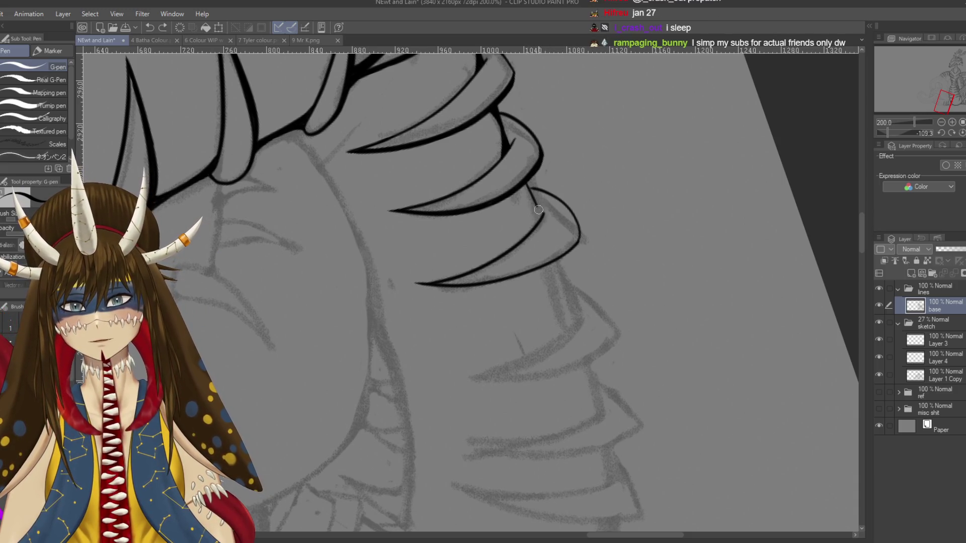
pyautogui.press('r')
pyautogui.moveTo(525, 182); pyautogui.dragTo(604, 327)
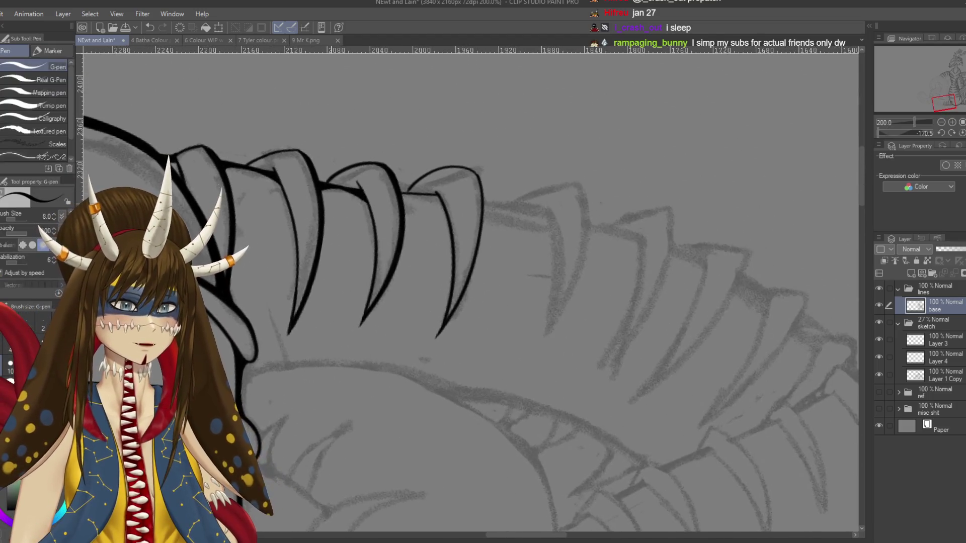
pyautogui.hotkey('ctrl', '+')
pyautogui.hotkey('ctrl', '+')
pyautogui.moveTo(554, 302); pyautogui.dragTo(459, 173)
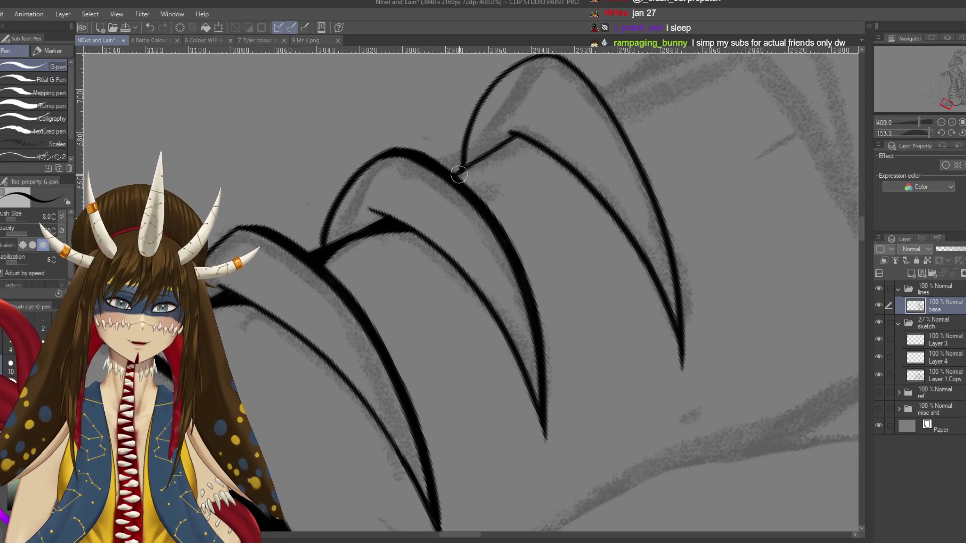
# Step: Reinforce the rightmost pointed scale's upper right edge with a bolder joining stroke
pyautogui.moveTo(460, 177); pyautogui.dragTo(523, 137)
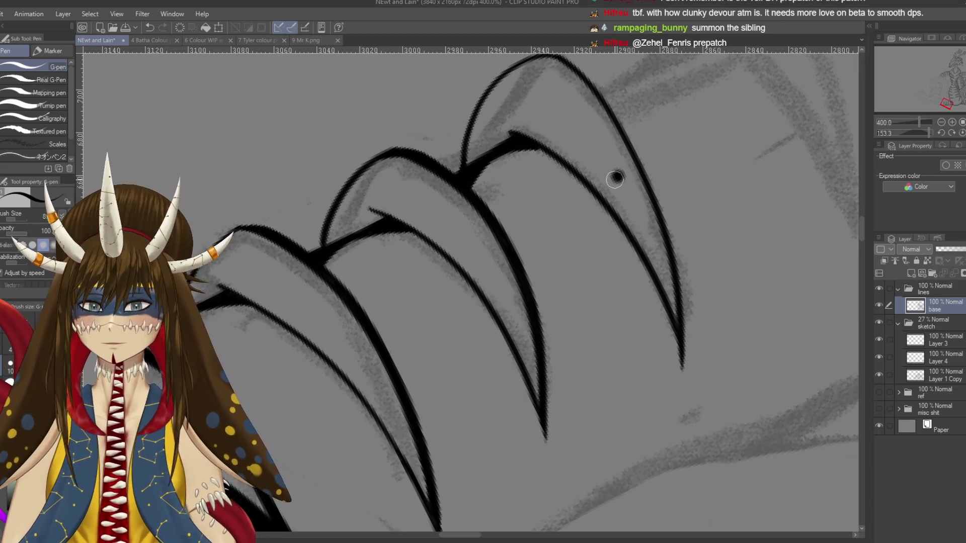
pyautogui.press('r')
pyautogui.moveTo(615, 180)
pyautogui.mouseDown()
pyautogui.moveTo(594, 201)
pyautogui.moveTo(606, 103)
pyautogui.moveTo(618, 262)
pyautogui.mouseUp()
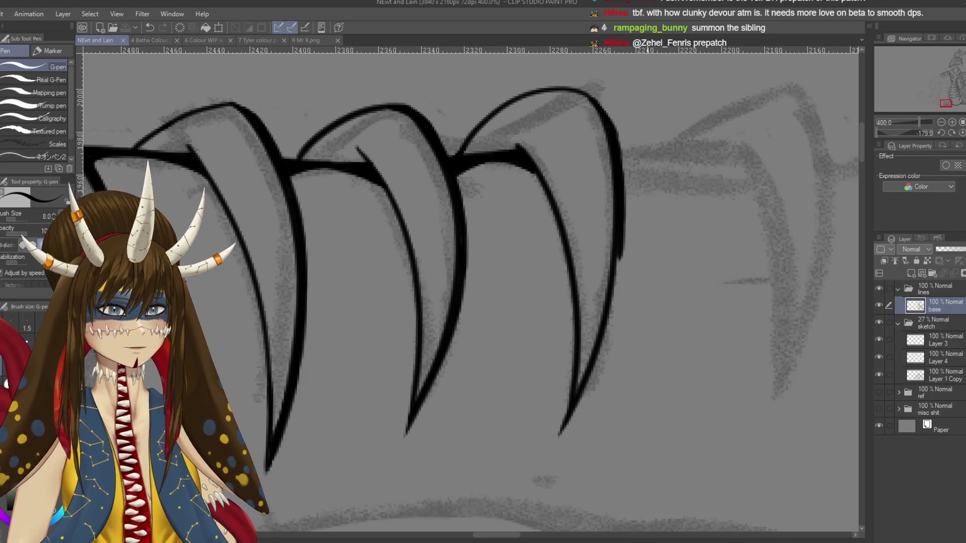
# Step: Retry the third claw's right edge until a clean bold line reaches its tip
pyautogui.moveTo(647, 325); pyautogui.dragTo(650, 284)
pyautogui.moveTo(618, 172)
pyautogui.mouseDown()
pyautogui.moveTo(613, 255)
pyautogui.moveTo(567, 395)
pyautogui.mouseUp()
pyautogui.hotkey('ctrl', 'z')
pyautogui.moveTo(618, 244); pyautogui.dragTo(567, 393)
pyautogui.hotkey('ctrl', 'z')
pyautogui.moveTo(618, 224); pyautogui.dragTo(571, 382)
pyautogui.hotkey('ctrl', 'z')
pyautogui.moveTo(619, 206)
pyautogui.mouseDown()
pyautogui.moveTo(568, 392)
pyautogui.moveTo(576, 352)
pyautogui.mouseUp()
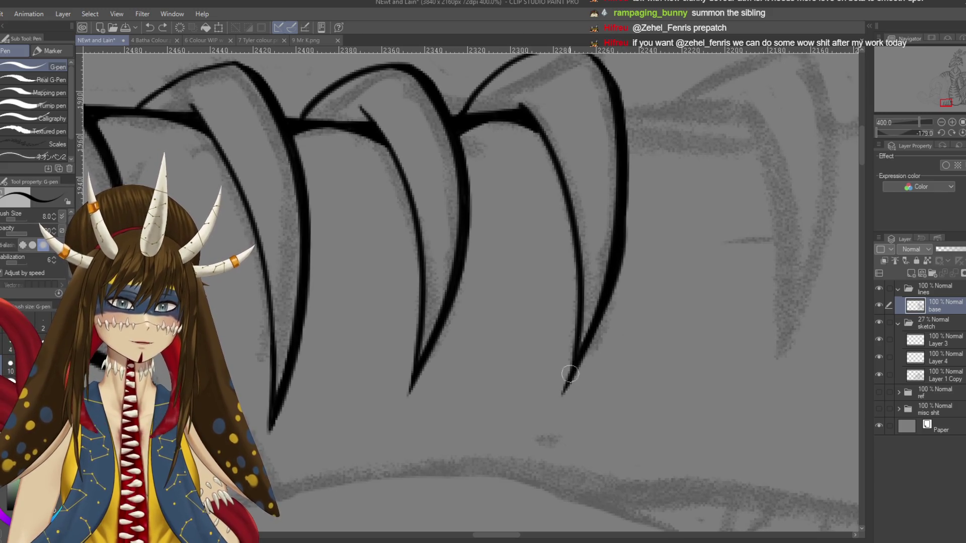
pyautogui.hotkey('ctrl', 'z')
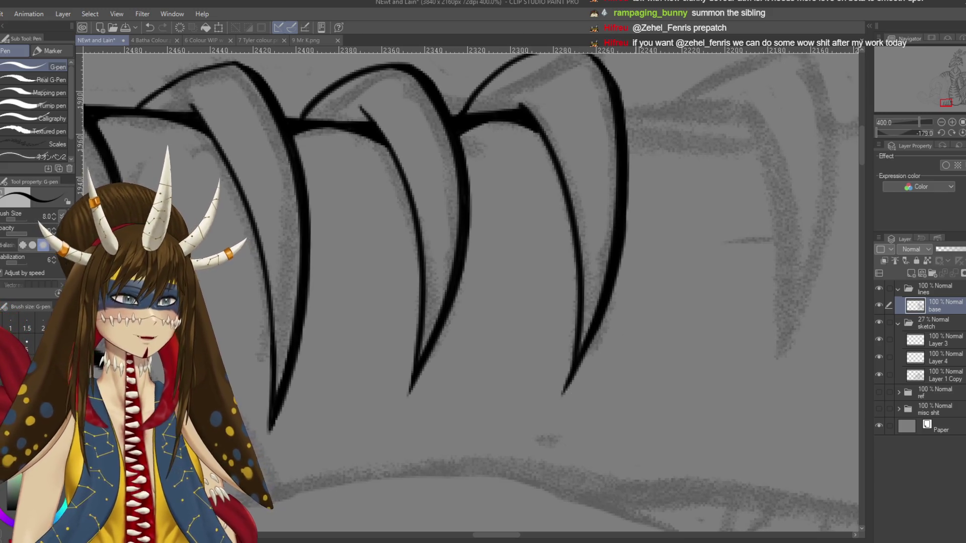
pyautogui.moveTo(594, 227); pyautogui.dragTo(567, 283)
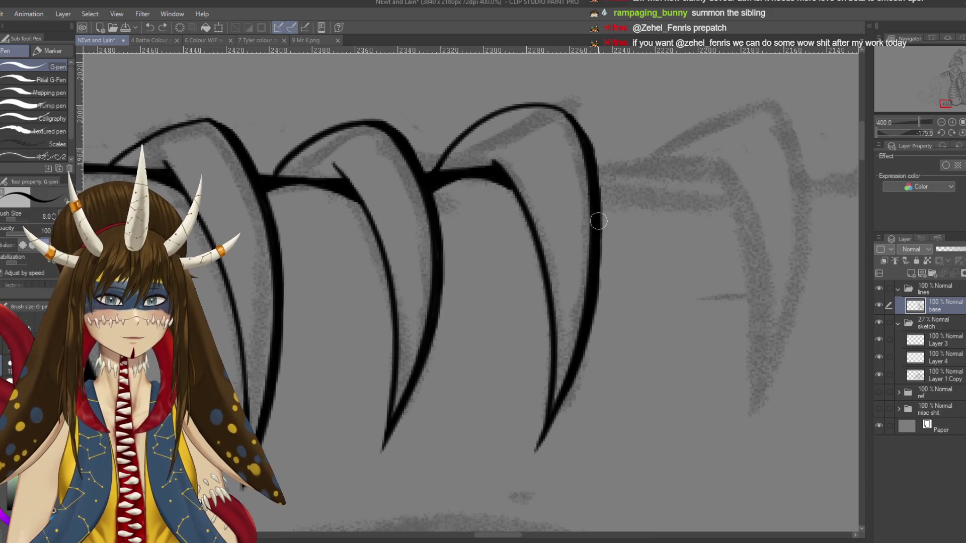
pyautogui.moveTo(597, 222); pyautogui.dragTo(588, 309)
# Step: Darken the third claw's right edge with a G-pen stroke
pyautogui.scroll(-3, 468, 292)
pyautogui.scroll(-1, 467, 292)
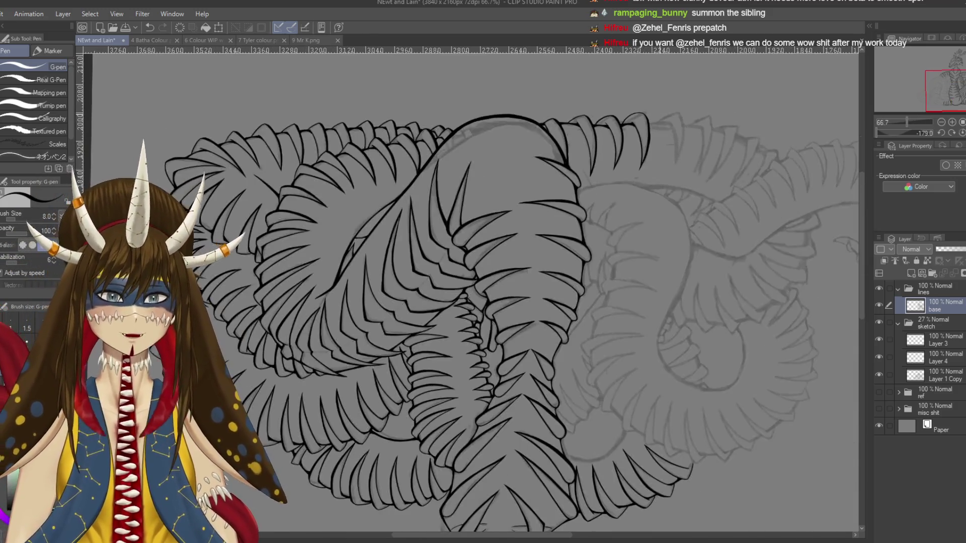
pyautogui.scroll(2, 468, 292)
pyautogui.scroll(1, 467, 292)
pyautogui.scroll(1, 658, 112)
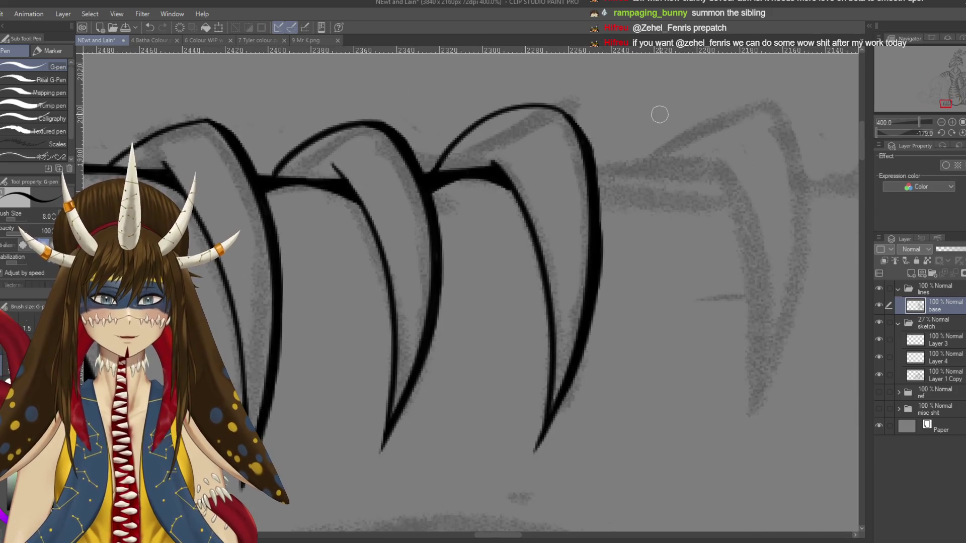
pyautogui.scroll(2, 568, 231)
pyautogui.moveTo(584, 106); pyautogui.dragTo(594, 214)
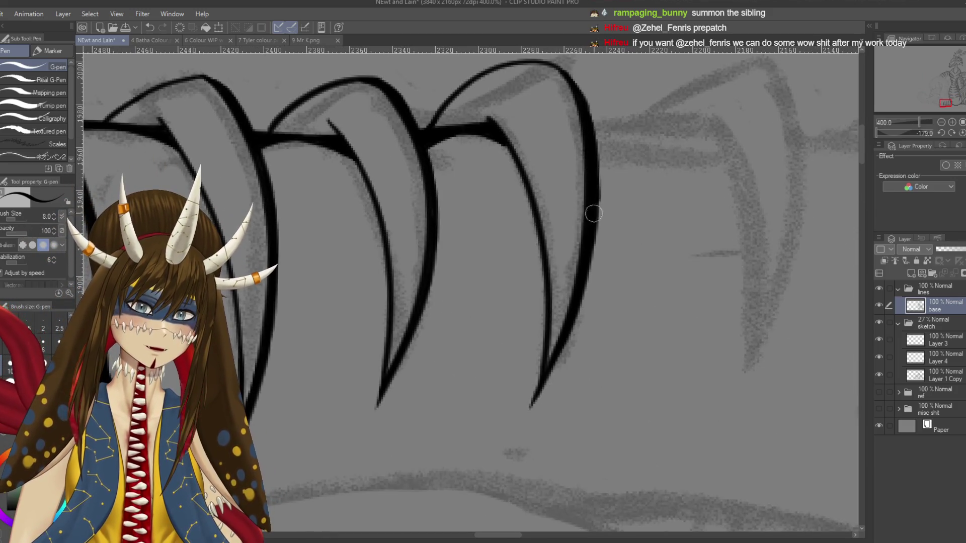
# Step: Ink the next scale's left edge over its sketch line, retrying until it sits right
pyautogui.moveTo(585, 272); pyautogui.dragTo(633, 267)
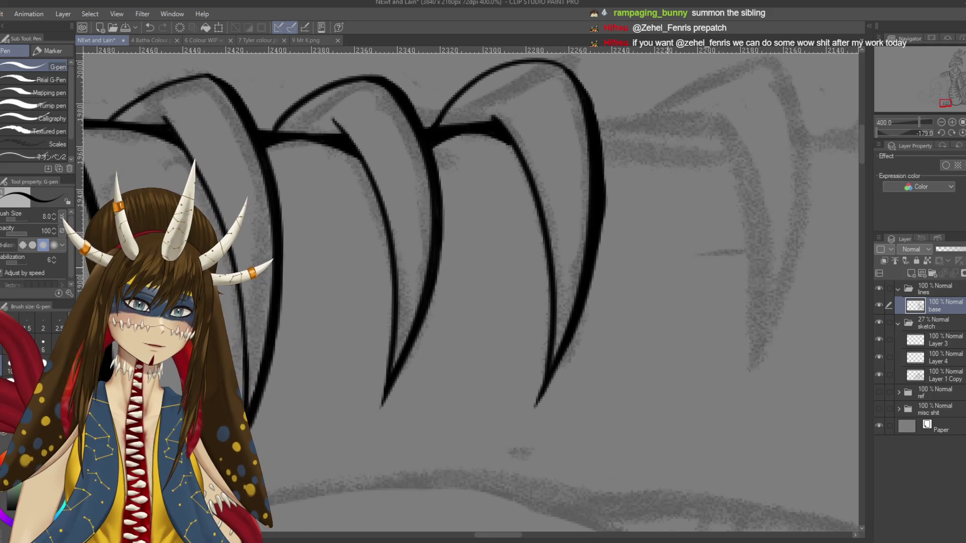
pyautogui.moveTo(151, 272); pyautogui.dragTo(835, 271)
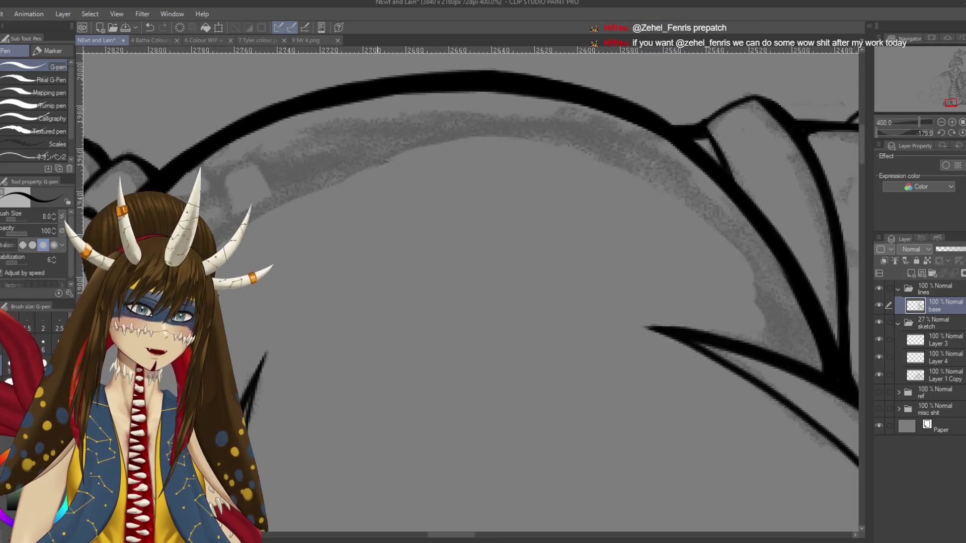
pyautogui.moveTo(754, 252)
pyautogui.mouseDown()
pyautogui.moveTo(252, 272)
pyautogui.moveTo(277, 269)
pyautogui.mouseUp()
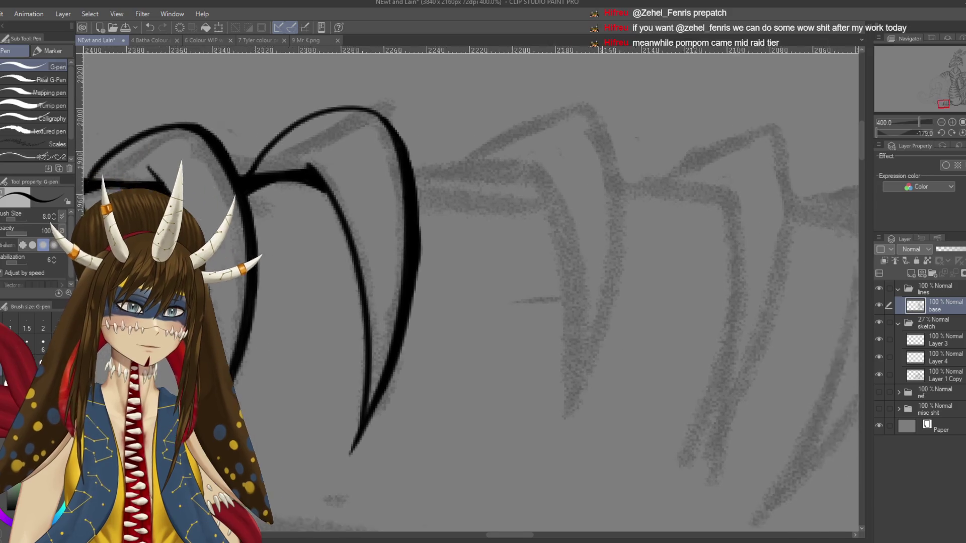
pyautogui.moveTo(467, 158)
pyautogui.mouseDown()
pyautogui.moveTo(474, 142)
pyautogui.moveTo(501, 433)
pyautogui.mouseUp()
pyautogui.hotkey('ctrl', 'z')
pyautogui.moveTo(469, 130); pyautogui.dragTo(499, 400)
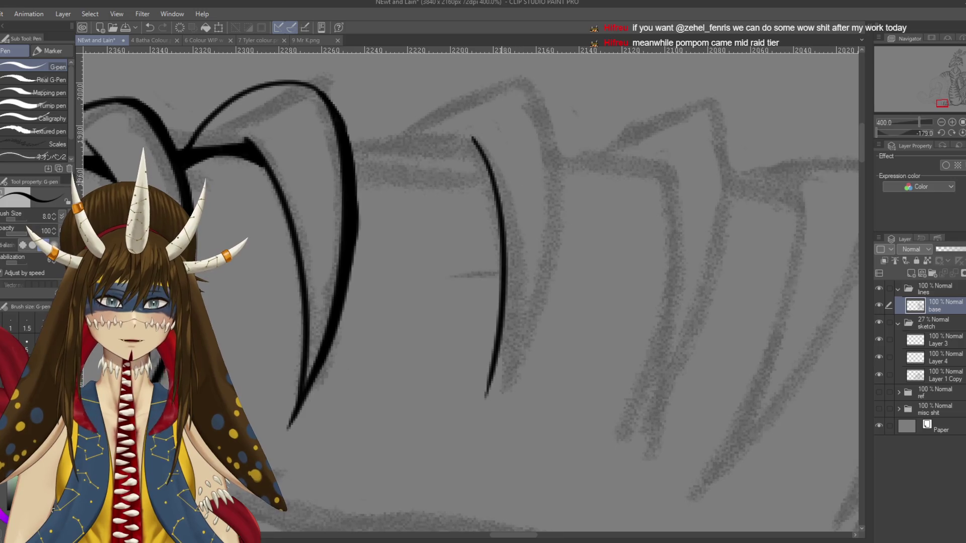
pyautogui.hotkey('ctrl', 'z')
pyautogui.moveTo(469, 131); pyautogui.dragTo(495, 430)
pyautogui.hotkey('ctrl', 'z')
pyautogui.moveTo(466, 133); pyautogui.dragTo(496, 422)
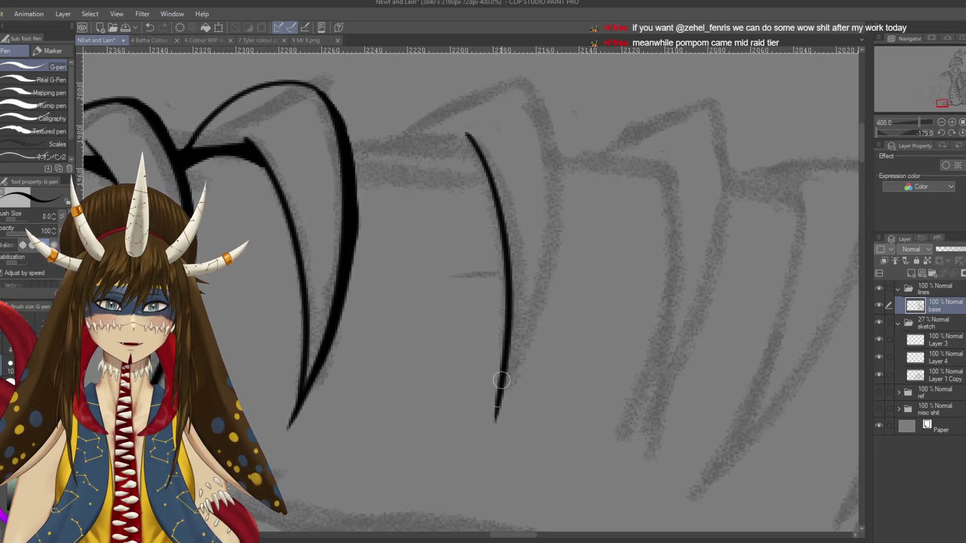
# Step: Ink the new scale's curved outer edge, then lengthen and thicken its pointed tip
pyautogui.moveTo(533, 84); pyautogui.dragTo(523, 418)
pyautogui.hotkey('ctrl', 'z')
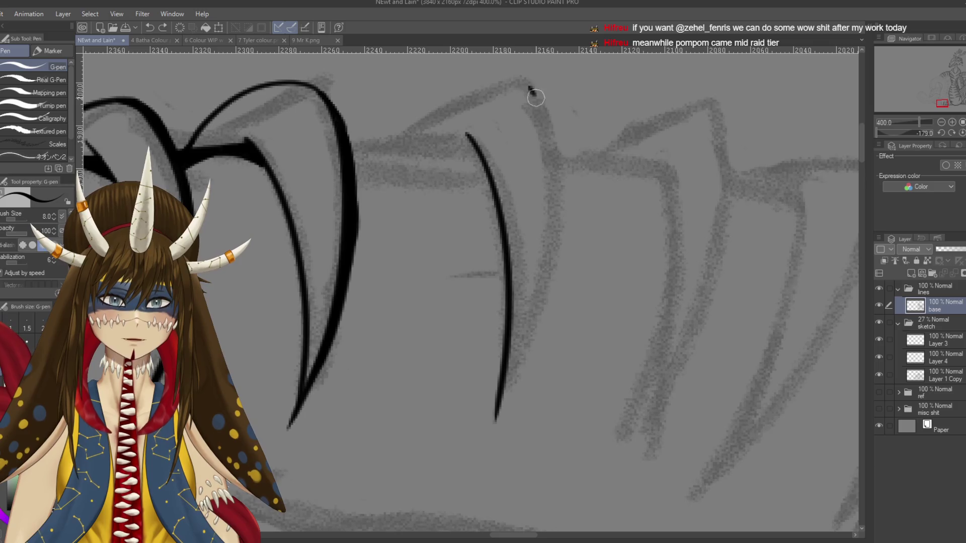
pyautogui.moveTo(530, 89); pyautogui.dragTo(497, 418)
pyautogui.moveTo(532, 229)
pyautogui.mouseDown()
pyautogui.moveTo(562, 282)
pyautogui.moveTo(537, 360)
pyautogui.mouseUp()
pyautogui.moveTo(546, 316); pyautogui.dragTo(535, 360)
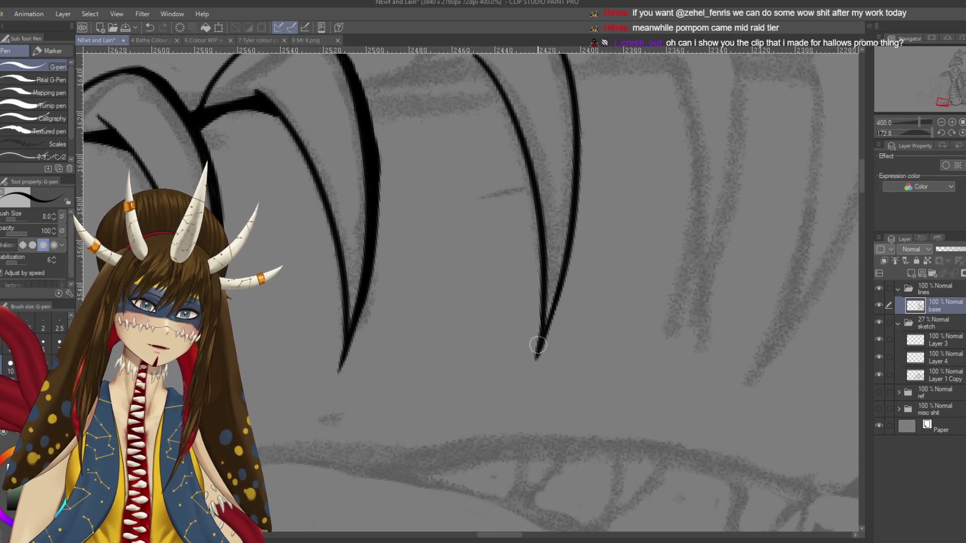
# Step: Join the top scale's outline down to the scale below with a short connecting line
pyautogui.press('r')
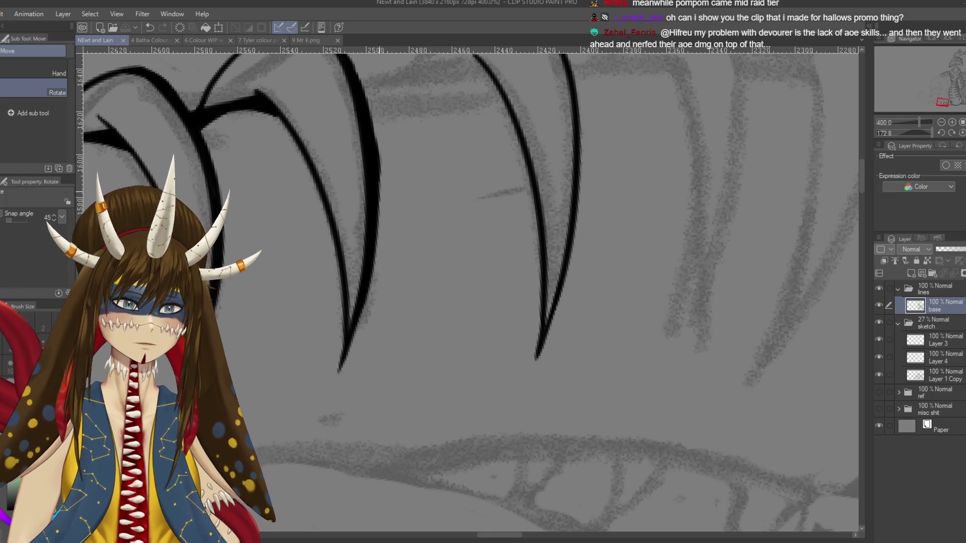
pyautogui.moveTo(554, 176); pyautogui.dragTo(428, 151)
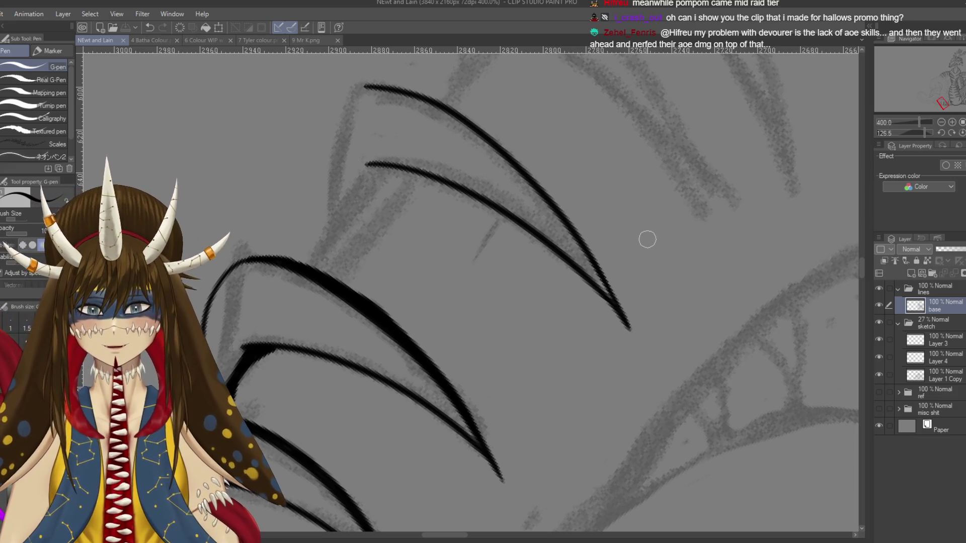
pyautogui.moveTo(658, 250); pyautogui.dragTo(736, 265)
pyautogui.moveTo(451, 100); pyautogui.dragTo(400, 222)
pyautogui.hotkey('ctrl', 'z')
pyautogui.moveTo(448, 103); pyautogui.dragTo(407, 247)
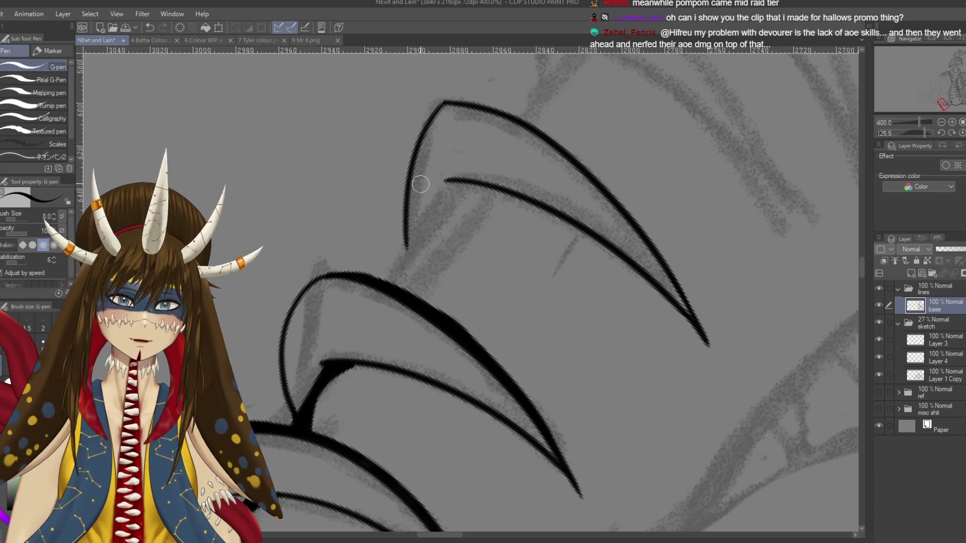
# Step: Connect the middle scale line down to the lower line, then save the drawing
pyautogui.moveTo(449, 168); pyautogui.dragTo(410, 234)
pyautogui.hotkey('ctrl', 'z')
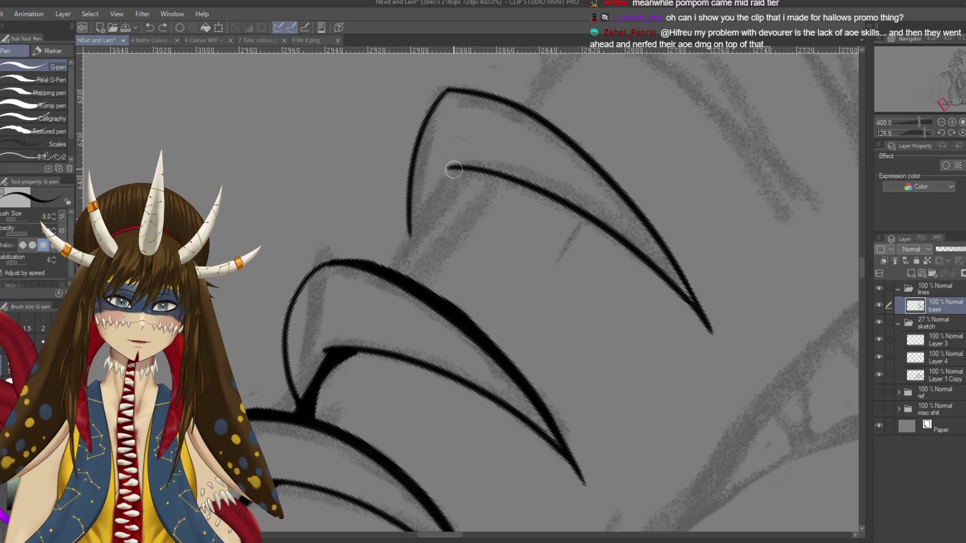
pyautogui.moveTo(455, 169); pyautogui.dragTo(409, 232)
pyautogui.hotkey('ctrl', 'z')
pyautogui.moveTo(455, 169); pyautogui.dragTo(391, 267)
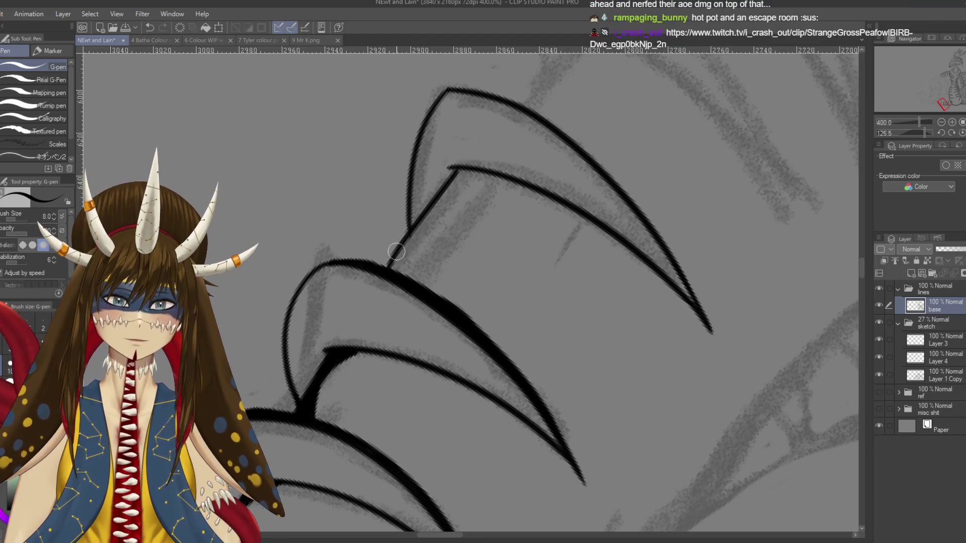
pyautogui.hotkey('ctrl', 's')
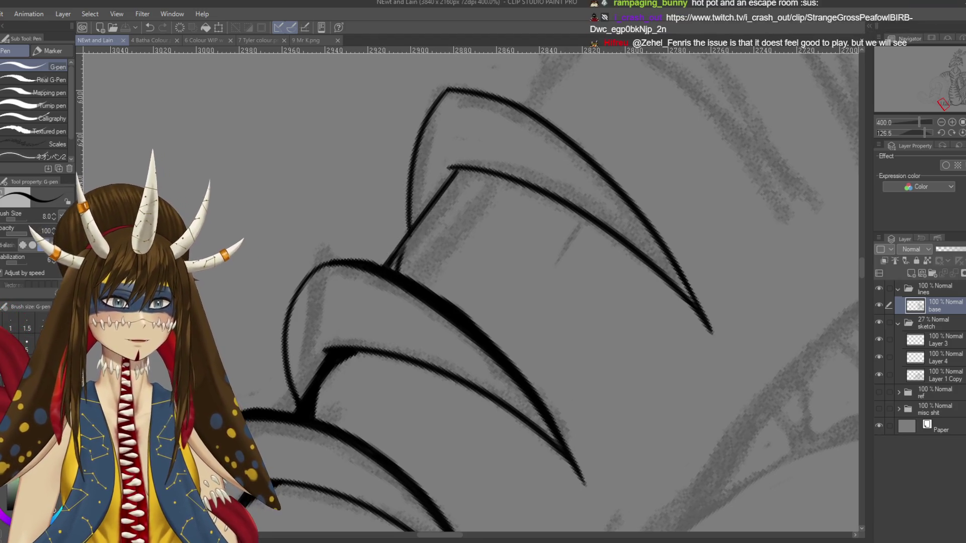
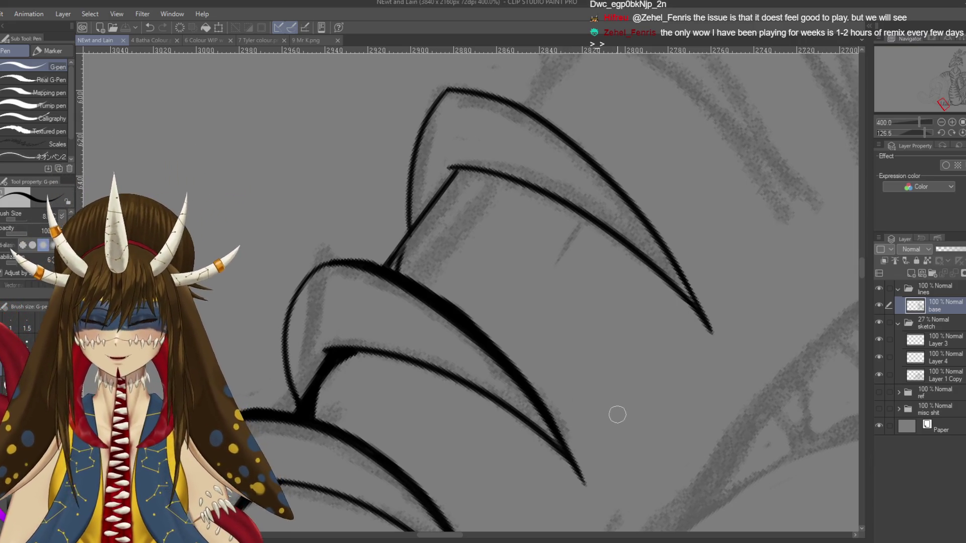
# Step: Rotate the canvas upright and thicken the line where the spikes meet
pyautogui.moveTo(617, 410); pyautogui.dragTo(507, 476)
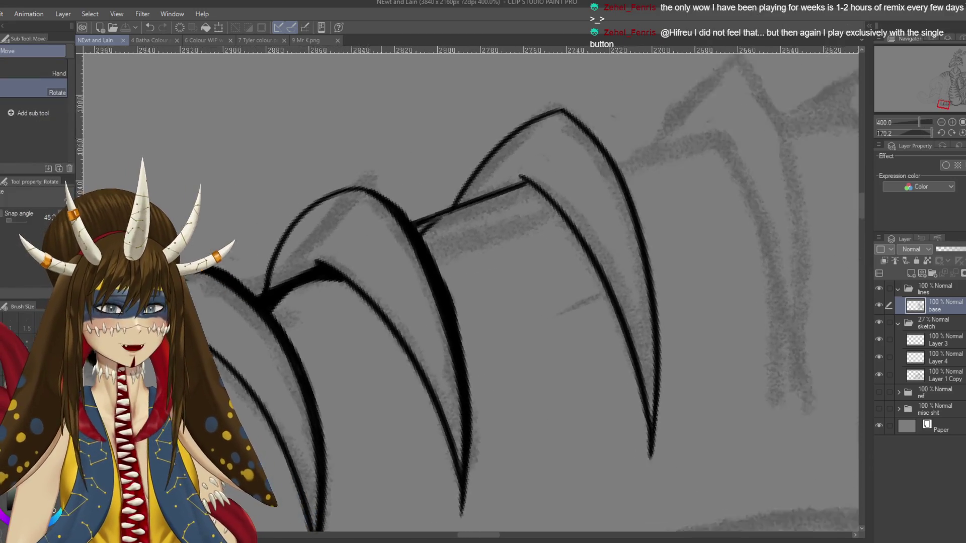
pyautogui.moveTo(478, 258); pyautogui.dragTo(405, 233)
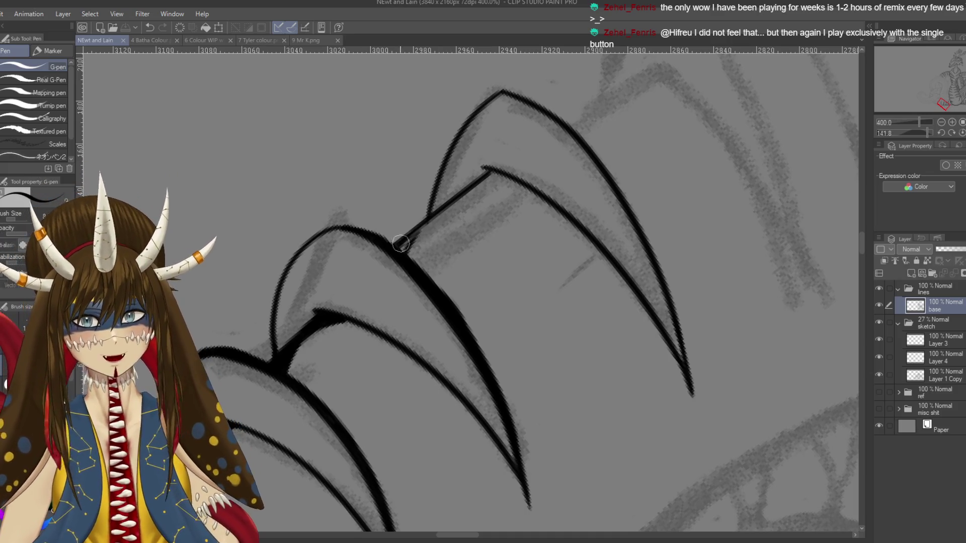
pyautogui.moveTo(403, 259); pyautogui.dragTo(436, 219)
pyautogui.moveTo(399, 248)
pyautogui.mouseDown()
pyautogui.moveTo(485, 184)
pyautogui.moveTo(516, 183)
pyautogui.moveTo(455, 202)
pyautogui.mouseUp()
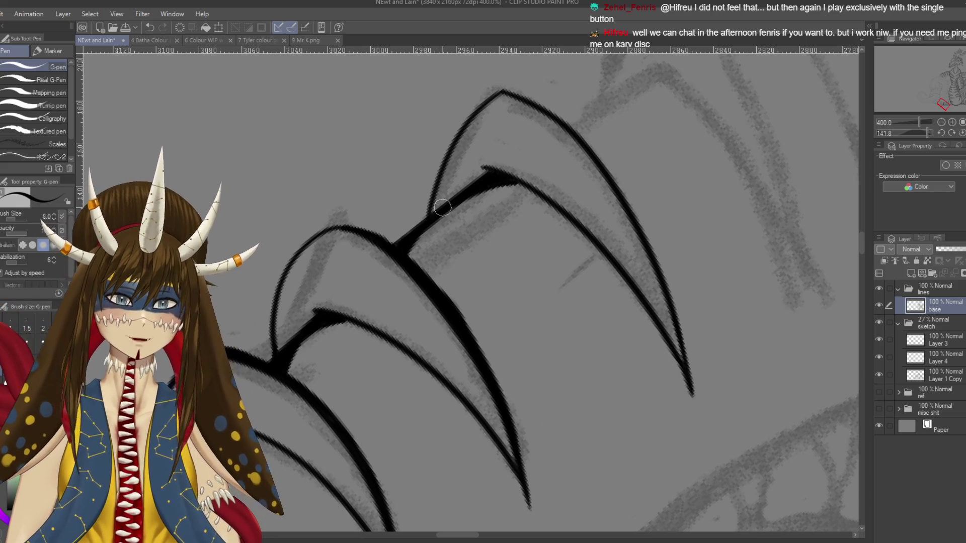
# Step: Thicken the upper spike's outer edge and the right spike's curved edge, undoing overly thick strokes
pyautogui.moveTo(443, 207)
pyautogui.mouseDown()
pyautogui.moveTo(462, 203)
pyautogui.moveTo(384, 294)
pyautogui.mouseUp()
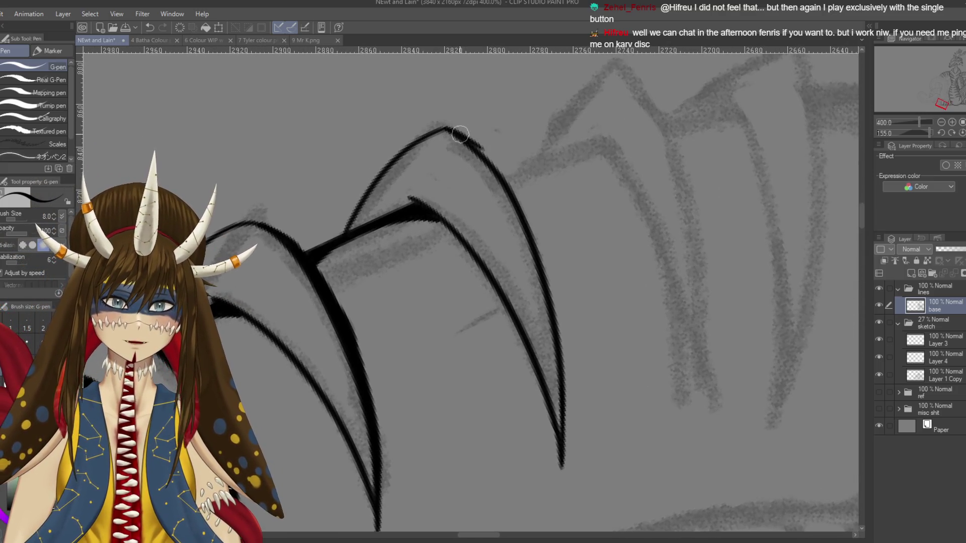
pyautogui.moveTo(455, 132); pyautogui.dragTo(524, 202)
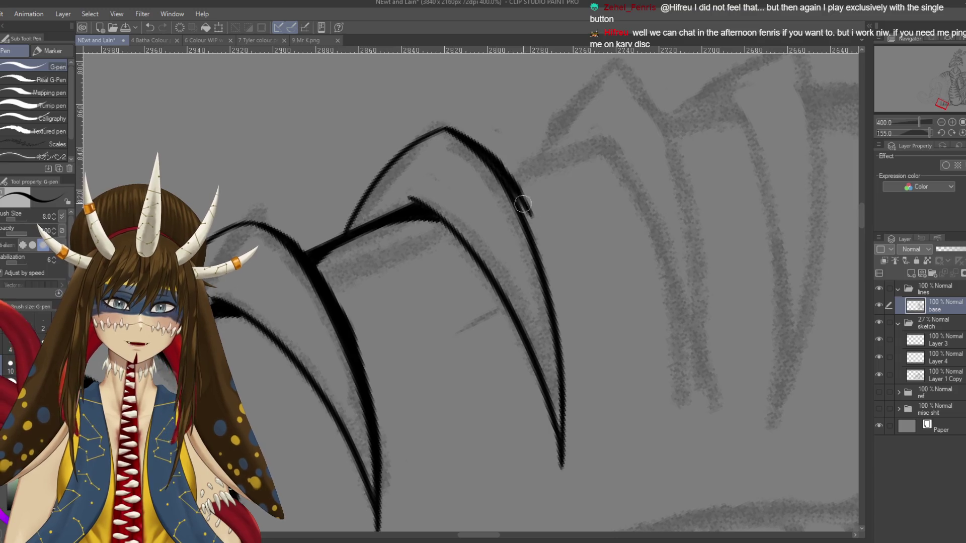
pyautogui.moveTo(538, 239); pyautogui.dragTo(563, 387)
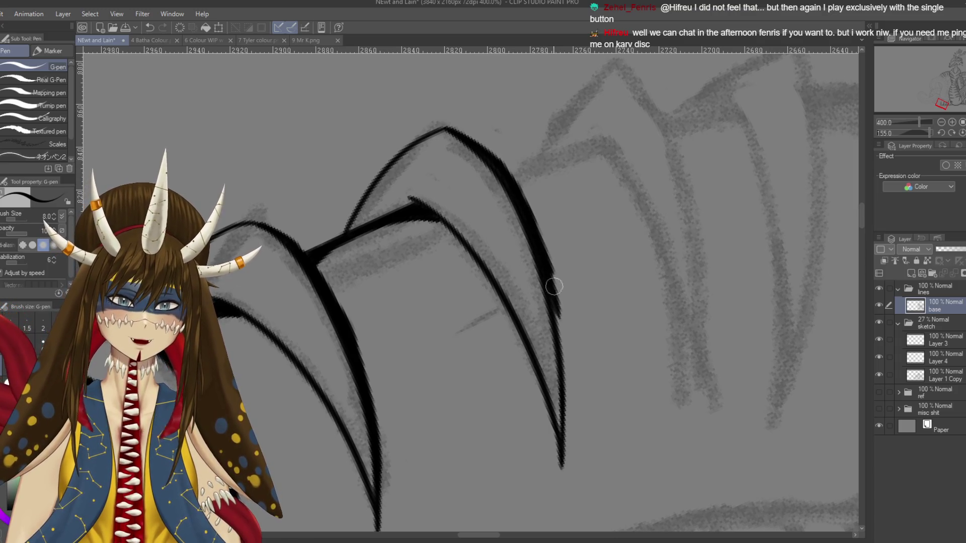
pyautogui.hotkey('ctrl', 'z')
pyautogui.moveTo(551, 276); pyautogui.dragTo(564, 371)
pyautogui.moveTo(560, 315); pyautogui.dragTo(565, 420)
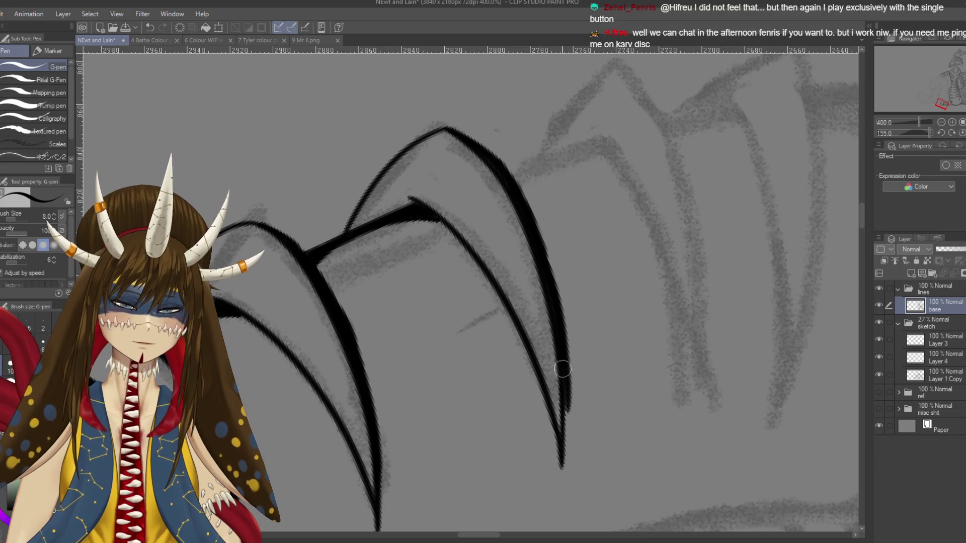
pyautogui.hotkey('ctrl', 'z')
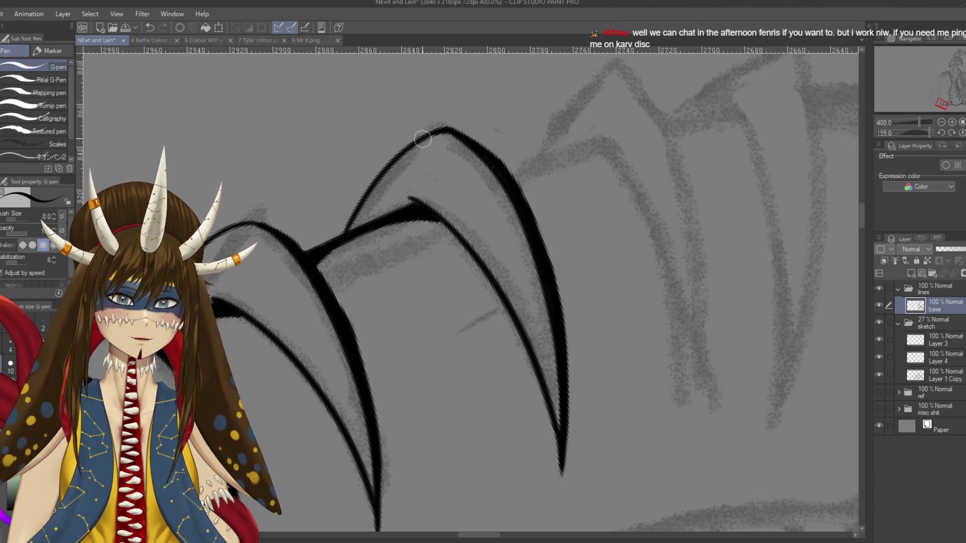
# Step: Add a small touch-up ink stroke and save the file
pyautogui.hotkey('ctrl', 's')
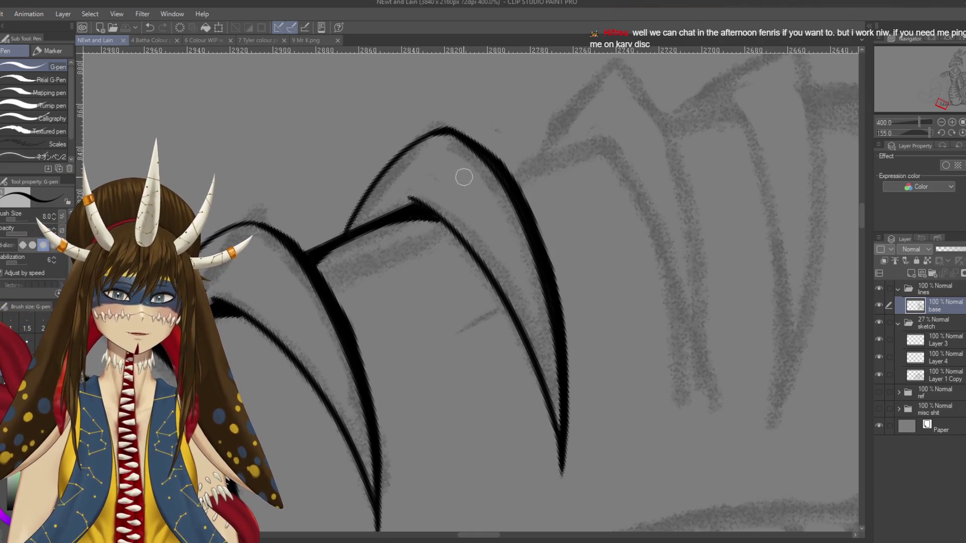
pyautogui.moveTo(341, 319); pyautogui.dragTo(347, 325)
pyautogui.press('e')
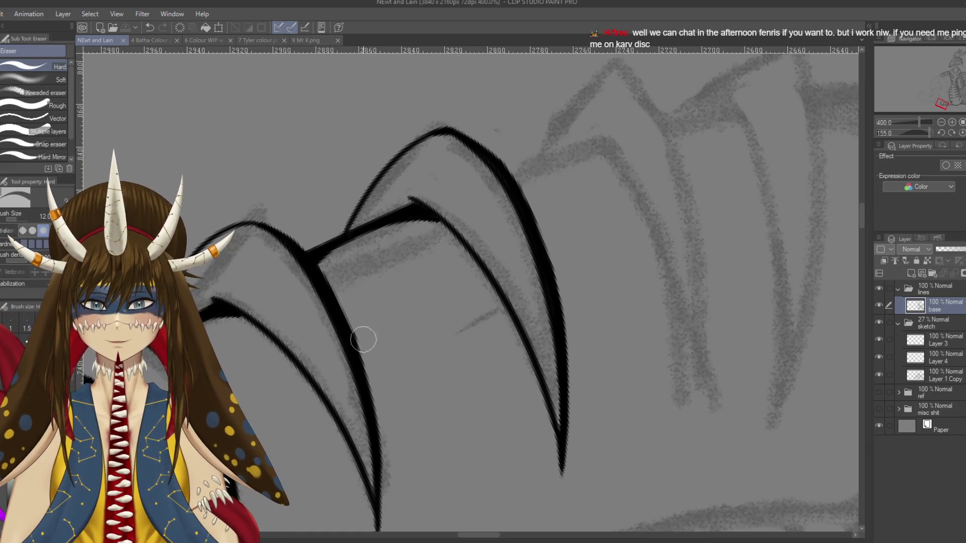
pyautogui.hotkey('ctrl', 's')
pyautogui.press('p')
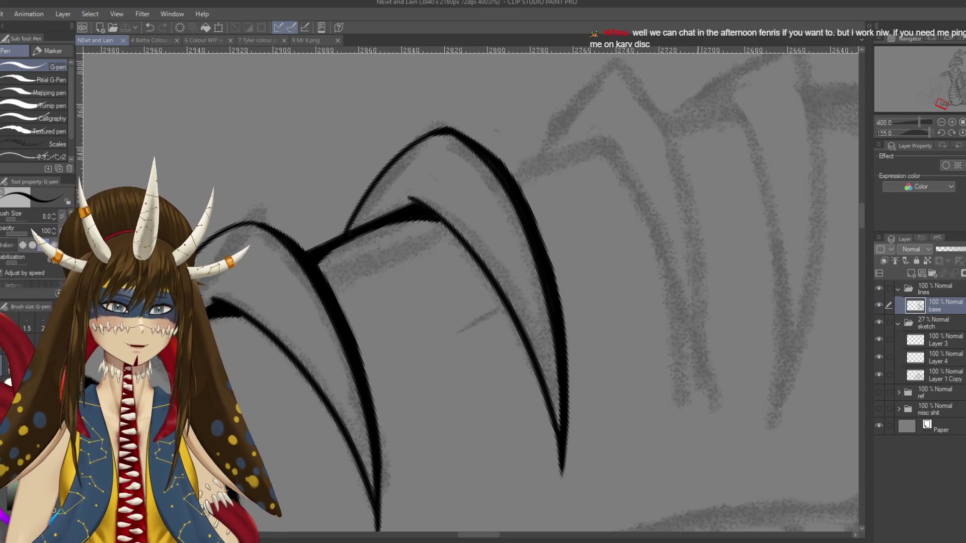
# Step: Move to the next spike and try inking its right edge, undoing the rejected strokes
pyautogui.moveTo(663, 322); pyautogui.dragTo(595, 347)
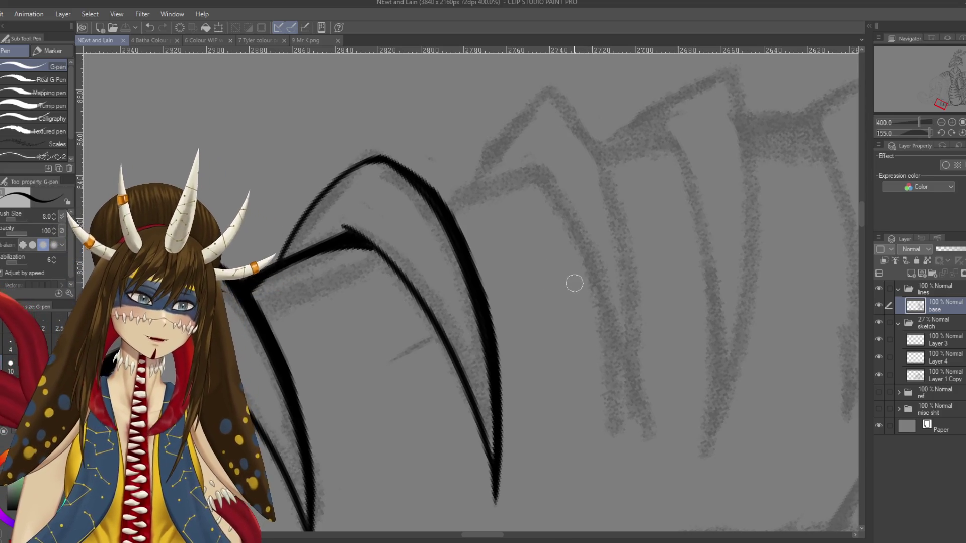
pyautogui.moveTo(580, 248); pyautogui.dragTo(537, 303)
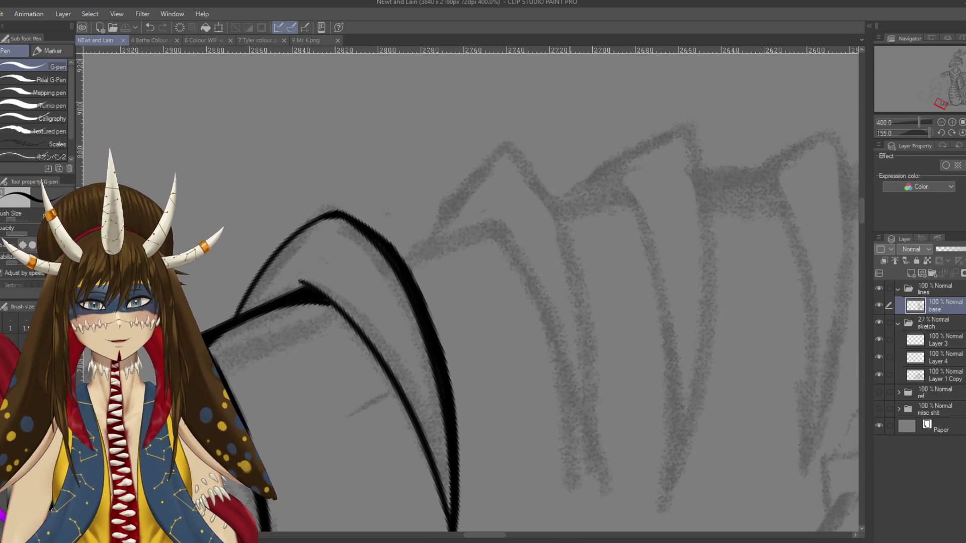
pyautogui.moveTo(513, 149); pyautogui.dragTo(601, 443)
pyautogui.hotkey('ctrl', 'z')
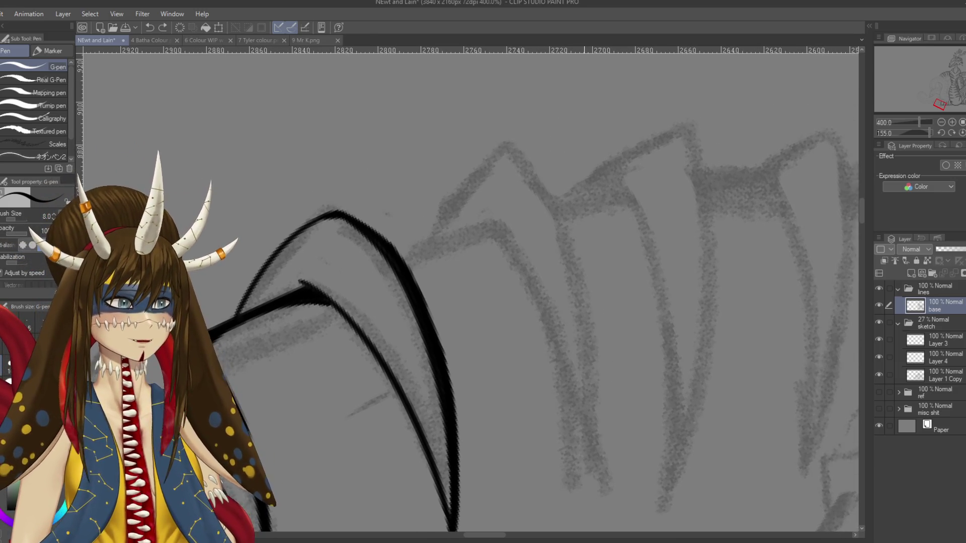
pyautogui.scroll(-2, 594, 448)
pyautogui.moveTo(544, 300)
pyautogui.mouseDown()
pyautogui.moveTo(531, 184)
pyautogui.moveTo(577, 383)
pyautogui.mouseUp()
pyautogui.hotkey('ctrl', 'z')
pyautogui.moveTo(538, 211); pyautogui.dragTo(583, 332)
pyautogui.hotkey('ctrl', 'z')
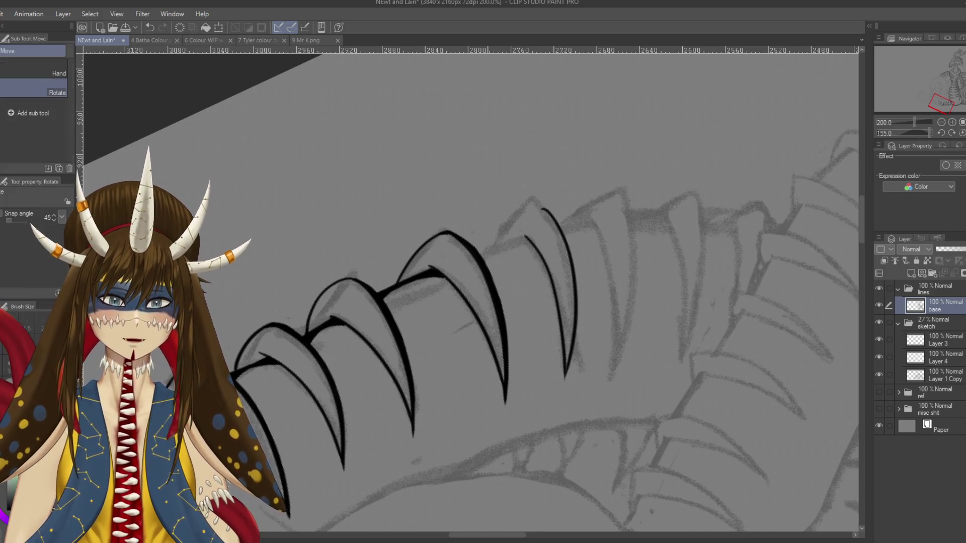
# Step: Zoom in and thicken the wedge where the spikes join, linking it to the upper line
pyautogui.moveTo(545, 252); pyautogui.dragTo(414, 203)
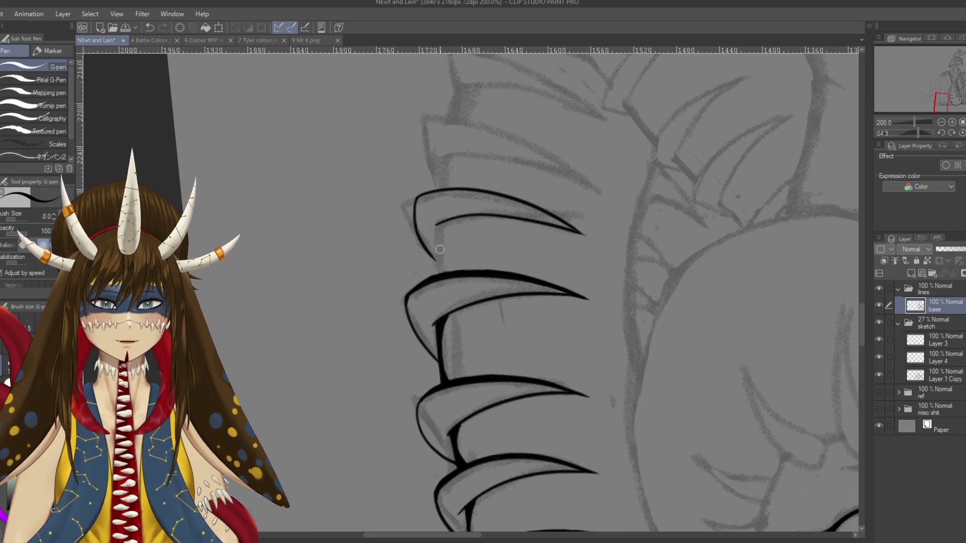
pyautogui.scroll(1, 439, 250)
pyautogui.scroll(1, 439, 249)
pyautogui.moveTo(439, 250)
pyautogui.mouseDown()
pyautogui.moveTo(482, 191)
pyautogui.moveTo(450, 279)
pyautogui.mouseUp()
pyautogui.hotkey('ctrl', 'z')
pyautogui.hotkey('ctrl', 'z')
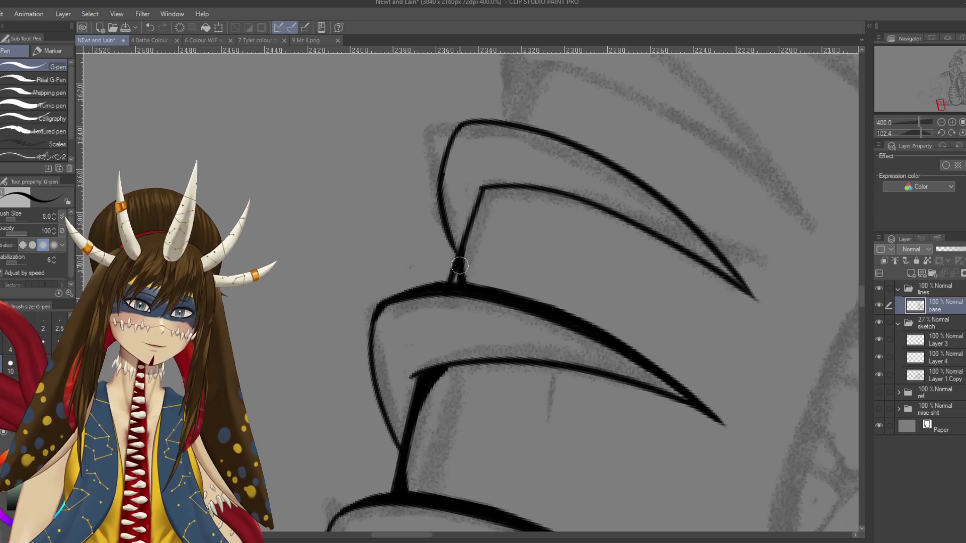
pyautogui.moveTo(468, 233)
pyautogui.mouseDown()
pyautogui.moveTo(506, 190)
pyautogui.moveTo(471, 222)
pyautogui.mouseUp()
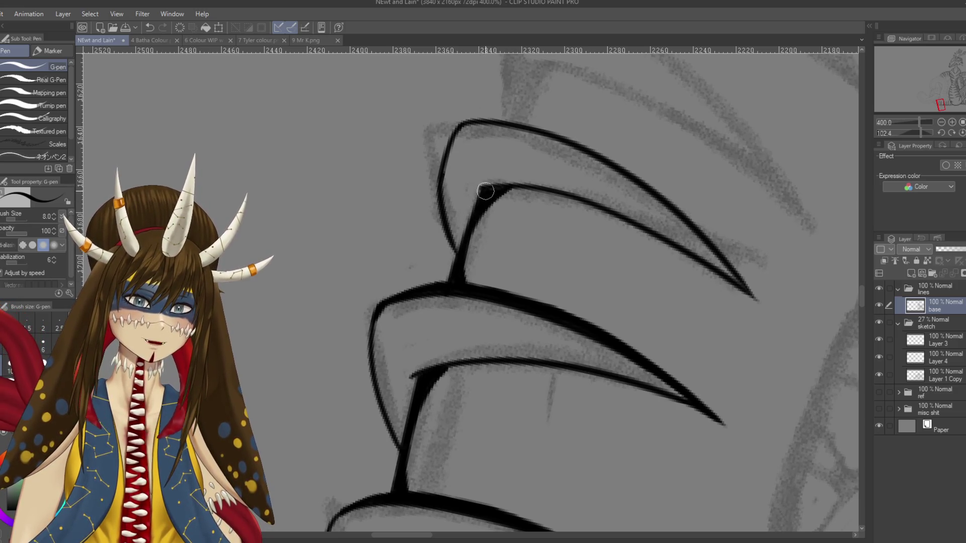
pyautogui.moveTo(505, 188); pyautogui.dragTo(476, 221)
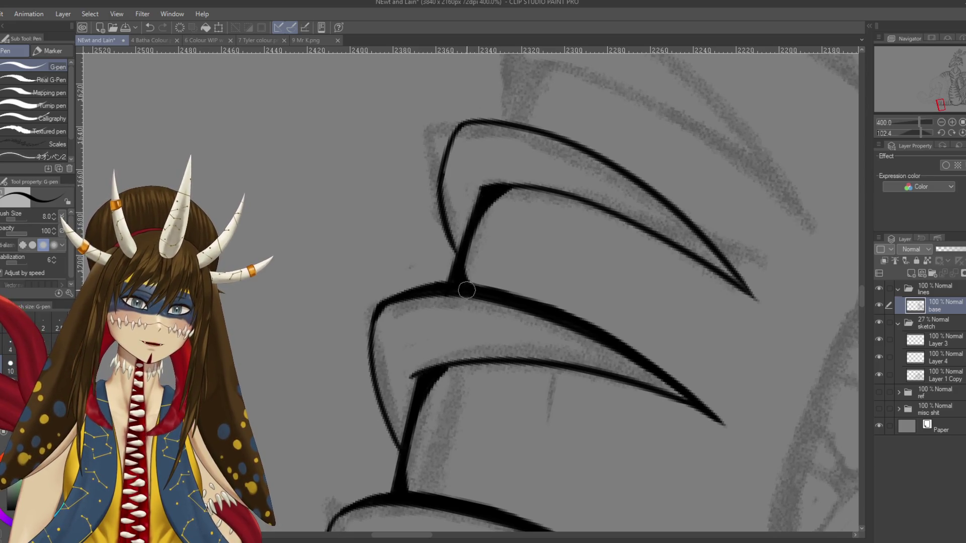
# Step: Reorient the canvas and thicken the spike's upper-right and right curves
pyautogui.moveTo(455, 275); pyautogui.dragTo(572, 244)
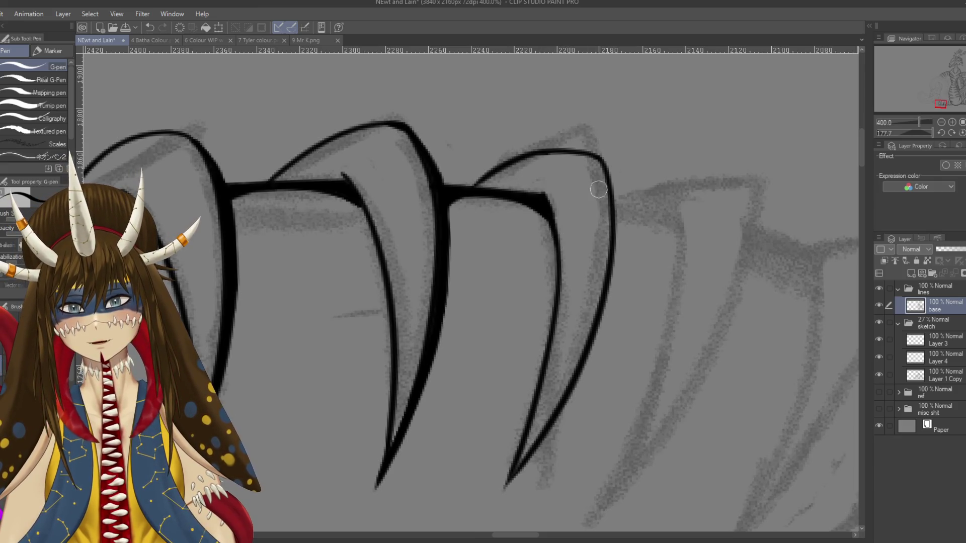
pyautogui.moveTo(602, 160); pyautogui.dragTo(620, 221)
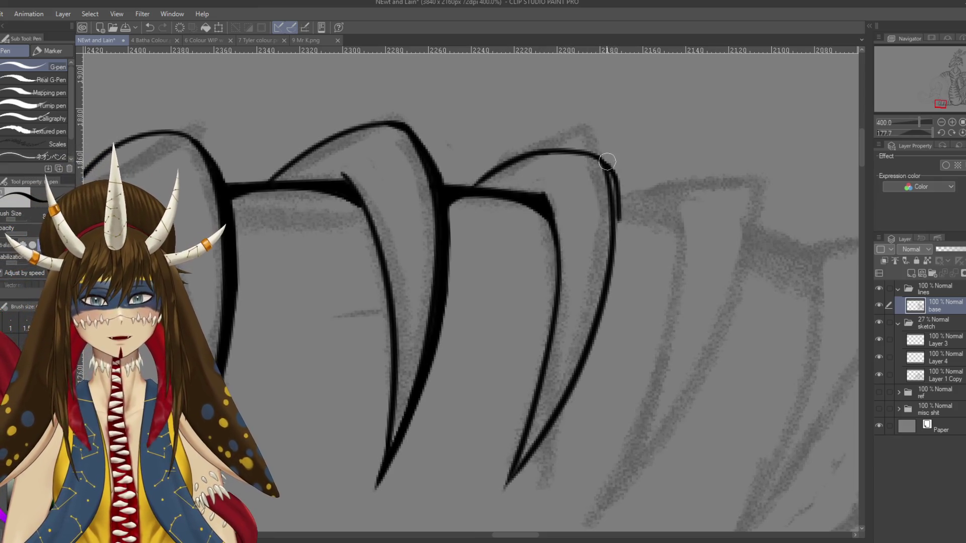
pyautogui.hotkey('ctrl', 'z')
pyautogui.moveTo(604, 161); pyautogui.dragTo(619, 262)
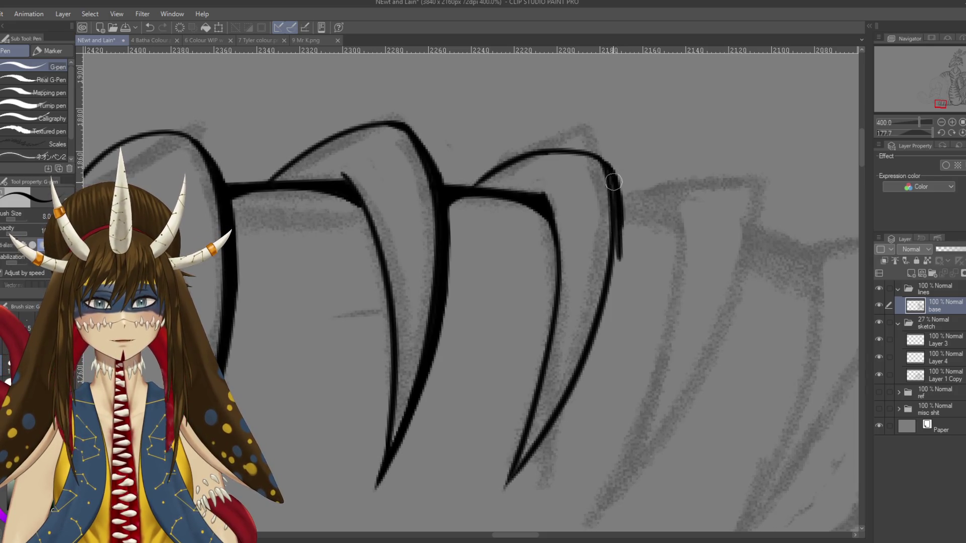
pyautogui.moveTo(612, 174); pyautogui.dragTo(583, 373)
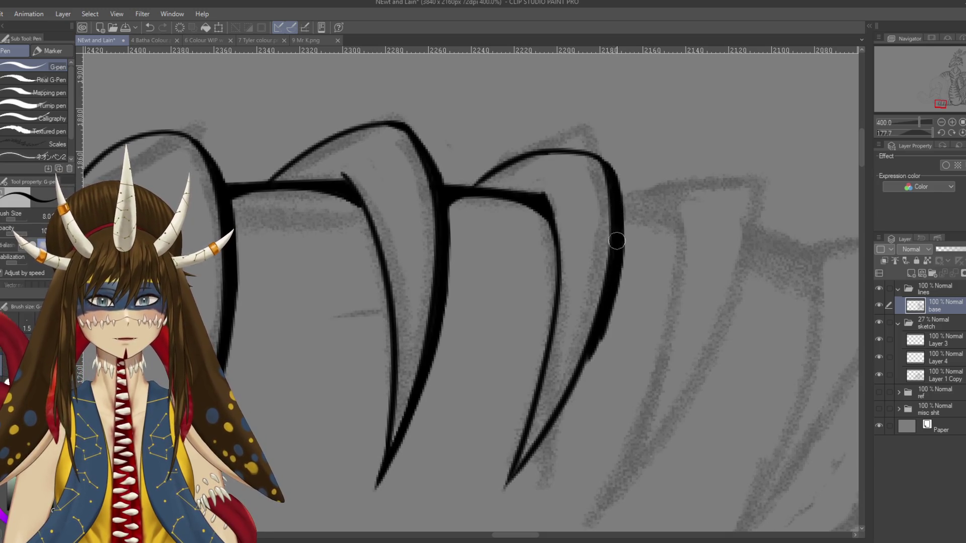
# Step: Re-ink the right curve to the tip, sharpen the tip with the hard eraser, and zoom out
pyautogui.moveTo(606, 304)
pyautogui.mouseDown()
pyautogui.moveTo(636, 240)
pyautogui.moveTo(536, 410)
pyautogui.mouseUp()
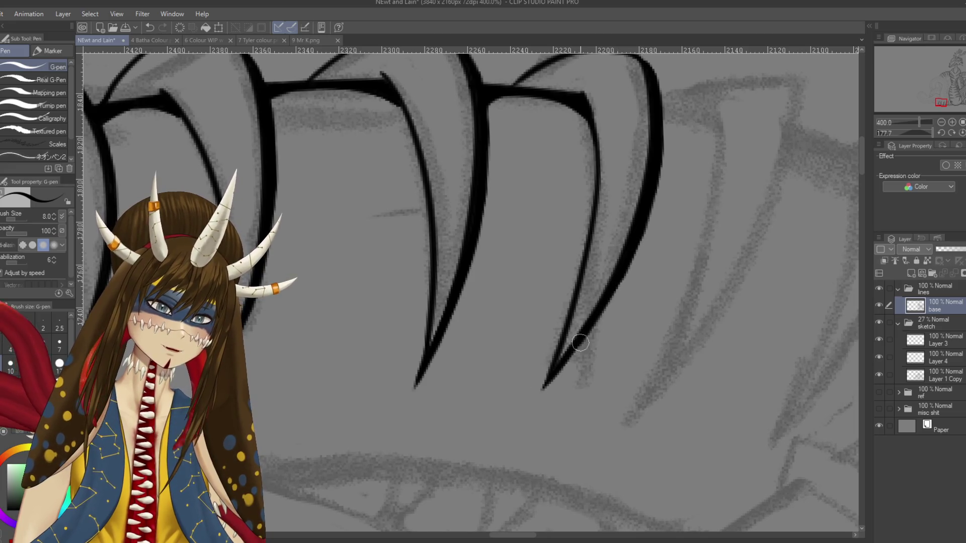
pyautogui.hotkey('ctrl', 'z')
pyautogui.moveTo(612, 299); pyautogui.dragTo(544, 392)
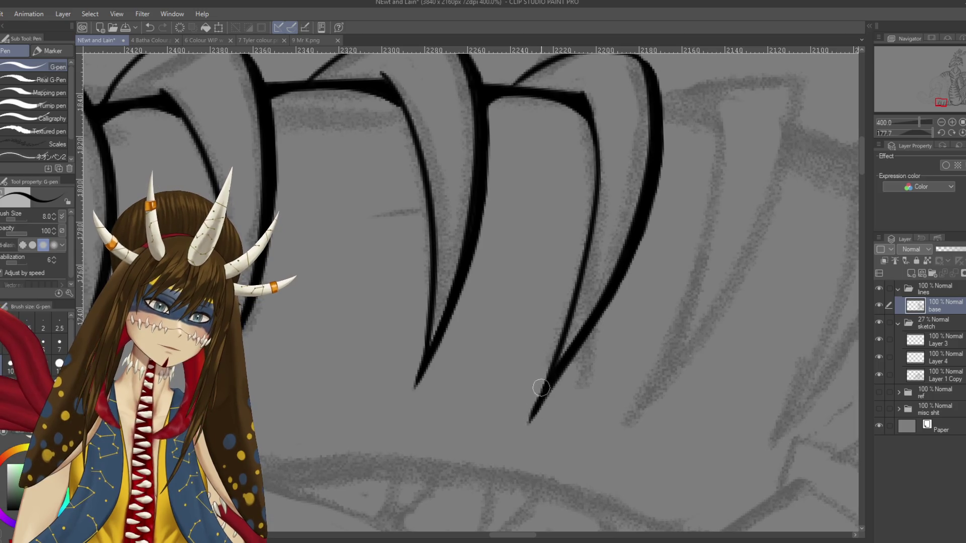
pyautogui.press('e')
pyautogui.moveTo(518, 442); pyautogui.dragTo(529, 389)
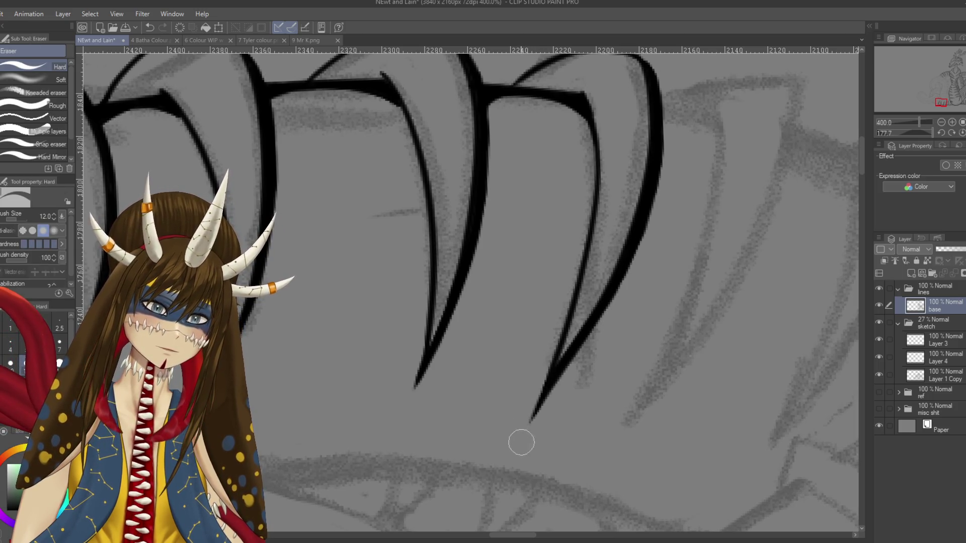
pyautogui.hotkey('ctrl', 'alt', '0')
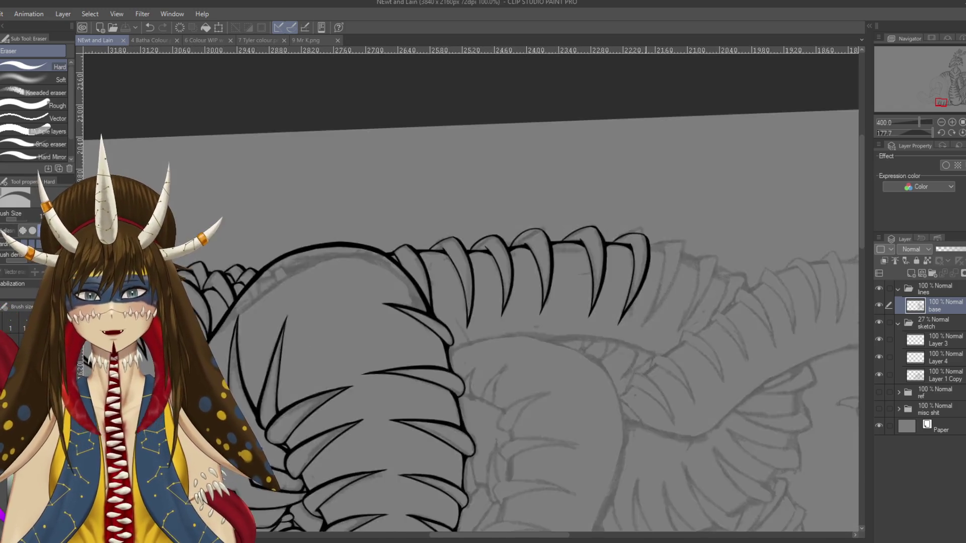
pyautogui.hotkey('ctrl', '-')
pyautogui.hotkey('ctrl', '-')
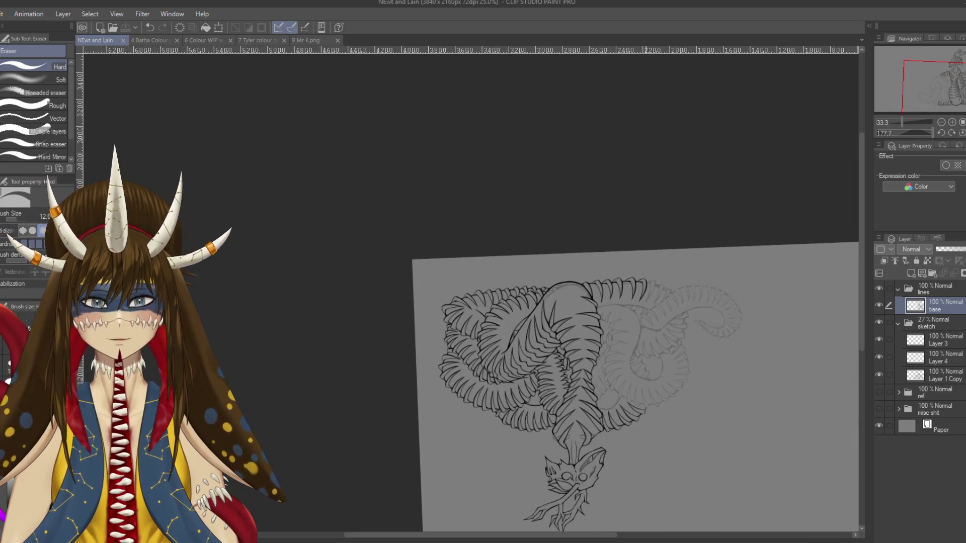
pyautogui.press('r')
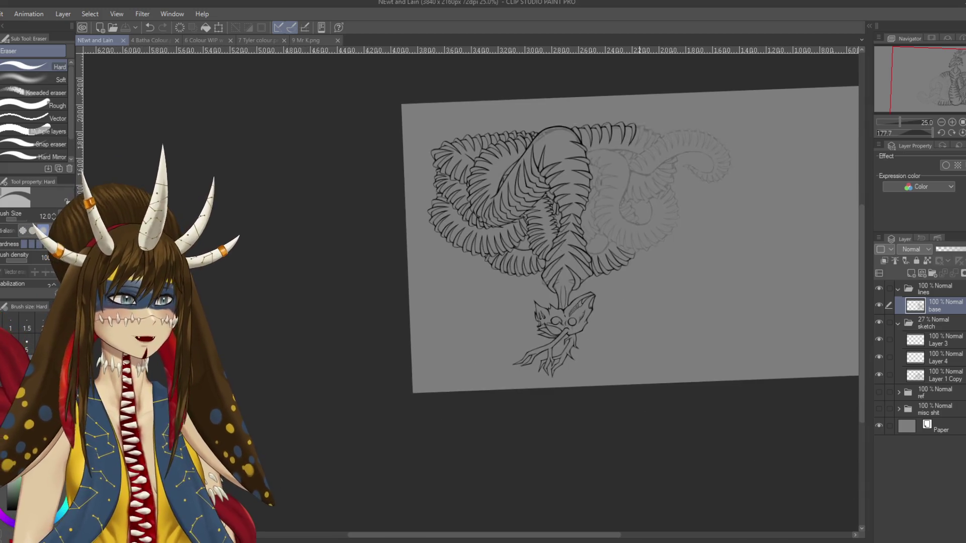
pyautogui.moveTo(629, 377)
pyautogui.mouseDown()
pyautogui.moveTo(352, 252)
pyautogui.moveTo(453, 211)
pyautogui.mouseUp()
pyautogui.press('e')
pyautogui.click(879, 322)
pyautogui.moveTo(413, 367); pyautogui.dragTo(496, 357)
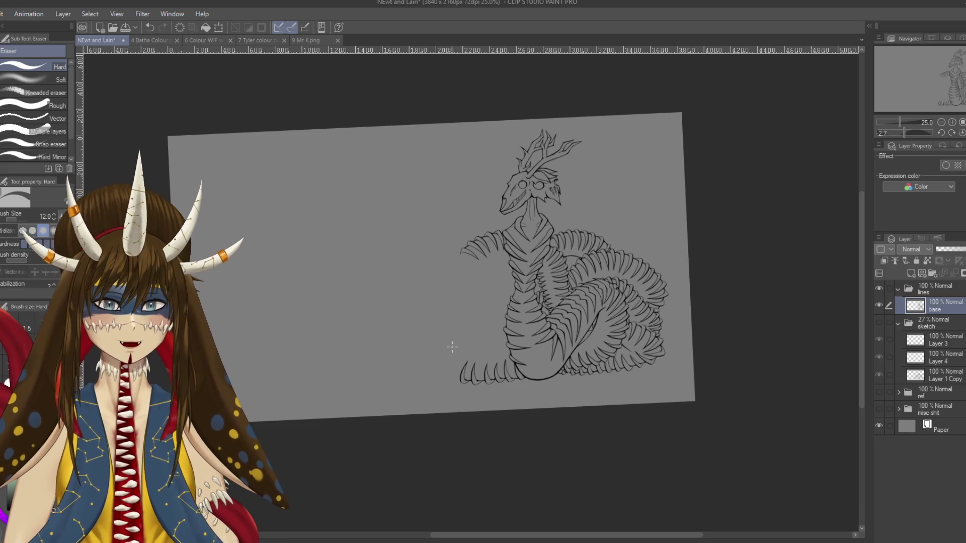
pyautogui.click(879, 322)
pyautogui.scroll(5, 699, 352)
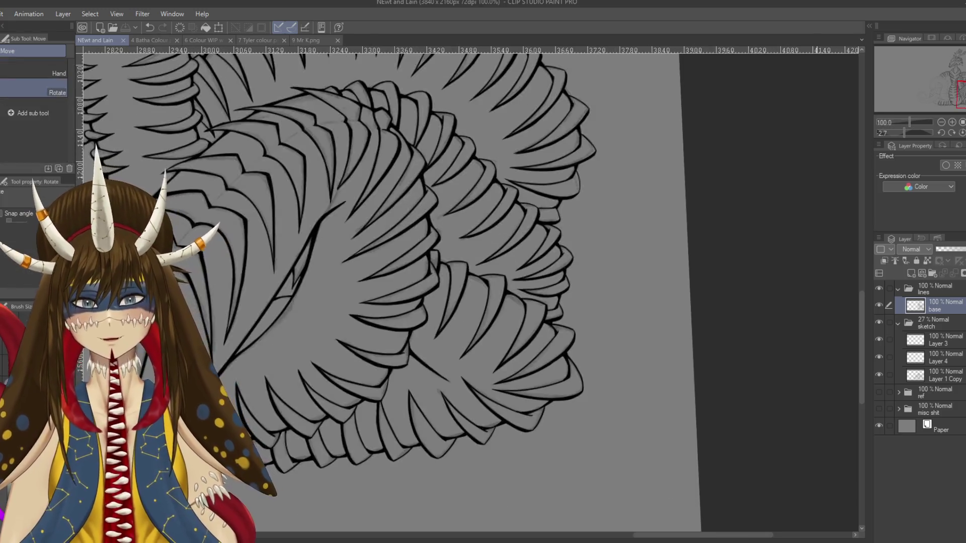
pyautogui.moveTo(402, 161); pyautogui.dragTo(473, 147)
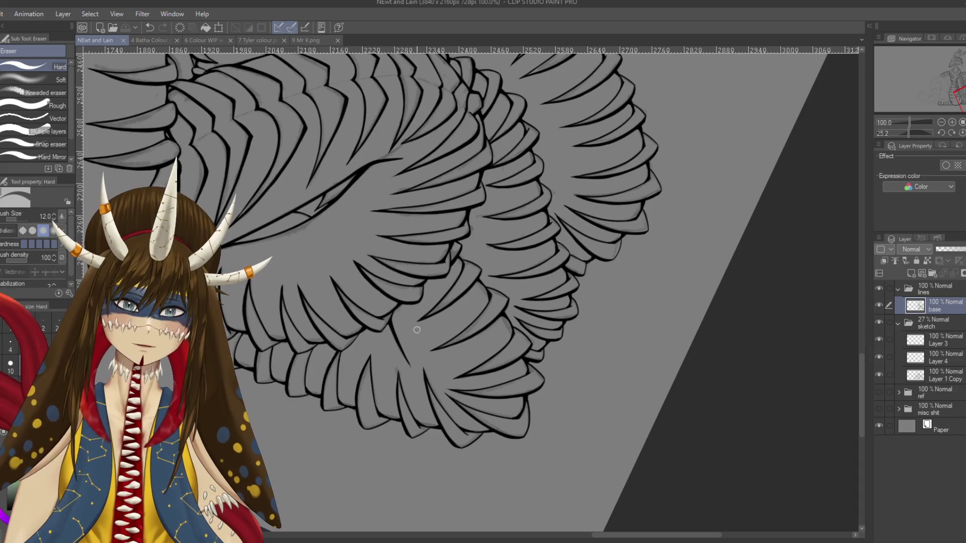
pyautogui.moveTo(417, 330); pyautogui.dragTo(452, 352)
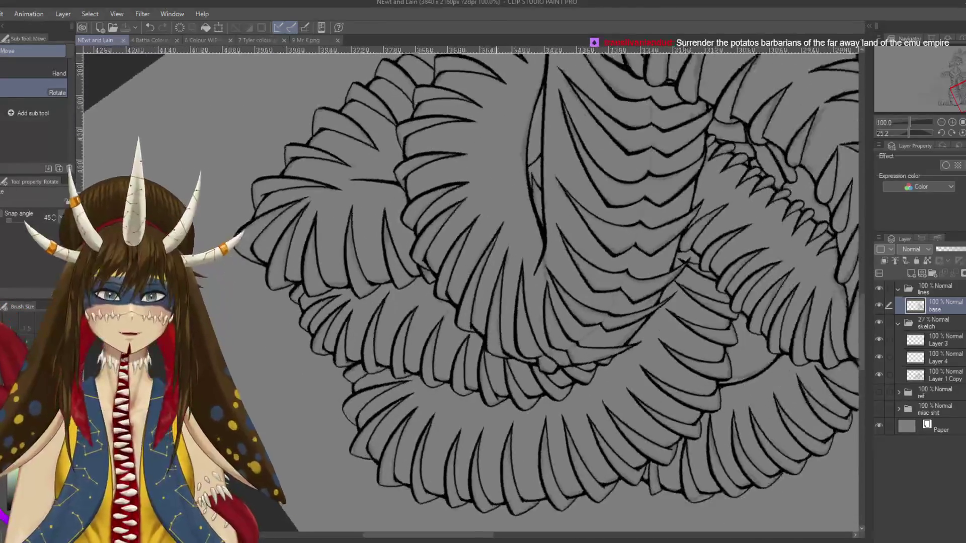
pyautogui.moveTo(468, 292)
pyautogui.mouseDown()
pyautogui.moveTo(503, 327)
pyautogui.moveTo(529, 302)
pyautogui.moveTo(398, 392)
pyautogui.mouseUp()
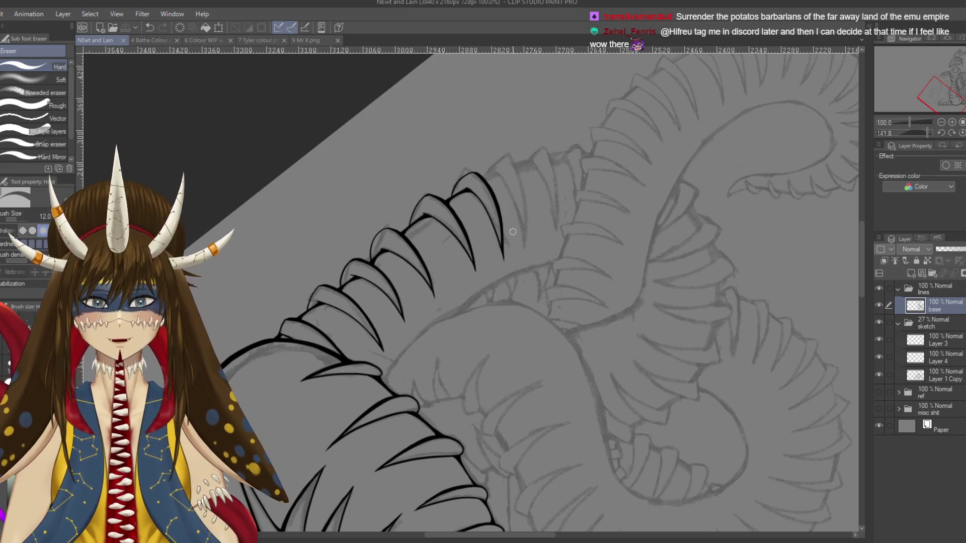
# Step: Attempt the outline of the next spike at the row's end, discarding two tries
pyautogui.scroll(5, 514, 240)
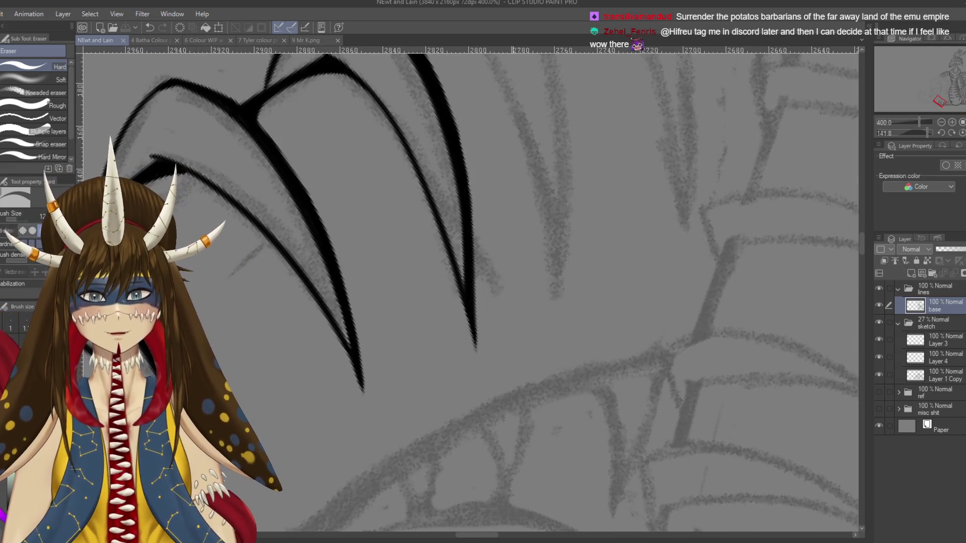
pyautogui.scroll(3, 468, 292)
pyautogui.scroll(-3, 601, 348)
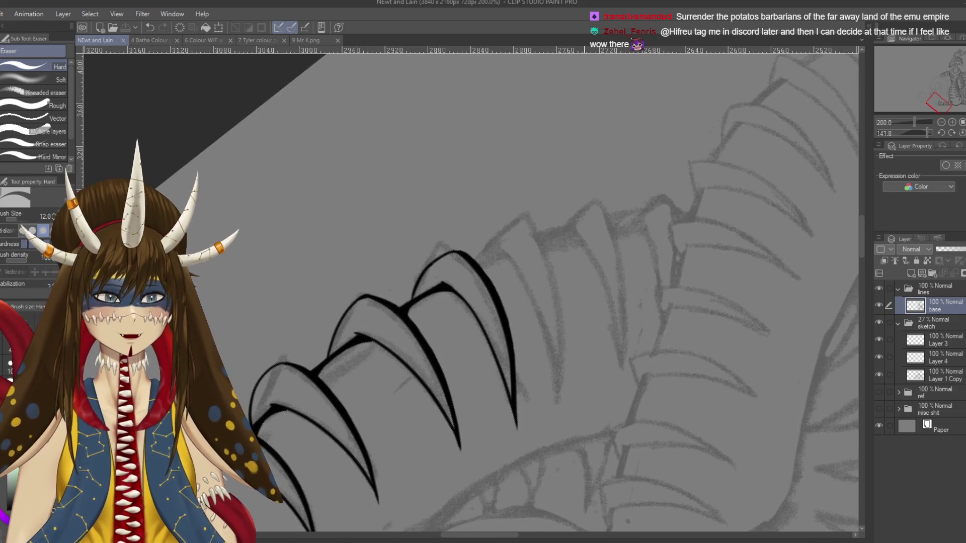
pyautogui.scroll(-3, 468, 292)
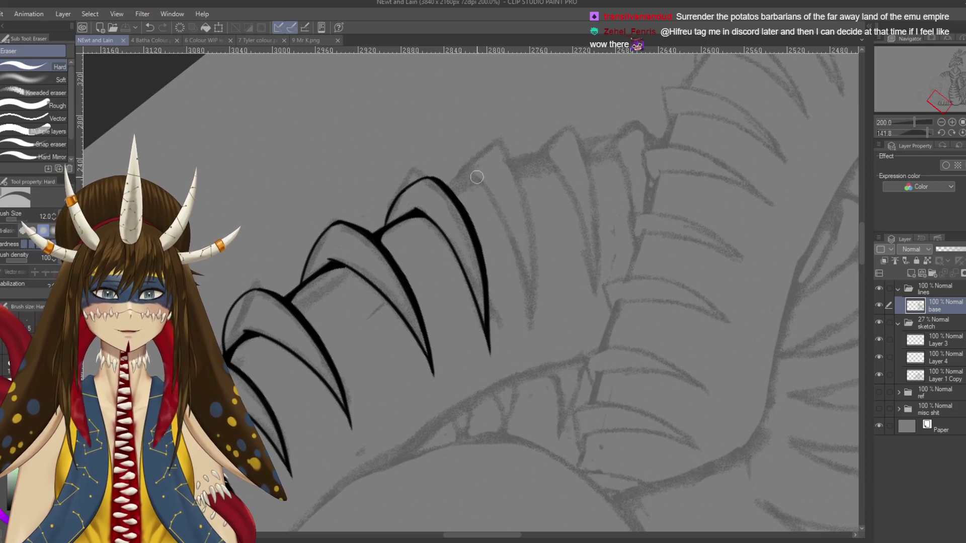
pyautogui.press('p')
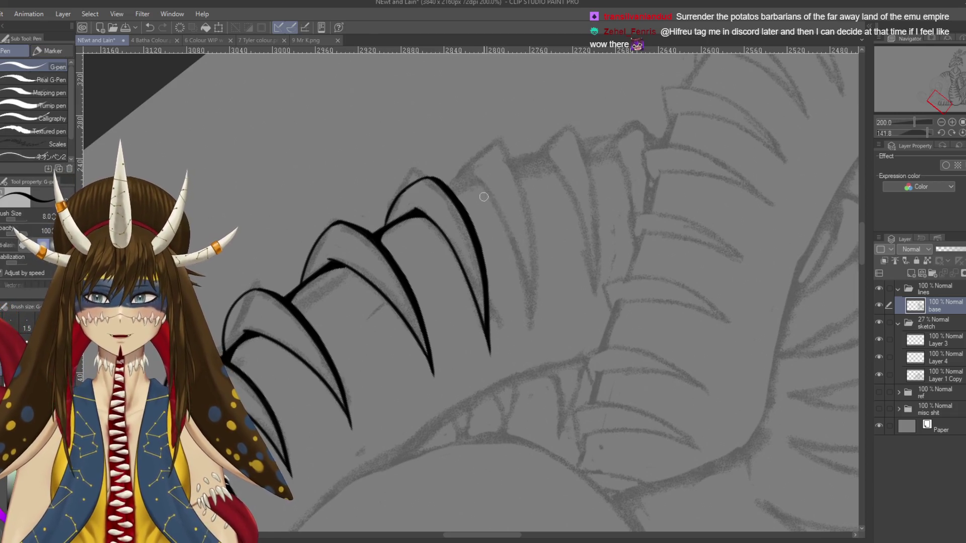
pyautogui.moveTo(478, 180); pyautogui.dragTo(534, 336)
pyautogui.hotkey('ctrl', 'z')
pyautogui.moveTo(473, 173); pyautogui.dragTo(541, 348)
pyautogui.hotkey('ctrl', 'z')
# Step: Draw and refine the rightmost spike's long edge, extending the top edge down-left
pyautogui.moveTo(488, 193); pyautogui.dragTo(530, 334)
pyautogui.moveTo(499, 150); pyautogui.dragTo(533, 347)
pyautogui.hotkey('ctrl', 'z')
pyautogui.hotkey('ctrl', 'z')
pyautogui.moveTo(506, 155); pyautogui.dragTo(523, 381)
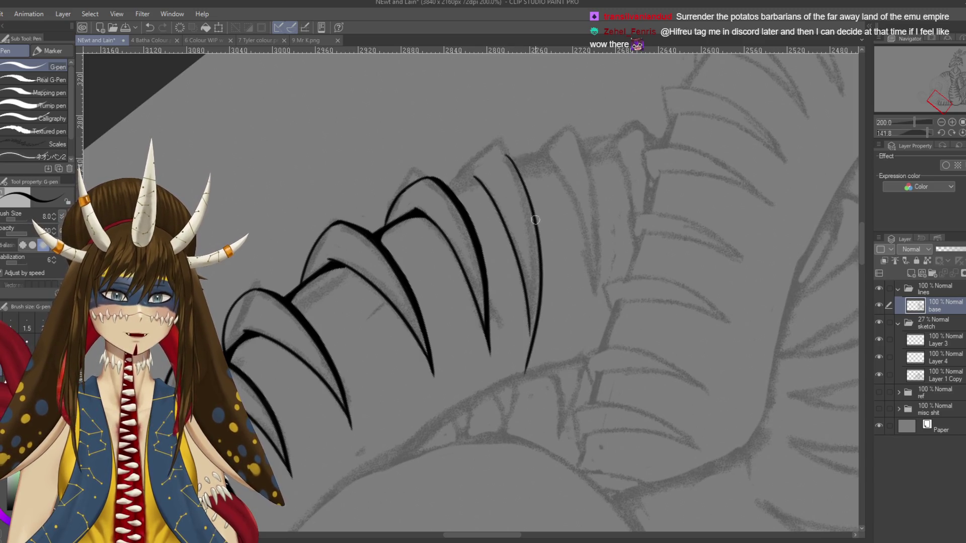
pyautogui.hotkey('ctrl', 'z')
pyautogui.hotkey('ctrl', 'z')
pyautogui.moveTo(509, 160); pyautogui.dragTo(528, 347)
pyautogui.hotkey('ctrl', 'z')
pyautogui.moveTo(508, 157)
pyautogui.mouseDown()
pyautogui.moveTo(527, 347)
pyautogui.moveTo(471, 161)
pyautogui.mouseUp()
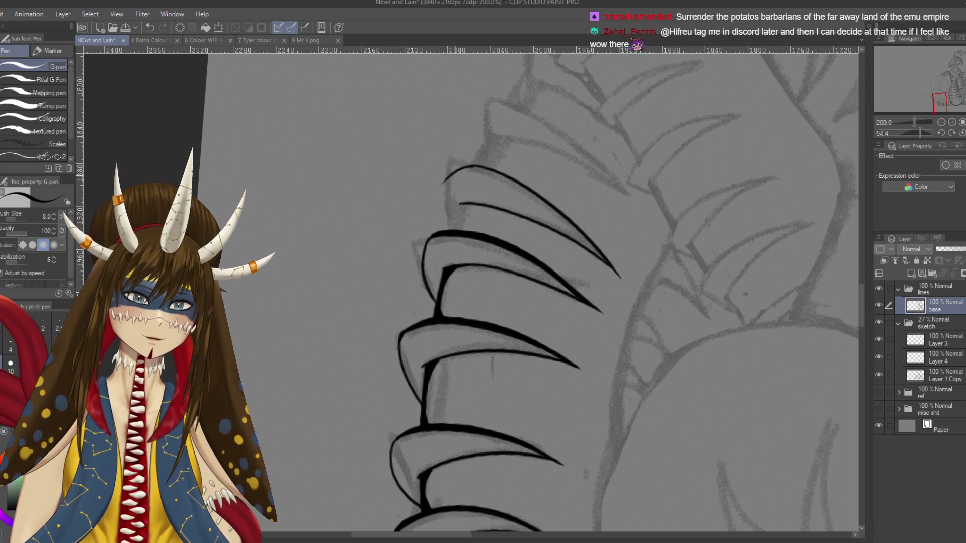
pyautogui.moveTo(472, 166)
pyautogui.mouseDown()
pyautogui.moveTo(448, 176)
pyautogui.moveTo(455, 239)
pyautogui.moveTo(503, 327)
pyautogui.mouseUp()
# Step: Rotate onto the side row and thicken the vertical line joining the spikes at their base
pyautogui.press('r')
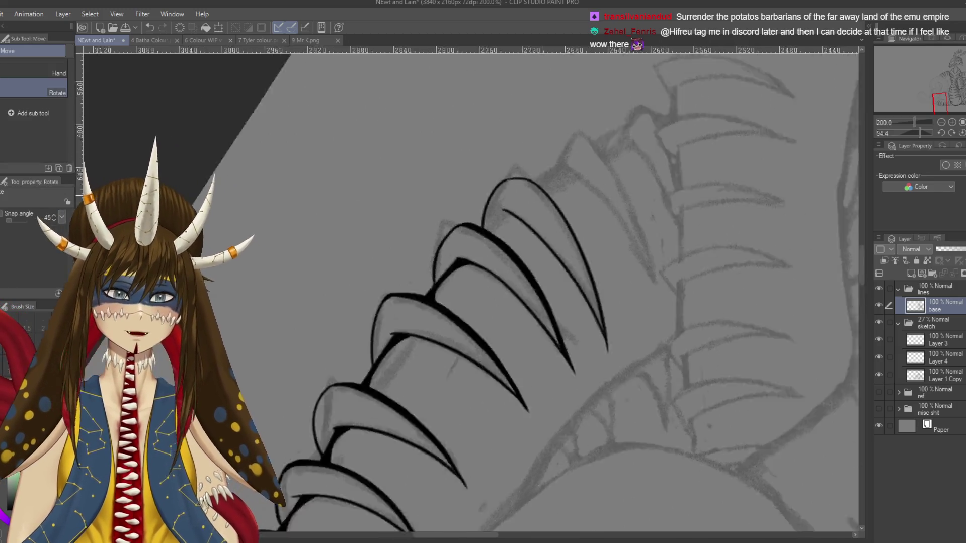
pyautogui.moveTo(610, 216); pyautogui.dragTo(567, 419)
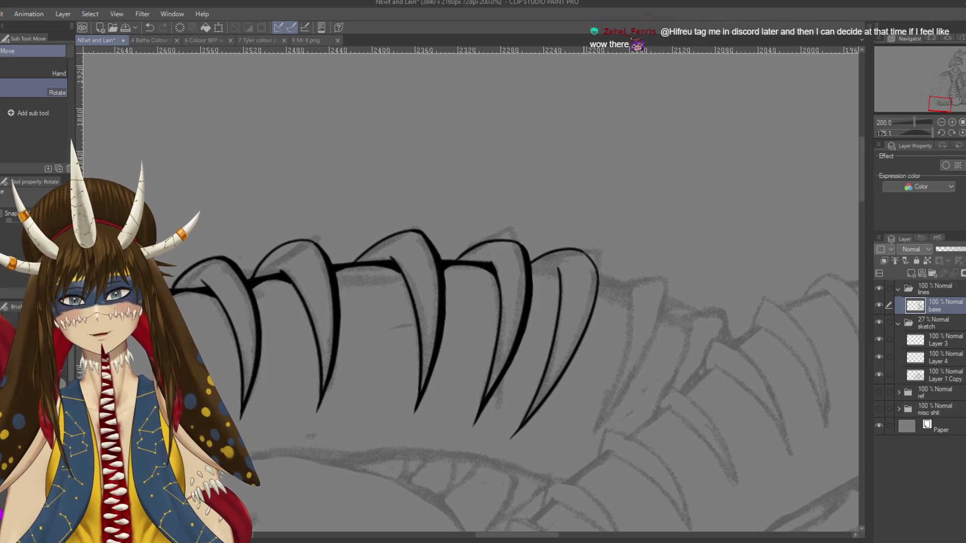
pyautogui.press('p')
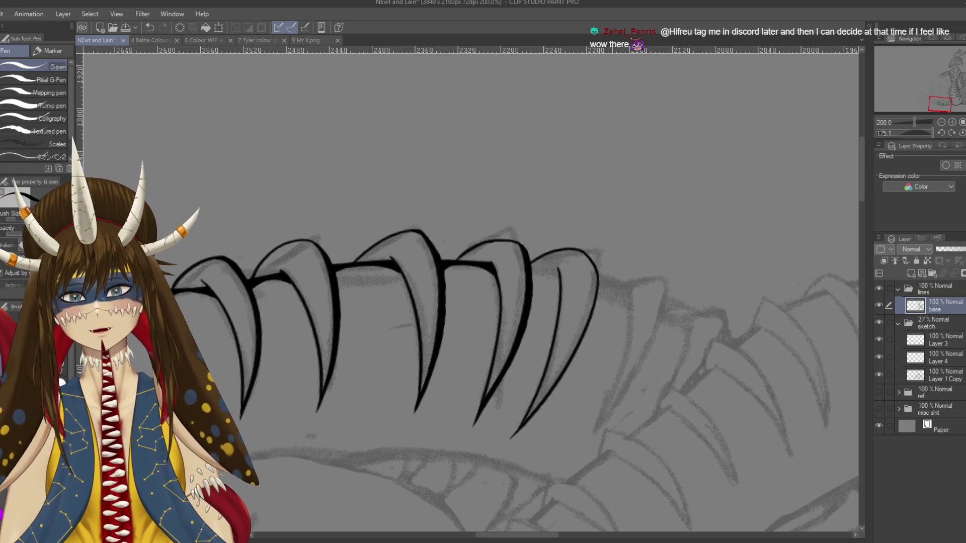
pyautogui.press('r')
pyautogui.moveTo(597, 280); pyautogui.dragTo(444, 184)
pyautogui.press('p')
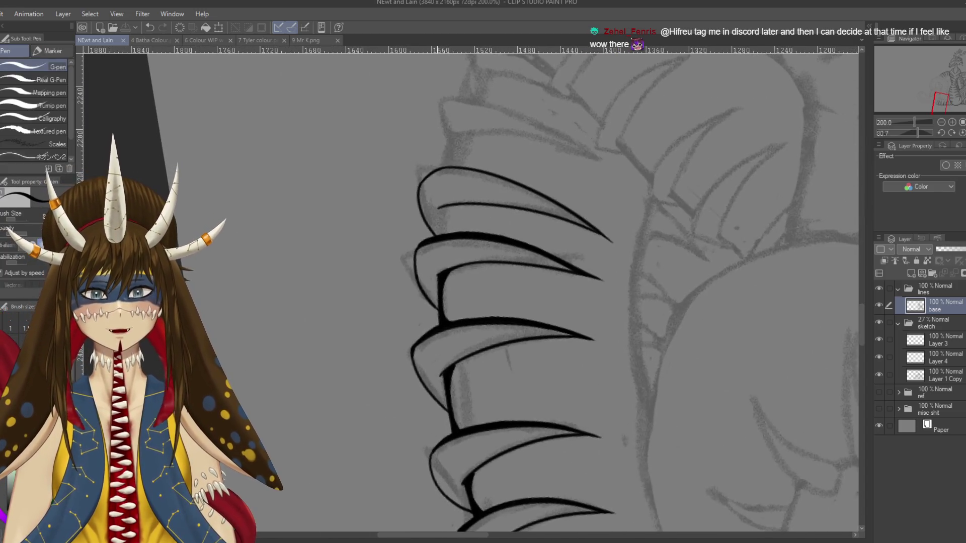
pyautogui.scroll(1, 426, 231)
pyautogui.scroll(1, 426, 230)
pyautogui.moveTo(468, 185); pyautogui.dragTo(462, 237)
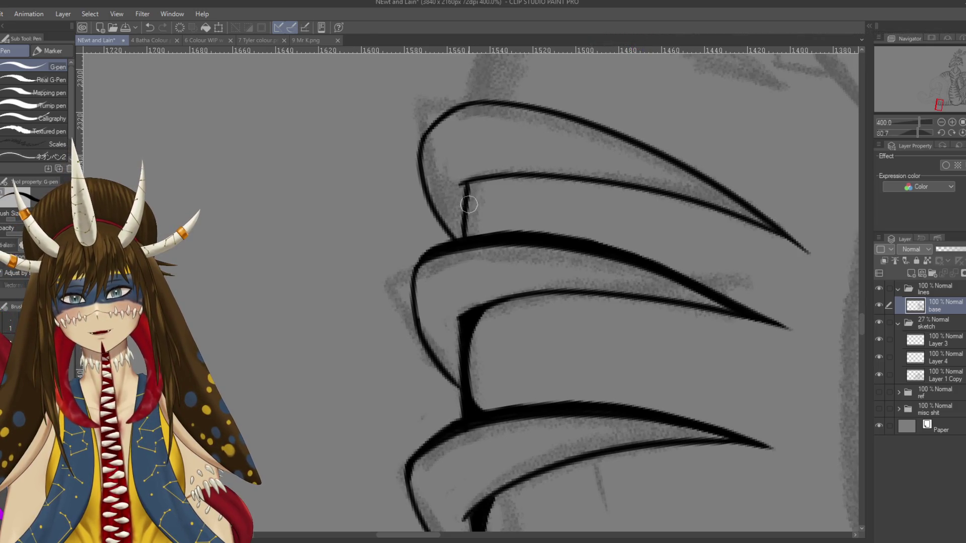
pyautogui.moveTo(467, 235); pyautogui.dragTo(472, 190)
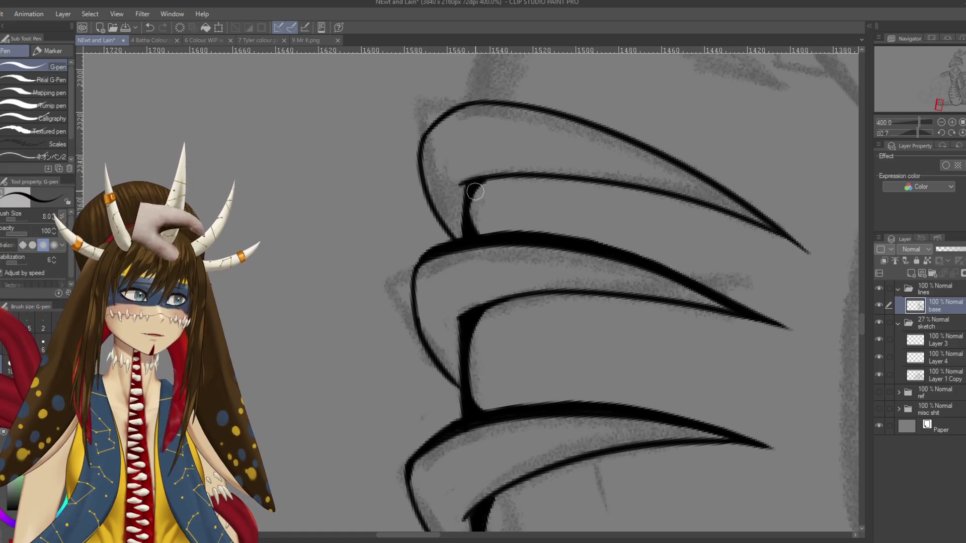
pyautogui.moveTo(475, 192); pyautogui.dragTo(471, 230)
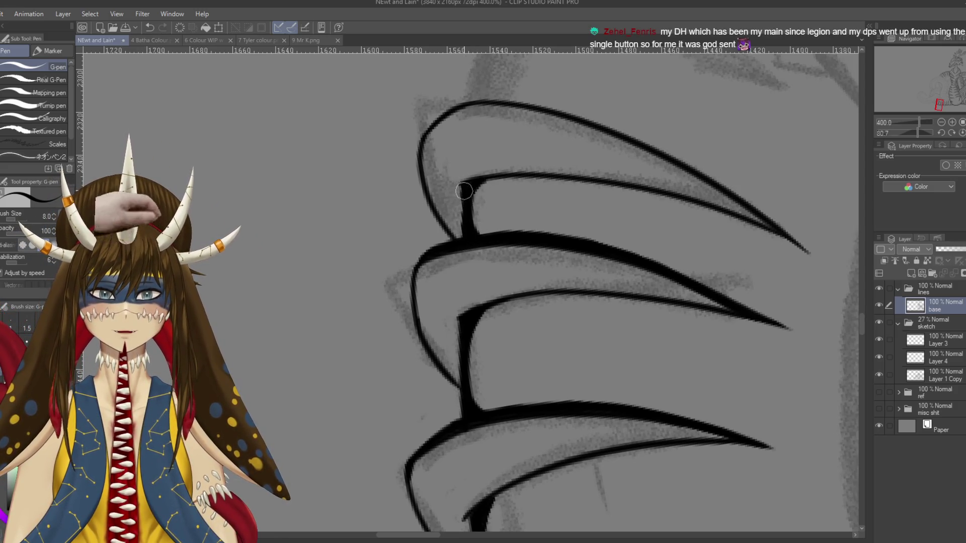
pyautogui.moveTo(466, 195); pyautogui.dragTo(653, 356)
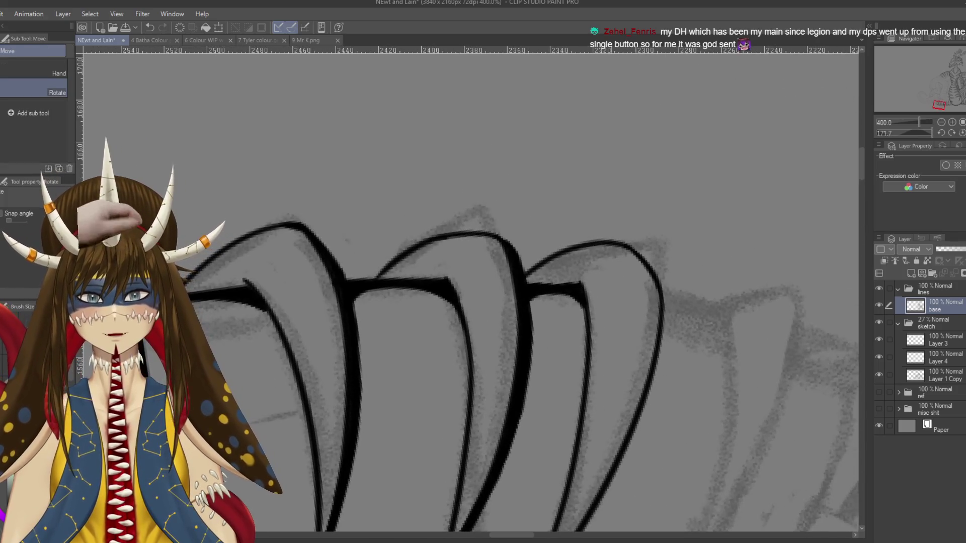
# Step: Zoom to the last spike and thicken its outer curve down the edge
pyautogui.scroll(-1, 679, 346)
pyautogui.scroll(-1, 617, 297)
pyautogui.moveTo(617, 297); pyautogui.dragTo(590, 285)
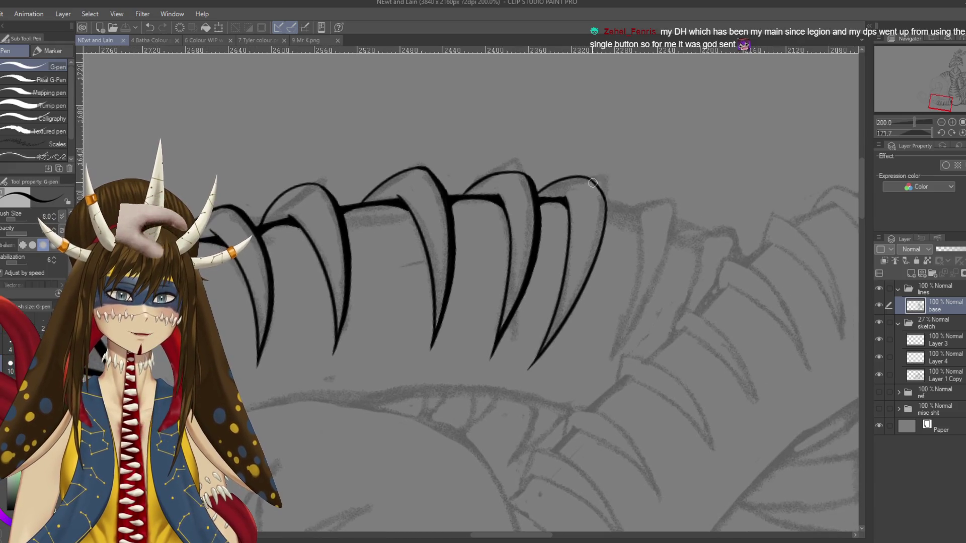
pyautogui.scroll(2, 606, 172)
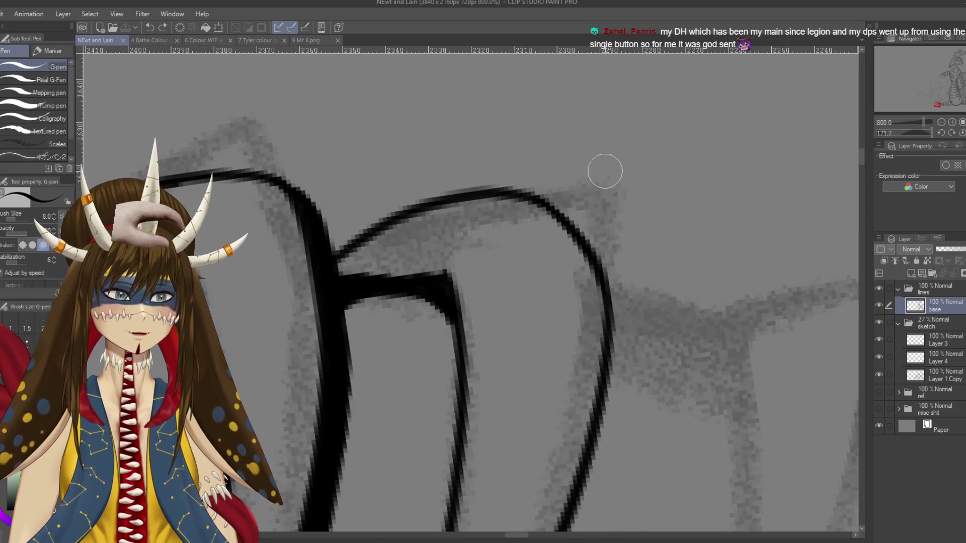
pyautogui.scroll(2, 606, 172)
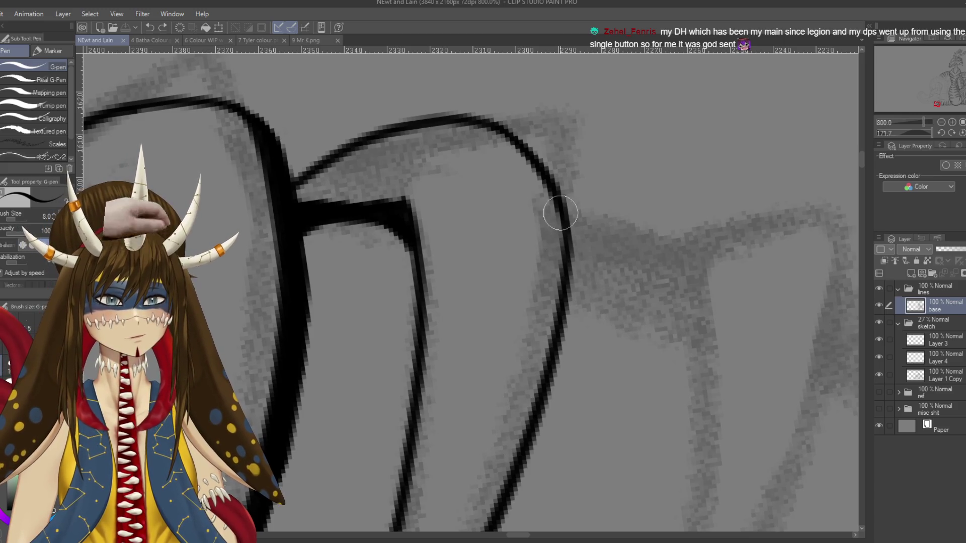
pyautogui.moveTo(514, 145); pyautogui.dragTo(574, 209)
pyautogui.moveTo(535, 168); pyautogui.dragTo(528, 426)
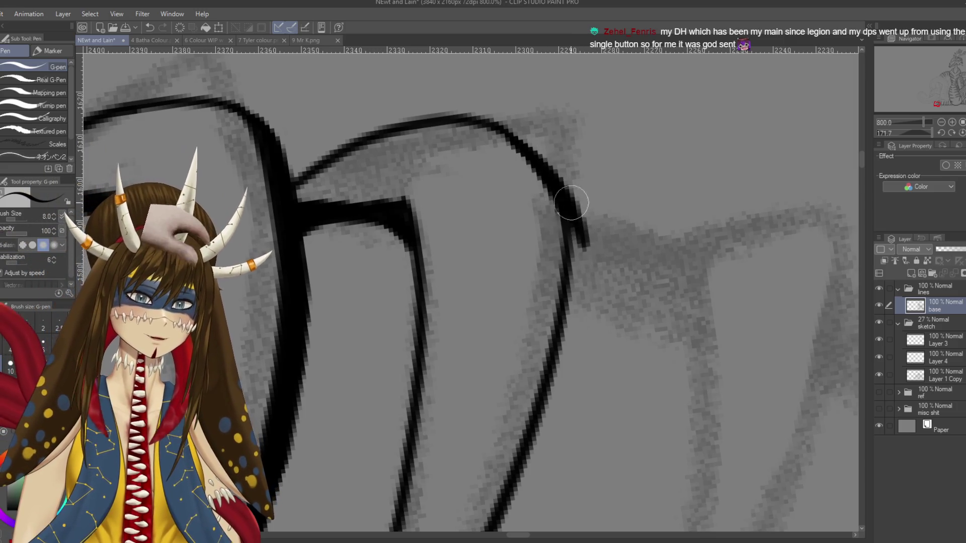
# Step: Carry the thick outer edge along the spike's lower part toward the tip
pyautogui.scroll(-2, 528, 426)
pyautogui.moveTo(550, 327)
pyautogui.mouseDown()
pyautogui.moveTo(587, 215)
pyautogui.moveTo(554, 327)
pyautogui.mouseUp()
pyautogui.moveTo(578, 254); pyautogui.dragTo(543, 360)
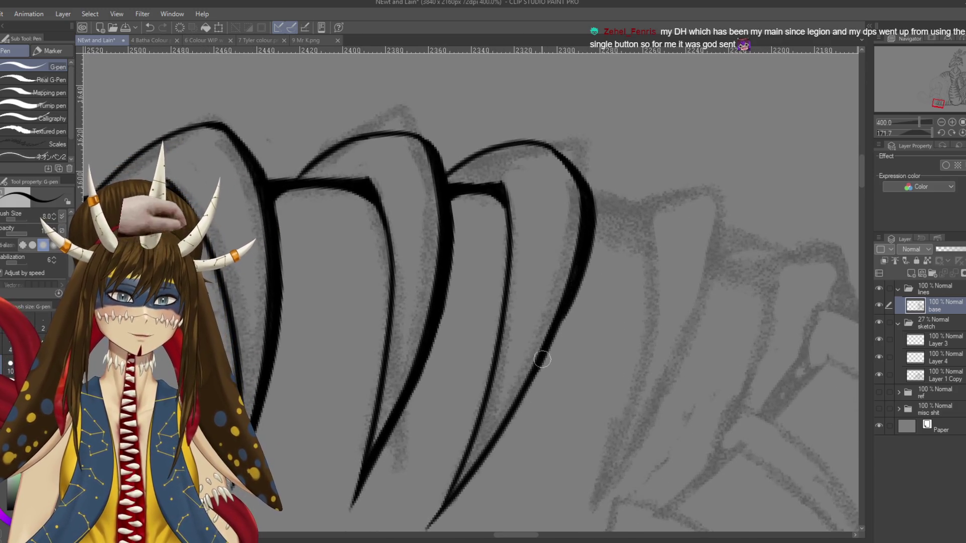
pyautogui.moveTo(572, 302); pyautogui.dragTo(521, 410)
pyautogui.moveTo(558, 339); pyautogui.dragTo(601, 218)
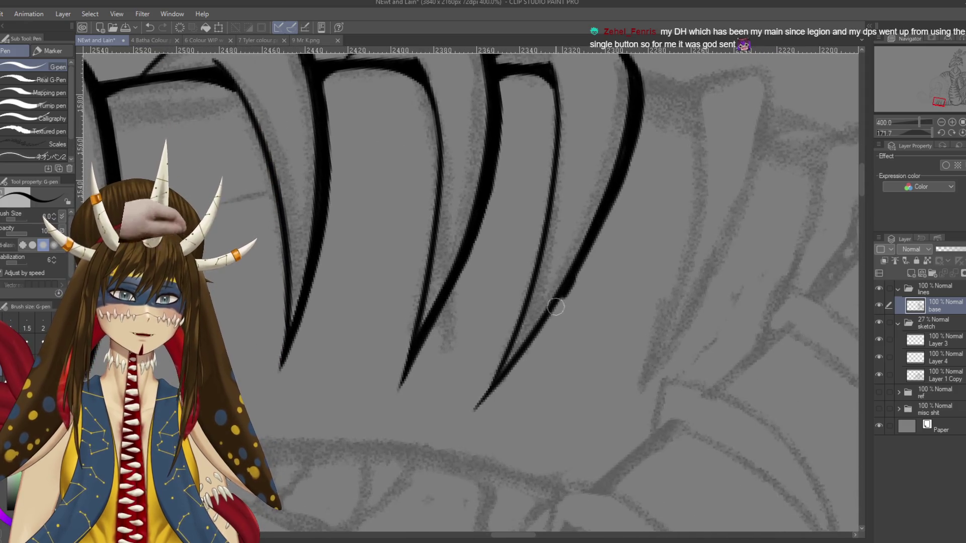
# Step: Repeatedly try a tapering tip stroke on the spike, undoing each attempt
pyautogui.moveTo(574, 277); pyautogui.dragTo(498, 376)
pyautogui.hotkey('ctrl', 'z')
pyautogui.moveTo(540, 321); pyautogui.dragTo(476, 408)
pyautogui.hotkey('ctrl', 'z')
pyautogui.moveTo(573, 272); pyautogui.dragTo(475, 409)
pyautogui.hotkey('ctrl', 'z')
pyautogui.moveTo(574, 272); pyautogui.dragTo(471, 408)
pyautogui.hotkey('ctrl', 'z')
pyautogui.moveTo(572, 282); pyautogui.dragTo(471, 417)
pyautogui.hotkey('ctrl', 'z')
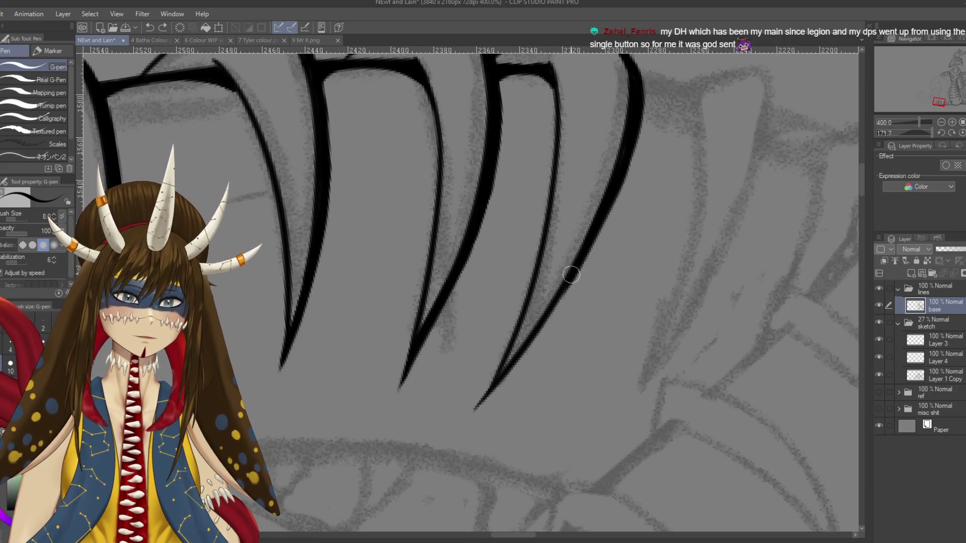
pyautogui.moveTo(570, 290); pyautogui.dragTo(475, 419)
pyautogui.hotkey('ctrl', 'z')
pyautogui.hotkey('ctrl', 'z')
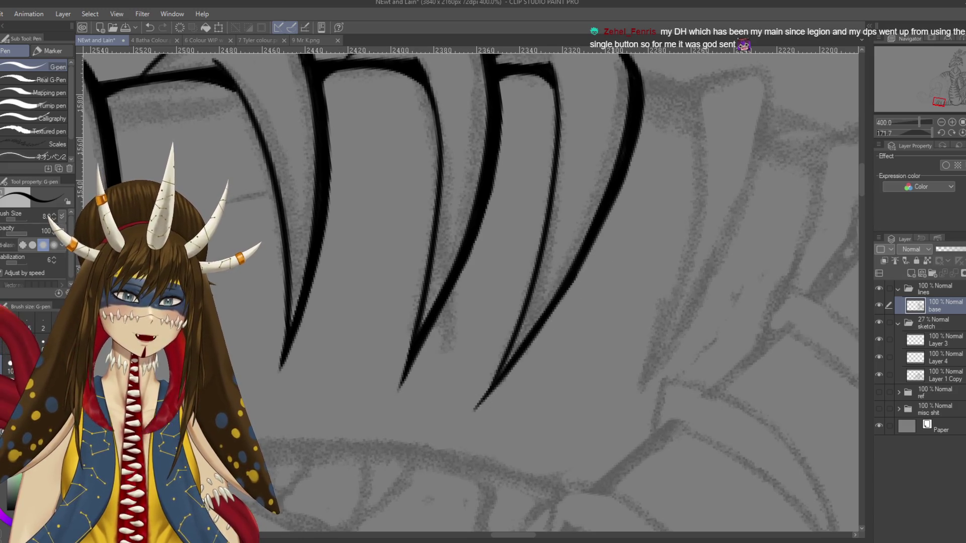
# Step: Zoom out to the spike tops and rotate the view a quarter turn
pyautogui.moveTo(645, 154); pyautogui.dragTo(610, 241)
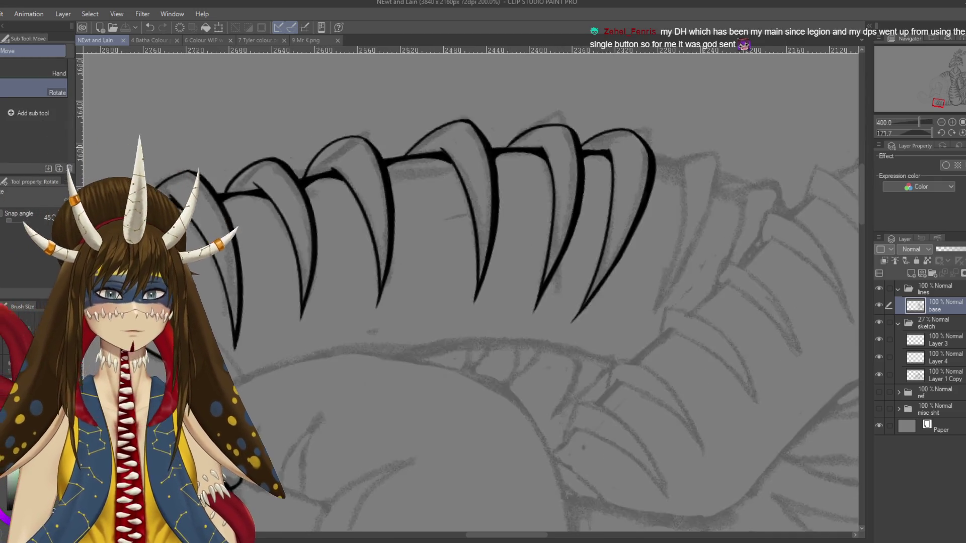
pyautogui.scroll(-2, 655, 187)
pyautogui.scroll(-1, 655, 188)
pyautogui.moveTo(654, 187)
pyautogui.mouseDown()
pyautogui.moveTo(366, 103)
pyautogui.moveTo(453, 78)
pyautogui.moveTo(413, 123)
pyautogui.mouseUp()
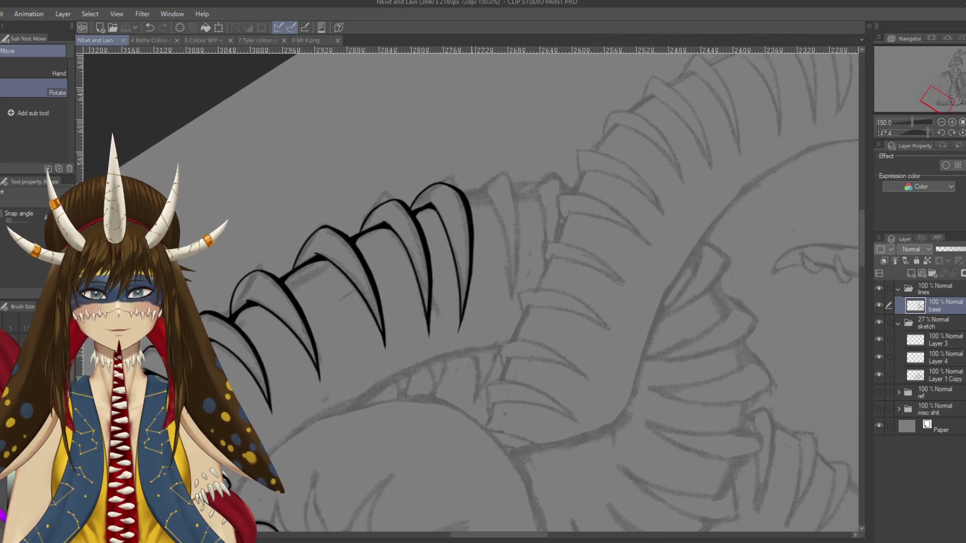
# Step: Level the view on the lower body and undo the stray curved stroke over the coils
pyautogui.moveTo(412, 123)
pyautogui.mouseDown()
pyautogui.moveTo(453, 201)
pyautogui.moveTo(347, 282)
pyautogui.mouseUp()
pyautogui.press('p')
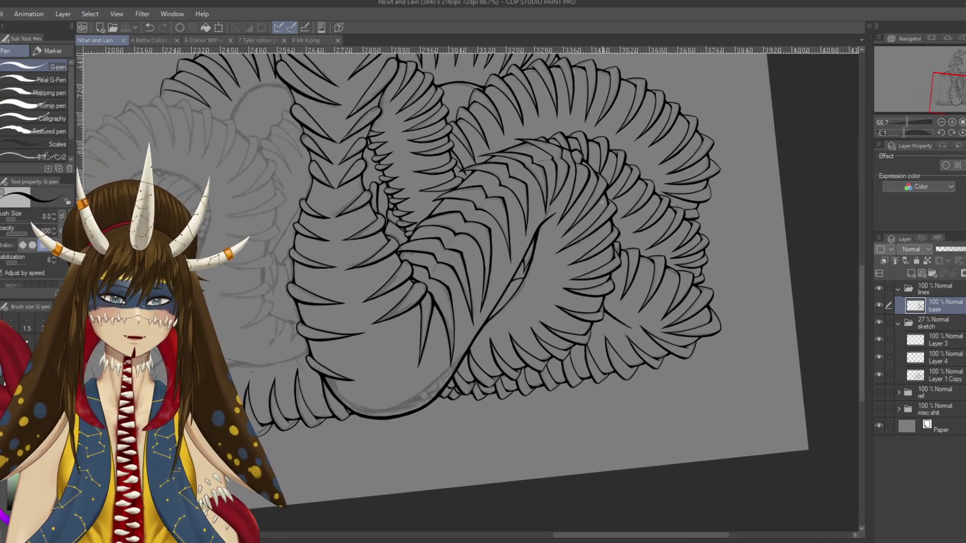
pyautogui.hotkey('ctrl', 'z')
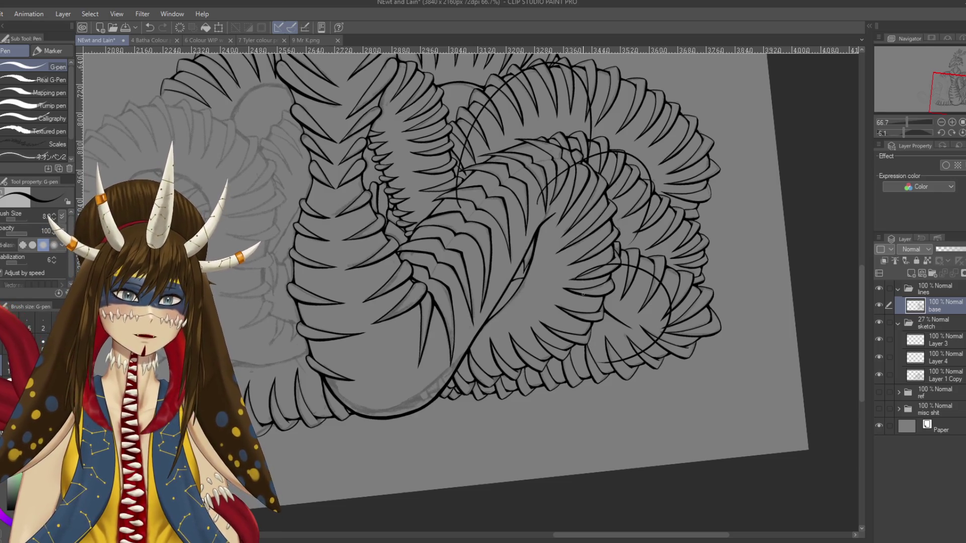
# Step: Undo the scribbles beside the small oval near the head, then turn the view upside down
pyautogui.scroll(5, 565, 152)
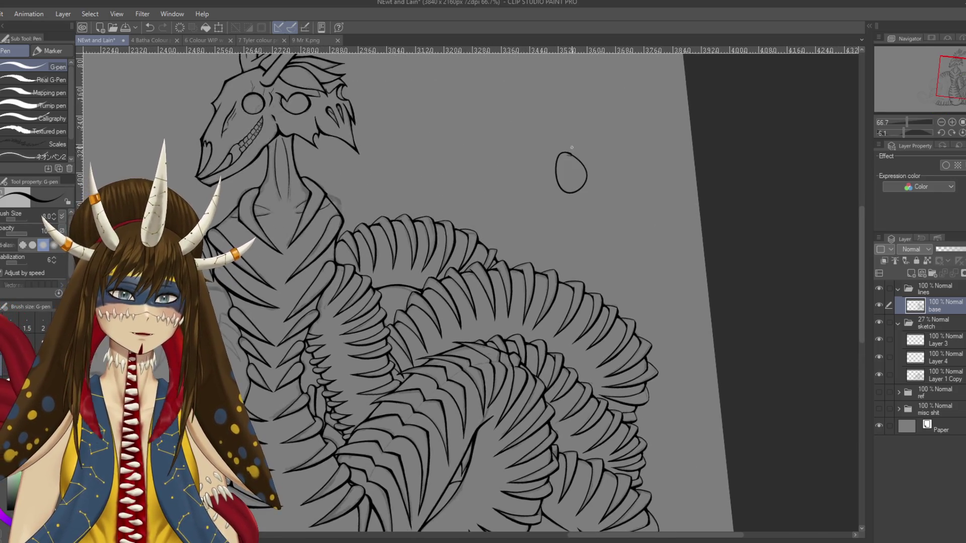
pyautogui.hscroll(-5, 558, 220)
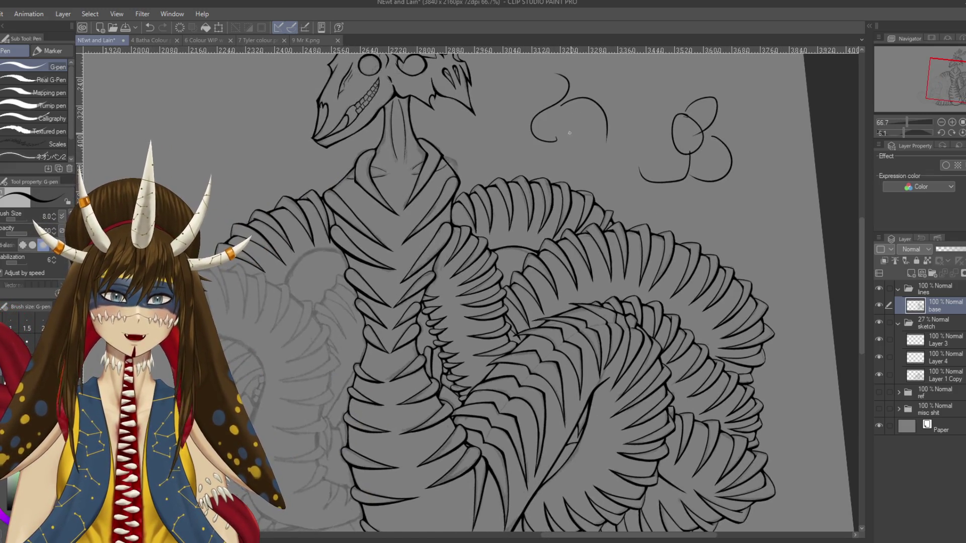
pyautogui.hotkey('ctrl', 'z')
pyautogui.hotkey('ctrl', 'z')
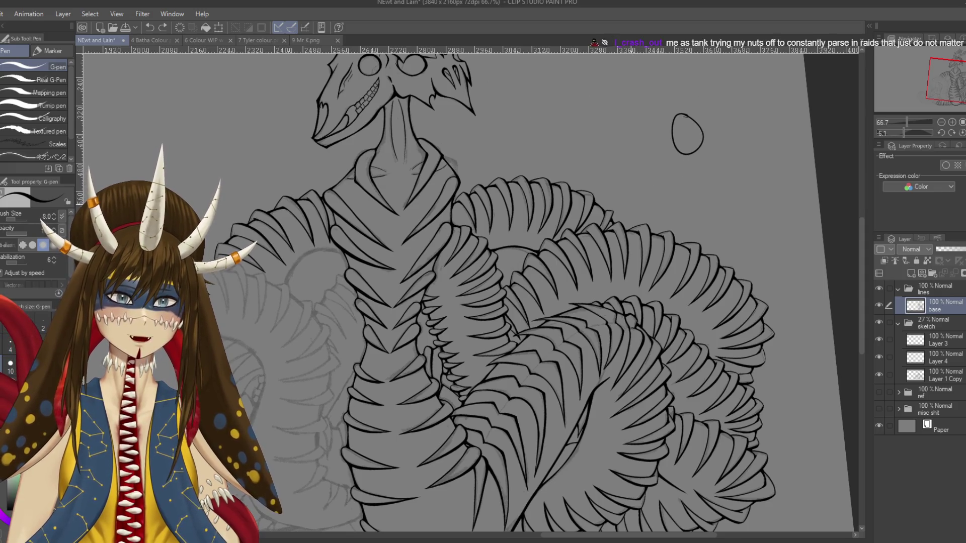
pyautogui.moveTo(553, 302); pyautogui.dragTo(503, 151)
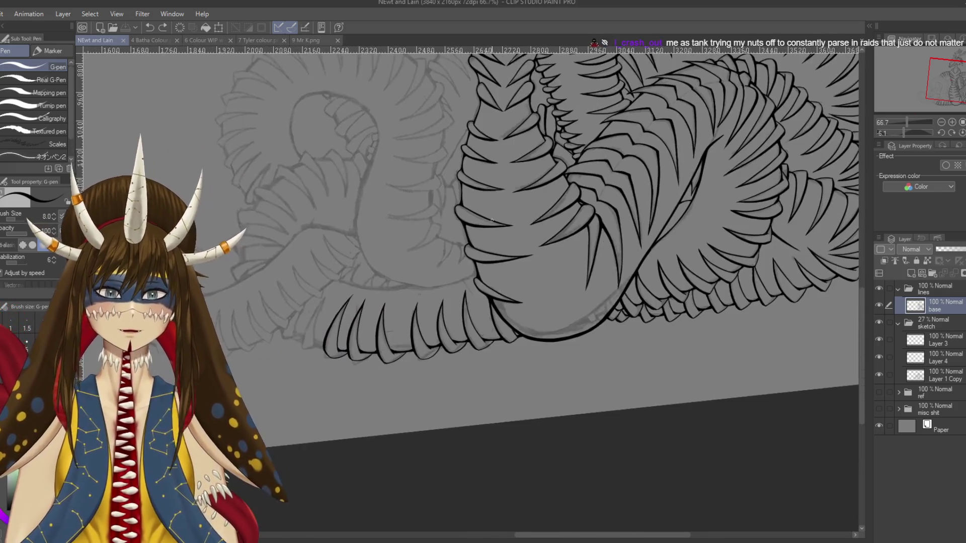
pyautogui.scroll(1, 609, 312)
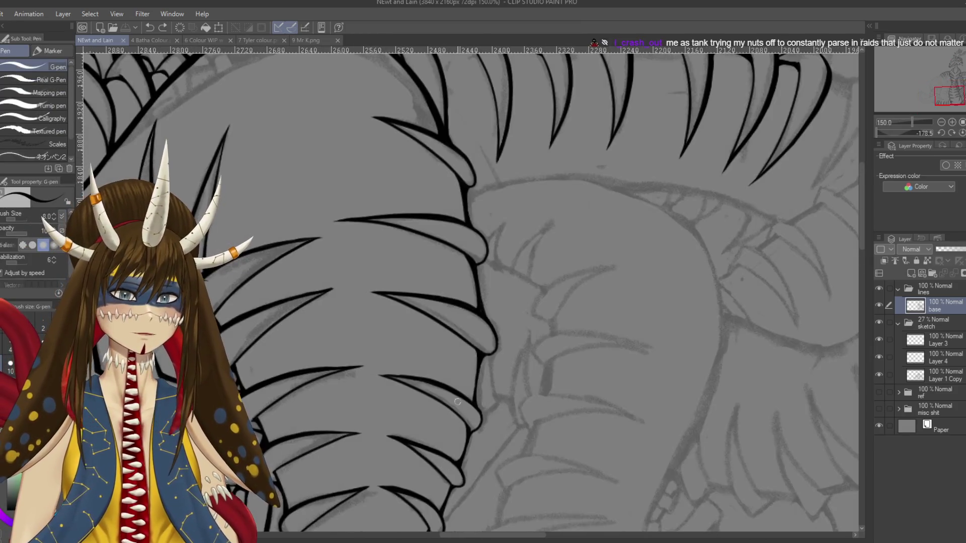
# Step: Zoom and rotate onto the claws, fill the gap at the claw line junction, and save
pyautogui.scroll(1, 609, 312)
pyautogui.scroll(1, 609, 312)
pyautogui.scroll(1, 609, 312)
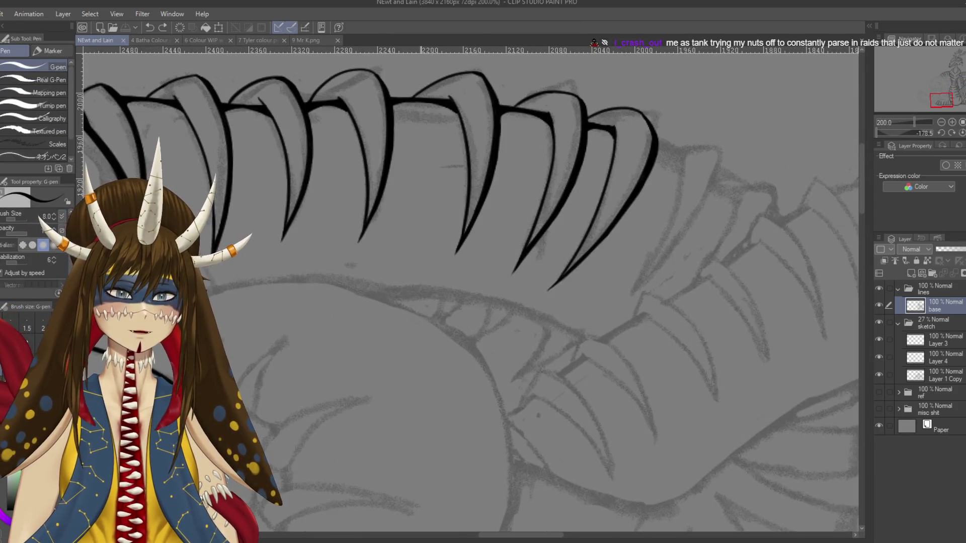
pyautogui.scroll(2, 421, 319)
pyautogui.press('r')
pyautogui.moveTo(421, 319); pyautogui.dragTo(503, 201)
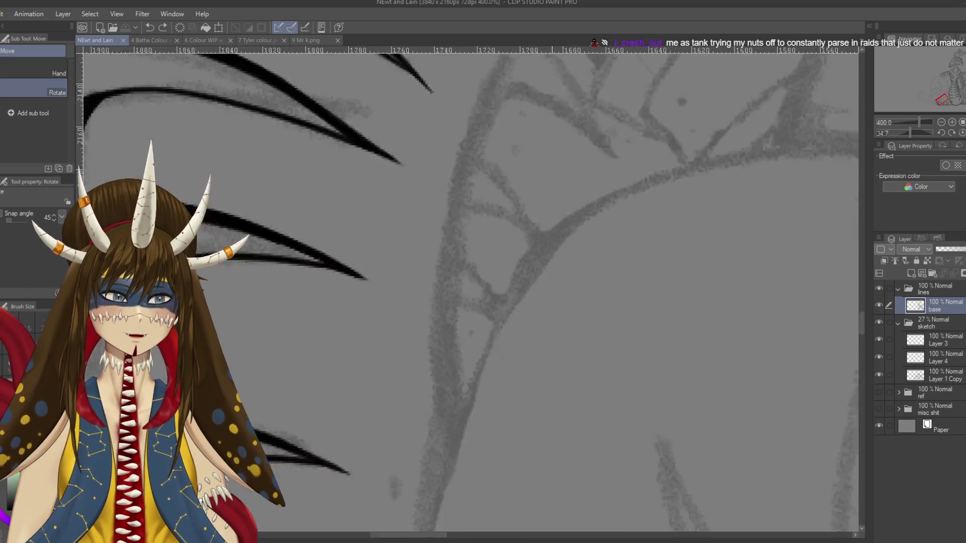
pyautogui.moveTo(504, 302); pyautogui.dragTo(553, 151)
pyautogui.moveTo(390, 132)
pyautogui.mouseDown()
pyautogui.moveTo(490, 218)
pyautogui.moveTo(480, 216)
pyautogui.mouseUp()
pyautogui.press('e')
pyautogui.hotkey('ctrl', 's')
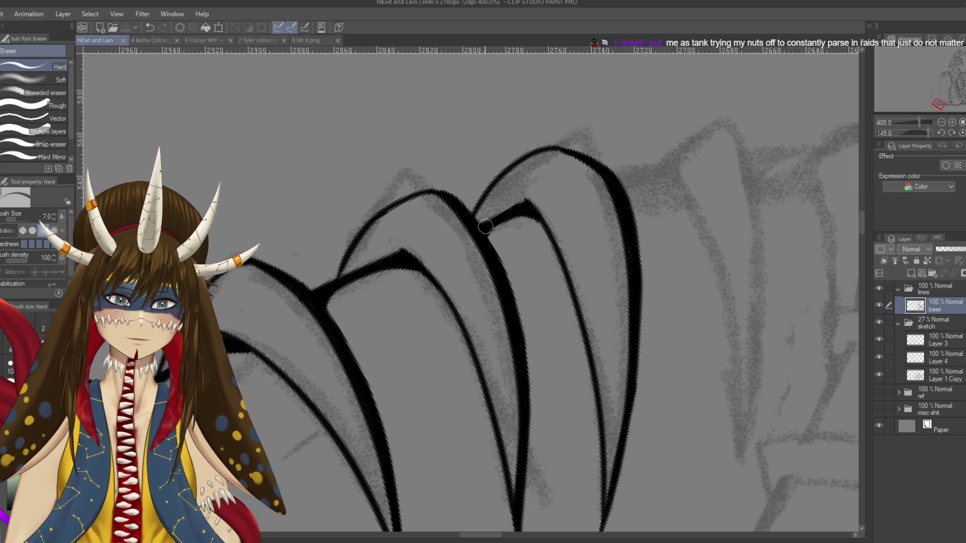
pyautogui.press('p')
pyautogui.moveTo(483, 223); pyautogui.dragTo(487, 230)
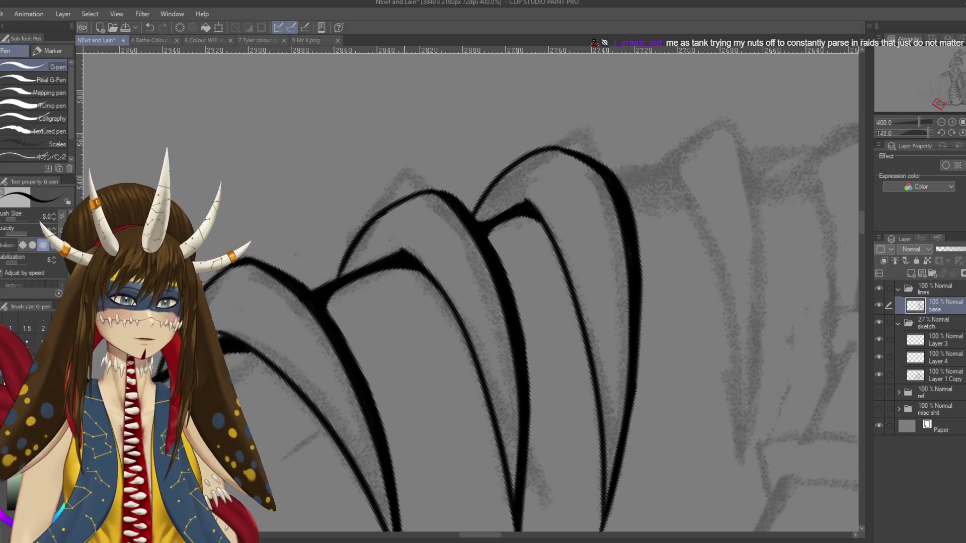
pyautogui.hotkey('ctrl', 's')
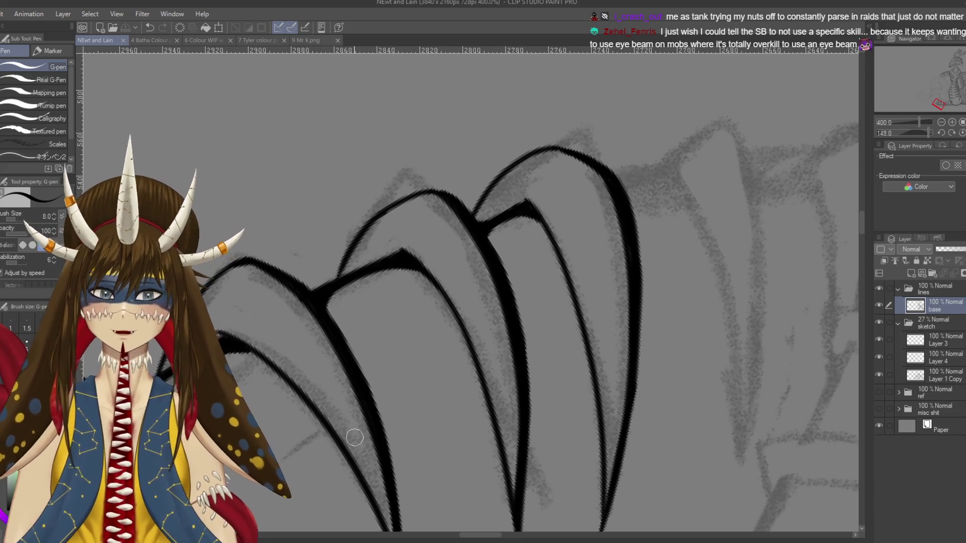
# Step: Draw the new claw's long outer edge down from the top curve, retrying after undos
pyautogui.scroll(-3, 355, 437)
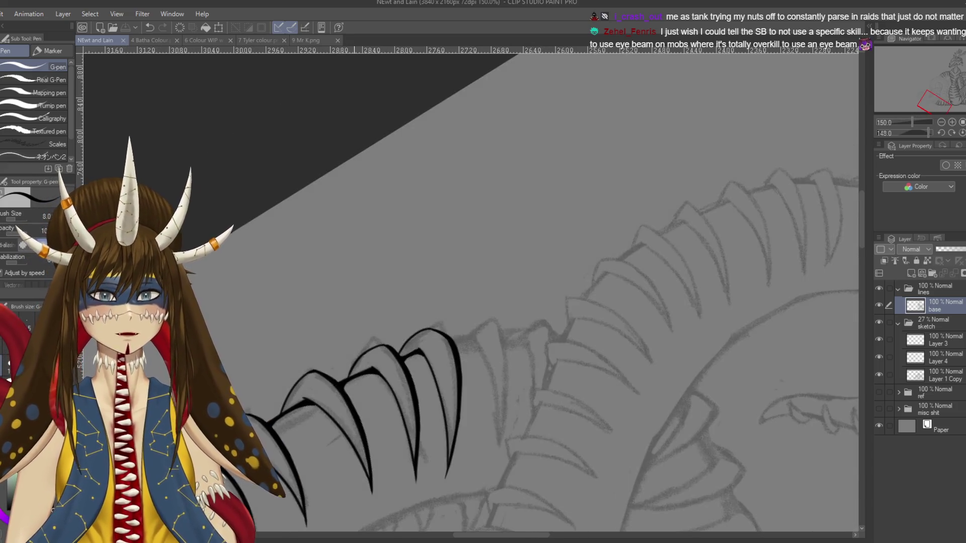
pyautogui.scroll(1, 462, 296)
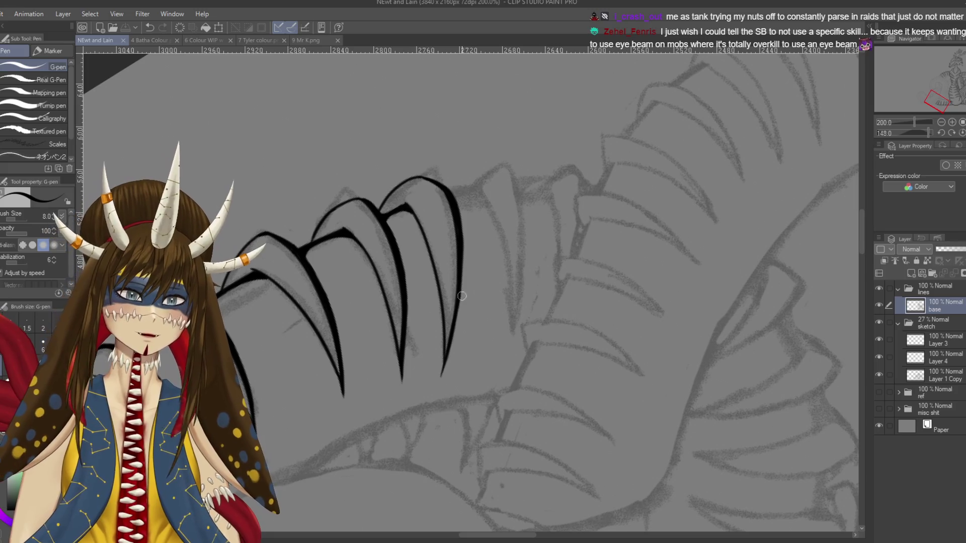
pyautogui.press('e')
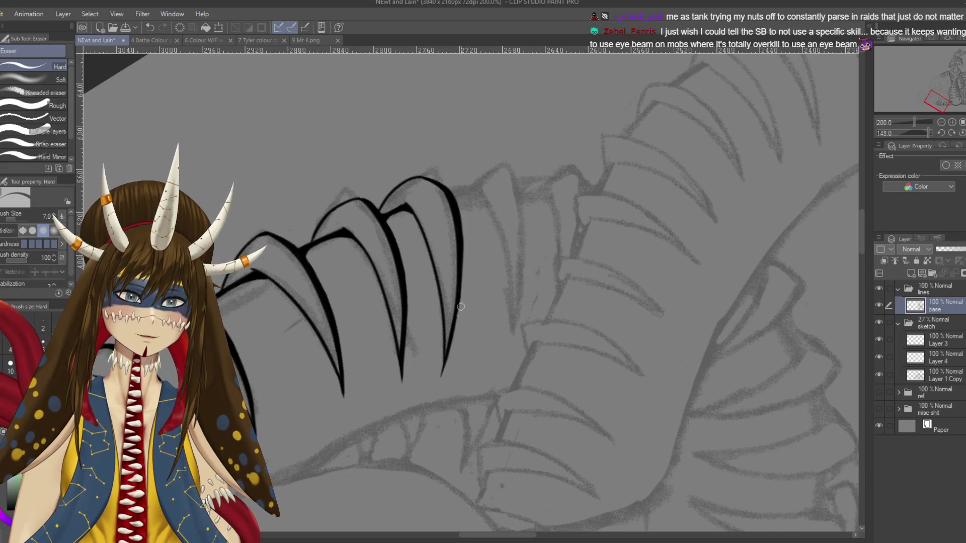
pyautogui.hotkey('ctrl', 's')
pyautogui.press('p')
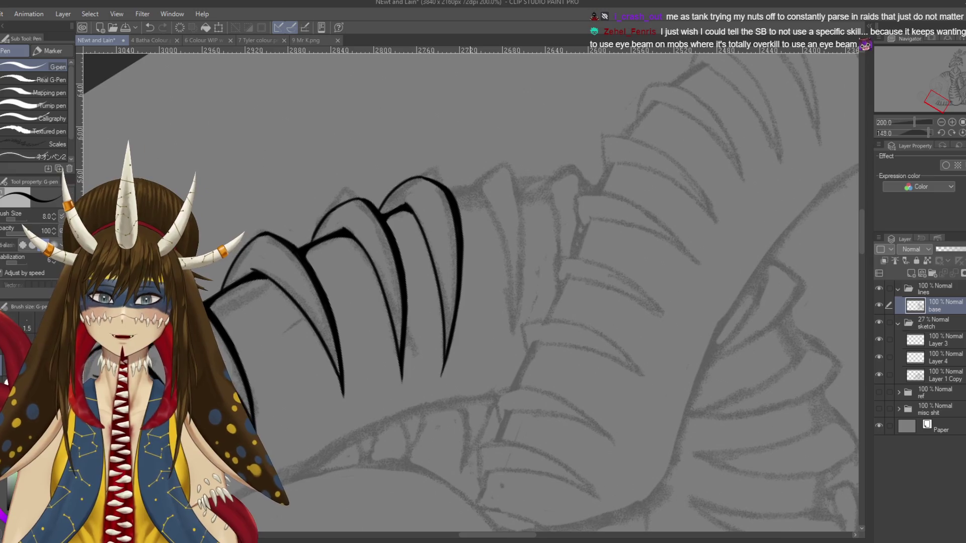
pyautogui.moveTo(474, 184)
pyautogui.mouseDown()
pyautogui.moveTo(493, 165)
pyautogui.moveTo(533, 264)
pyautogui.mouseUp()
pyautogui.hotkey('ctrl', 'z')
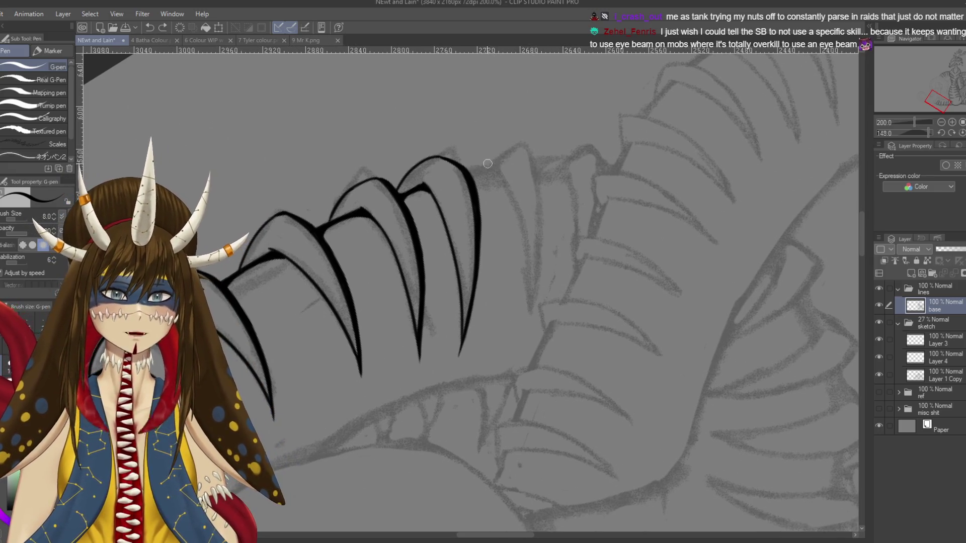
pyautogui.moveTo(531, 165); pyautogui.dragTo(533, 347)
pyautogui.hotkey('ctrl', 'z')
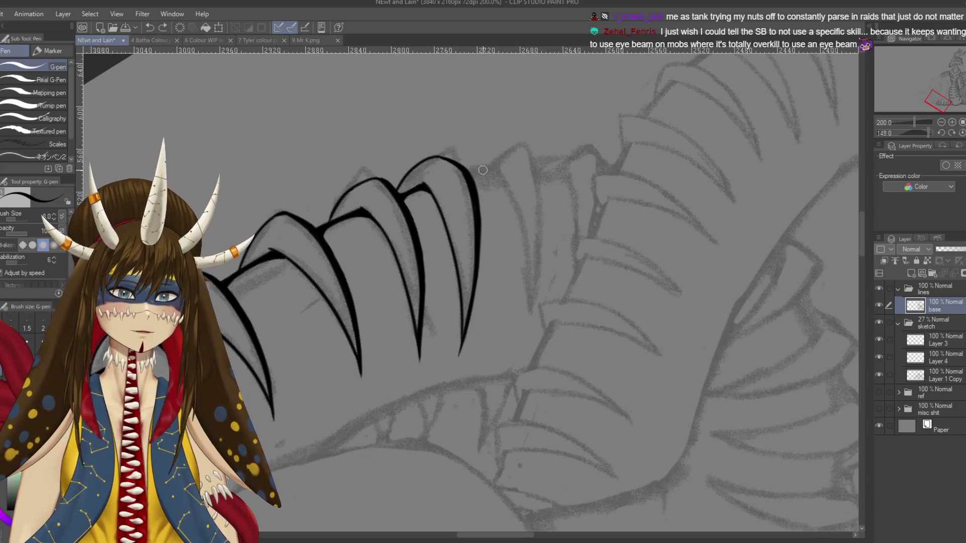
pyautogui.moveTo(511, 146); pyautogui.dragTo(533, 294)
# Step: Redraw the new claw's inner line and its lower tail
pyautogui.moveTo(509, 182)
pyautogui.mouseDown()
pyautogui.moveTo(522, 158)
pyautogui.moveTo(546, 297)
pyautogui.mouseUp()
pyautogui.hotkey('ctrl', 'z')
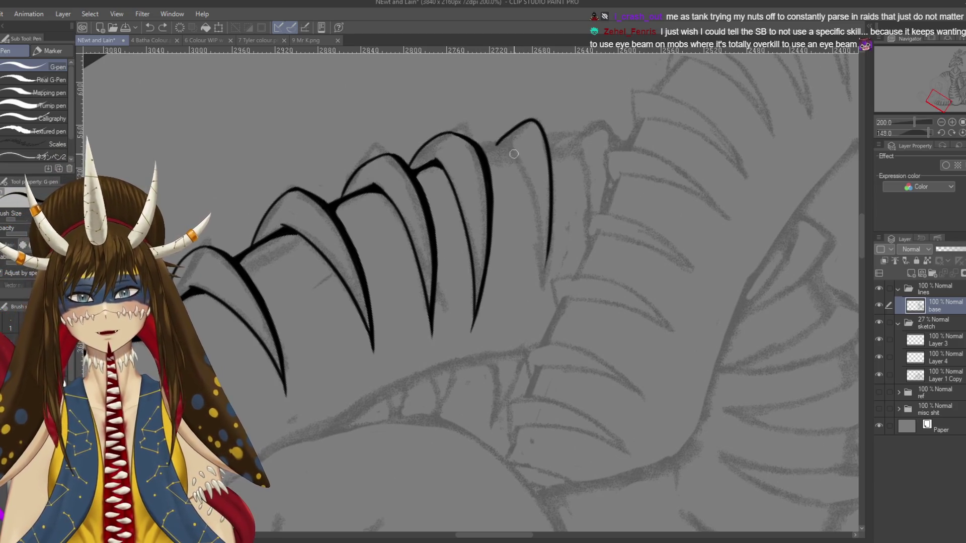
pyautogui.moveTo(514, 150); pyautogui.dragTo(545, 290)
pyautogui.moveTo(543, 241); pyautogui.dragTo(545, 298)
pyautogui.hotkey('ctrl', 'z')
pyautogui.moveTo(550, 250); pyautogui.dragTo(544, 294)
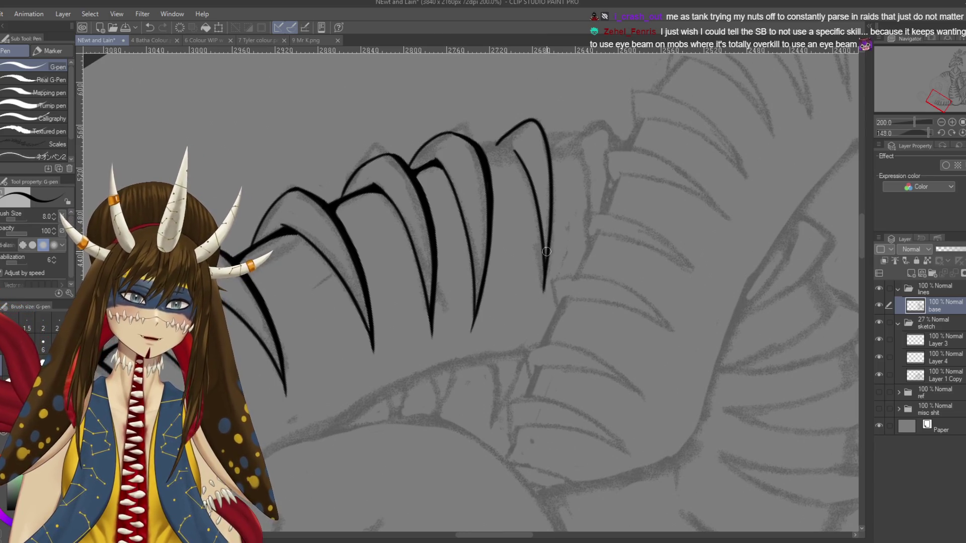
pyautogui.press('e')
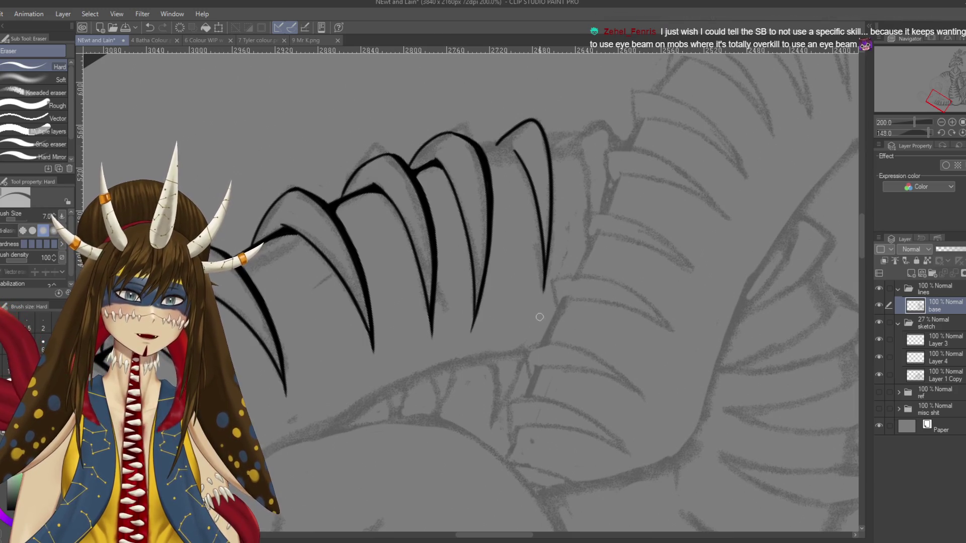
pyautogui.press('r')
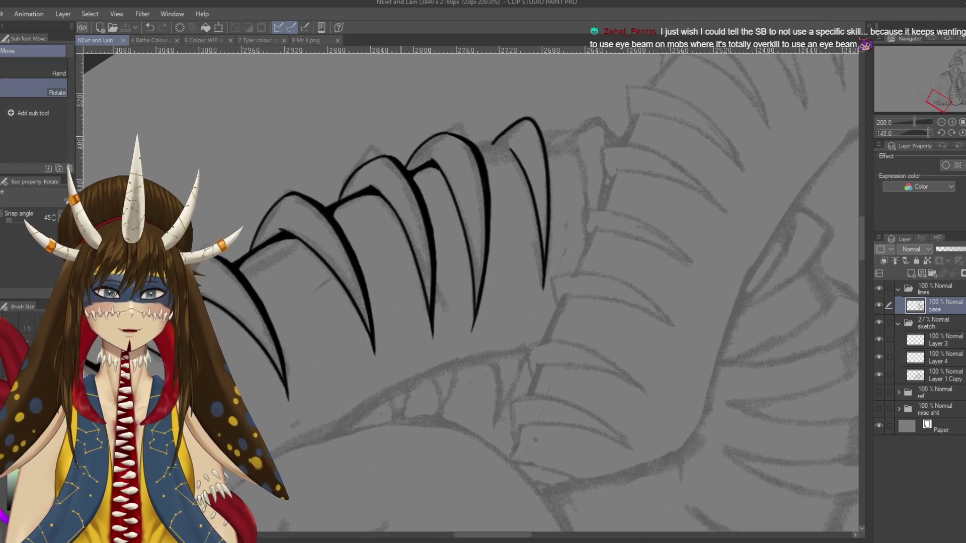
pyautogui.moveTo(453, 282); pyautogui.dragTo(503, 226)
# Step: Redraw and thicken the claw's short connecting stroke at the top
pyautogui.press('p')
pyautogui.scroll(3, 468, 292)
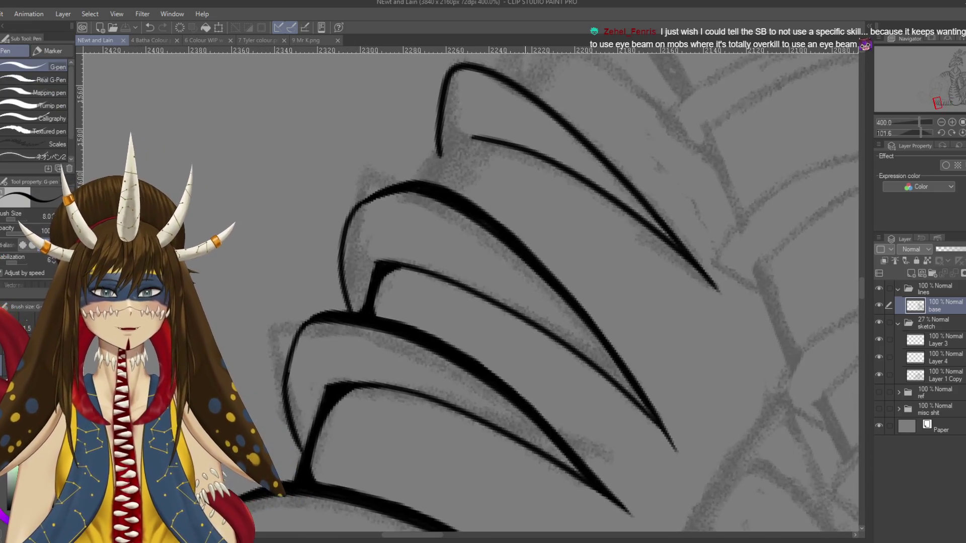
pyautogui.moveTo(480, 139)
pyautogui.mouseDown()
pyautogui.moveTo(465, 137)
pyautogui.moveTo(428, 187)
pyautogui.mouseUp()
pyautogui.hotkey('ctrl', 'z')
pyautogui.moveTo(461, 136); pyautogui.dragTo(428, 184)
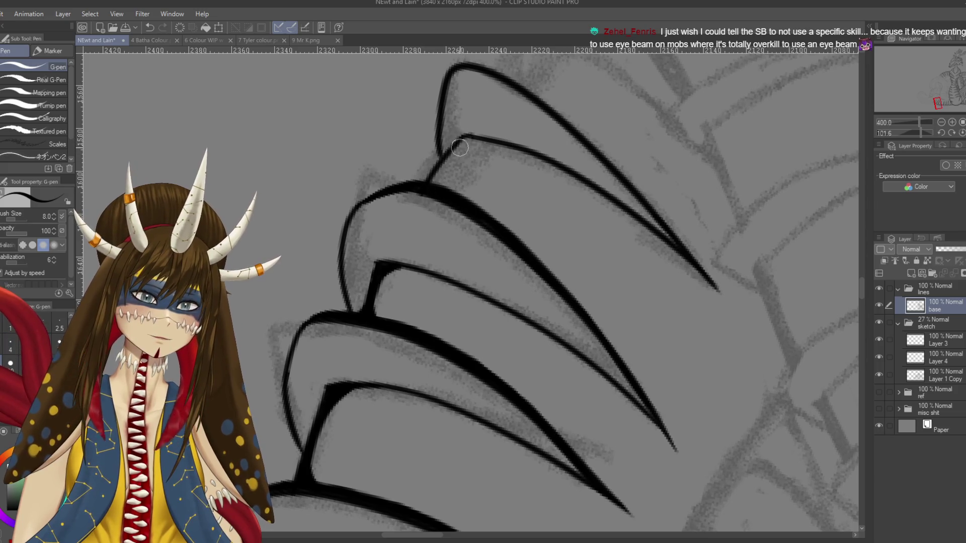
pyautogui.moveTo(463, 135); pyautogui.dragTo(432, 184)
pyautogui.moveTo(466, 137); pyautogui.dragTo(432, 184)
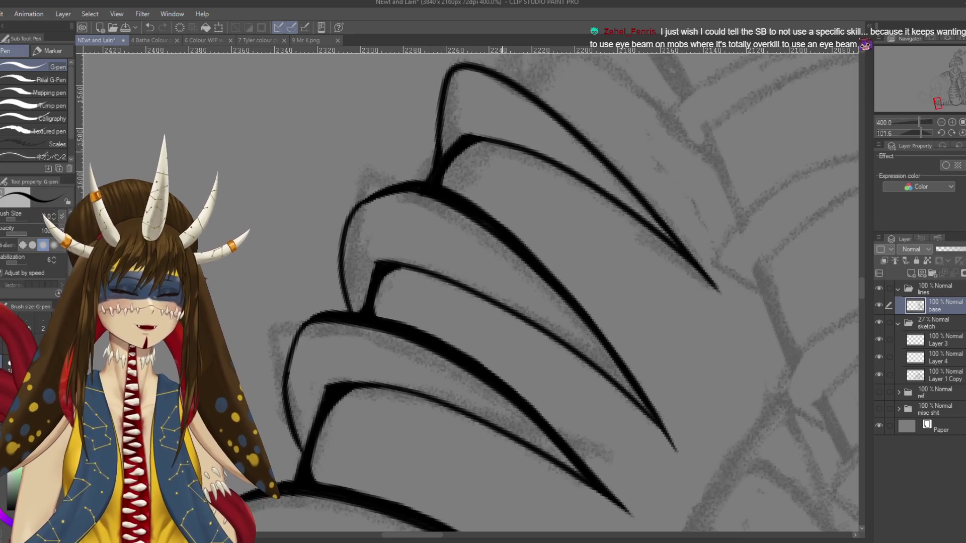
# Step: Ink the long inner contour of the coil and extend it up toward the spikes
pyautogui.moveTo(533, 389); pyautogui.dragTo(559, 365)
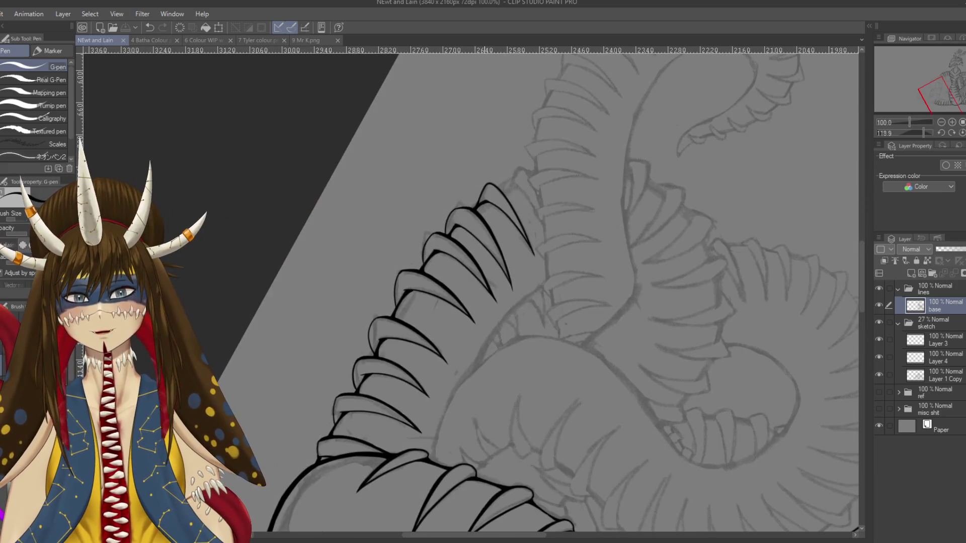
pyautogui.scroll(5, 564, 153)
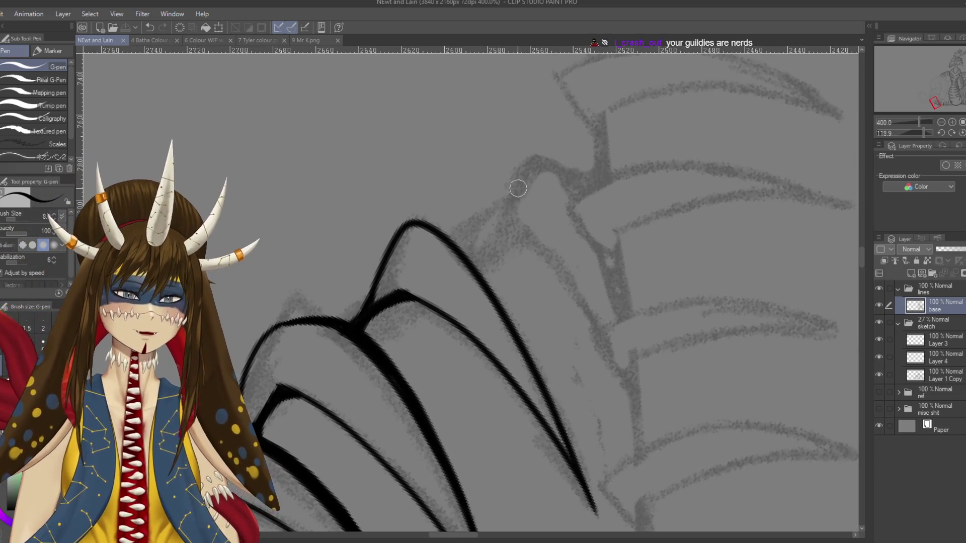
pyautogui.scroll(-3, 503, 251)
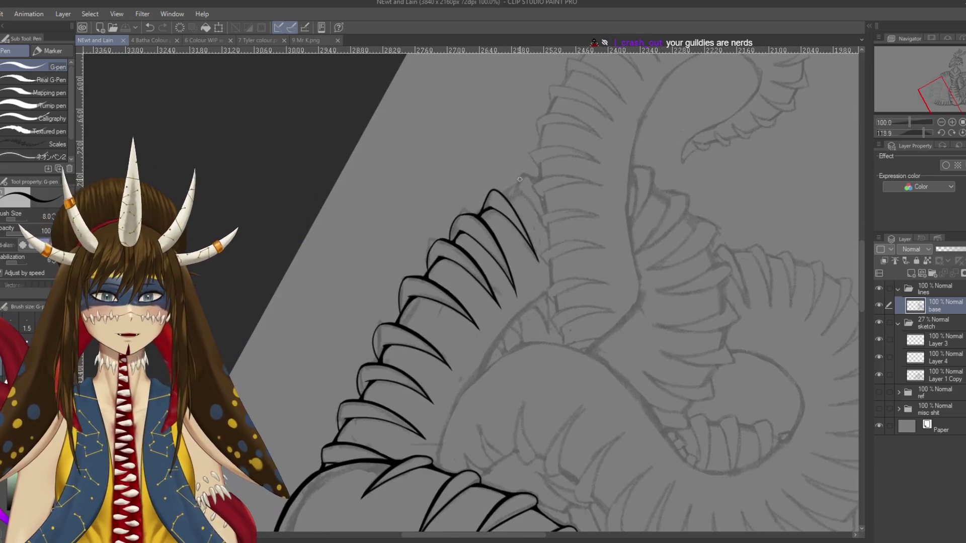
pyautogui.scroll(1, 520, 179)
pyautogui.scroll(1, 520, 179)
pyautogui.scroll(1, 520, 179)
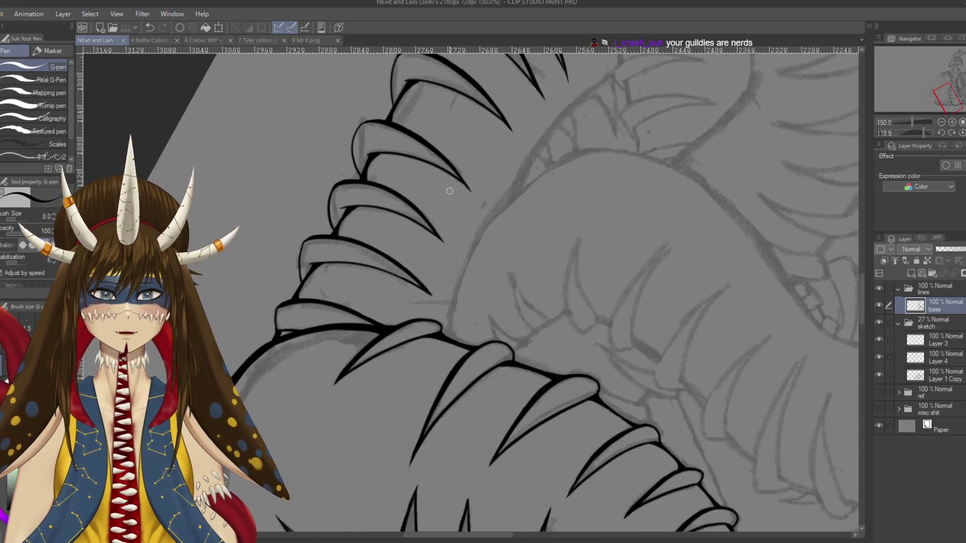
pyautogui.moveTo(450, 191); pyautogui.dragTo(410, 226)
pyautogui.moveTo(402, 375); pyautogui.dragTo(483, 197)
pyautogui.hotkey('ctrl', 'z')
pyautogui.moveTo(403, 375); pyautogui.dragTo(482, 196)
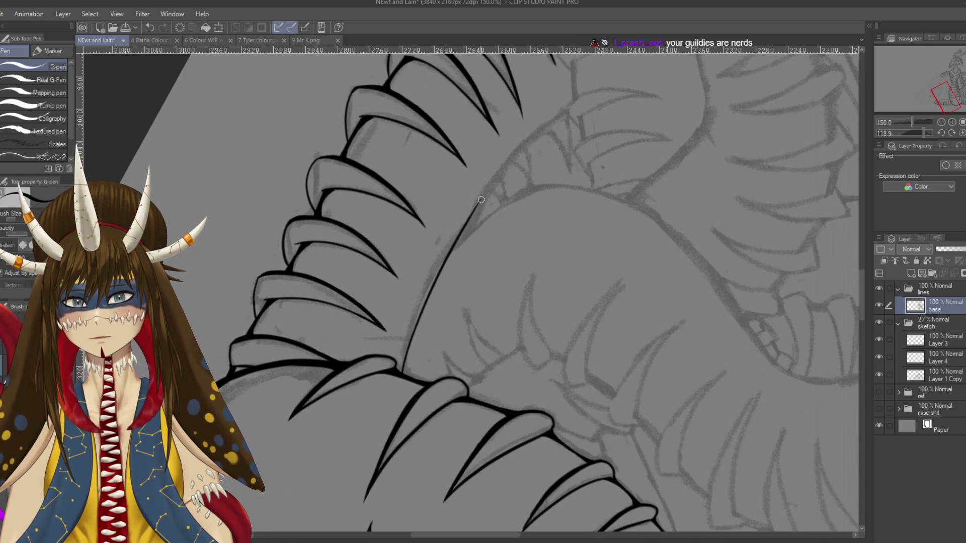
pyautogui.moveTo(476, 205)
pyautogui.mouseDown()
pyautogui.moveTo(574, 101)
pyautogui.moveTo(305, 275)
pyautogui.mouseUp()
# Step: Zoom in and trace the lower end of the vertical inner contour where it meets the coil
pyautogui.scroll(-5, 538, 121)
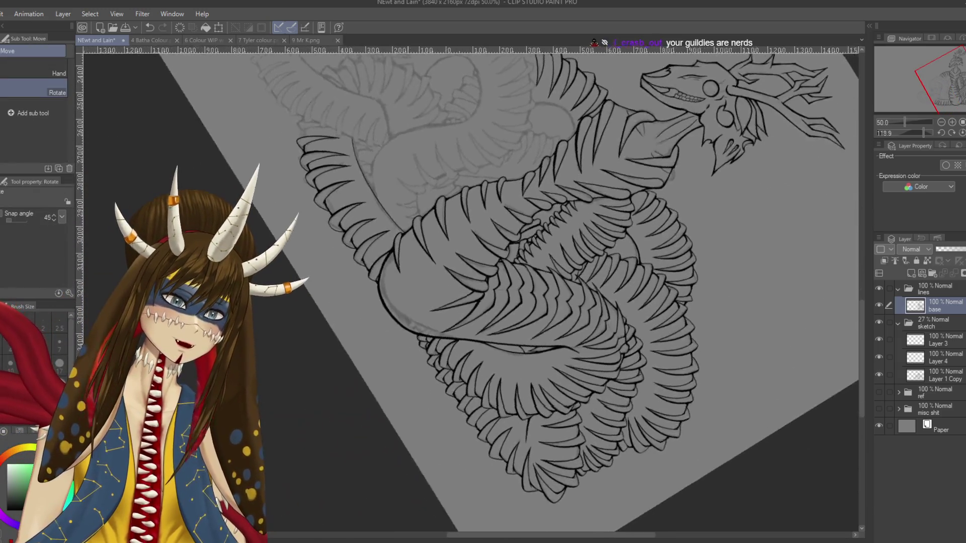
pyautogui.press('p')
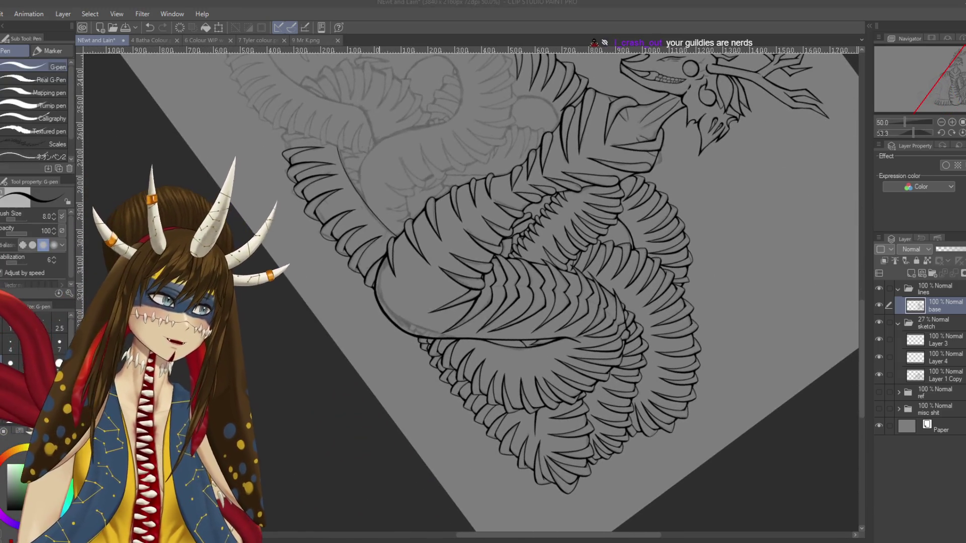
pyautogui.moveTo(355, 333); pyautogui.dragTo(358, 244)
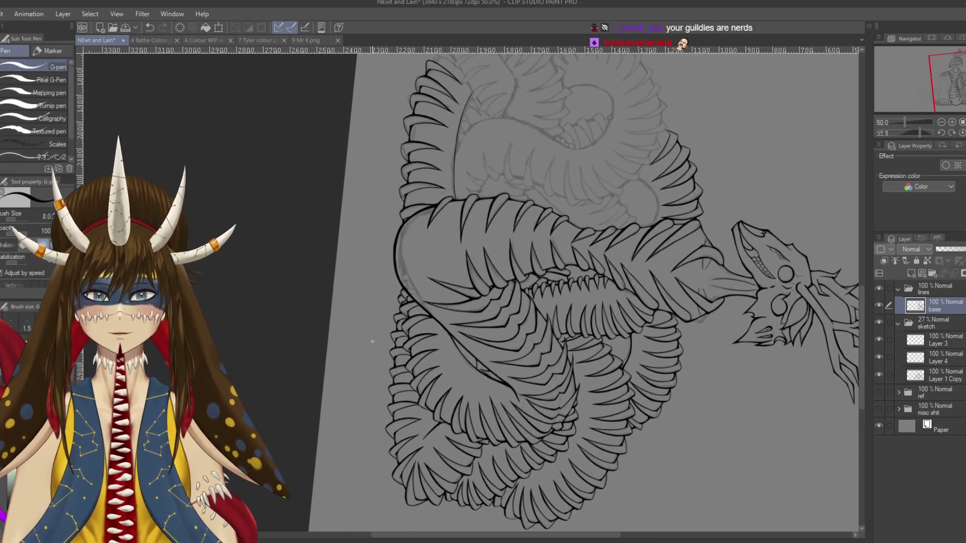
pyautogui.scroll(2, 358, 244)
pyautogui.scroll(3, 446, 399)
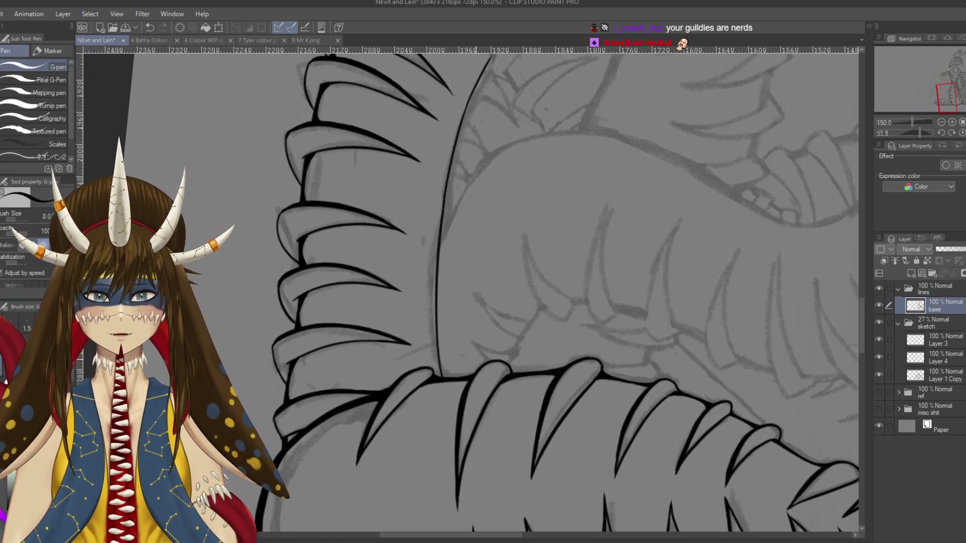
pyautogui.scroll(1, 437, 330)
pyautogui.scroll(1, 438, 330)
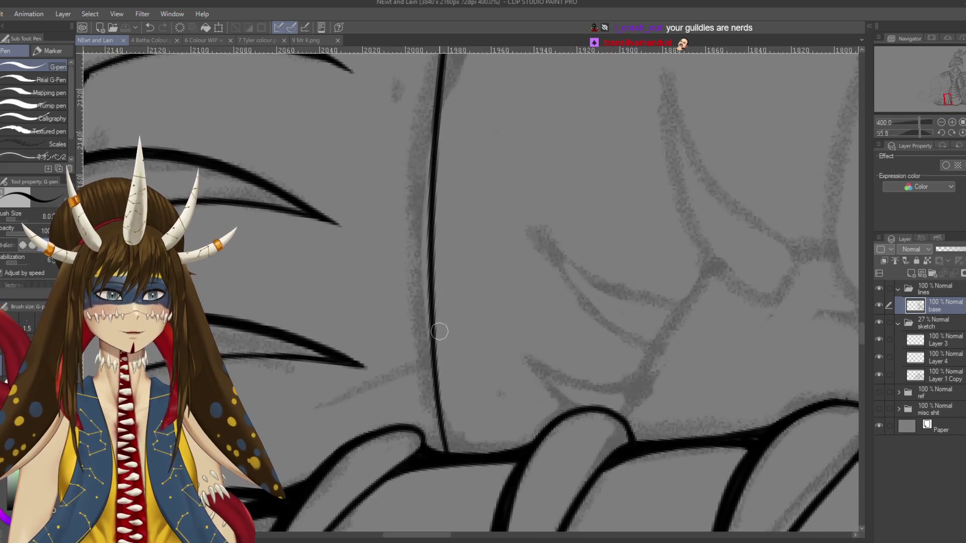
pyautogui.scroll(1, 438, 330)
pyautogui.scroll(1, 405, 305)
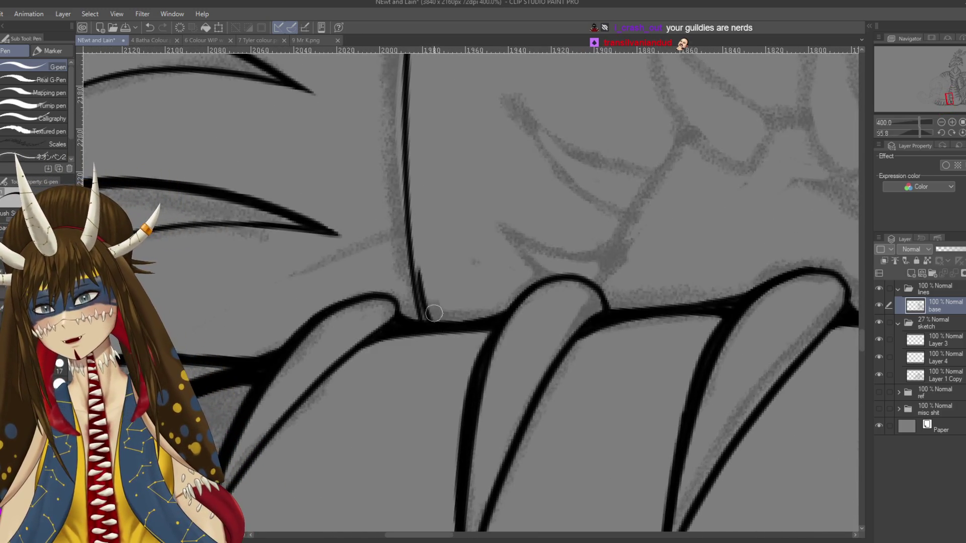
pyautogui.moveTo(427, 321); pyautogui.dragTo(408, 208)
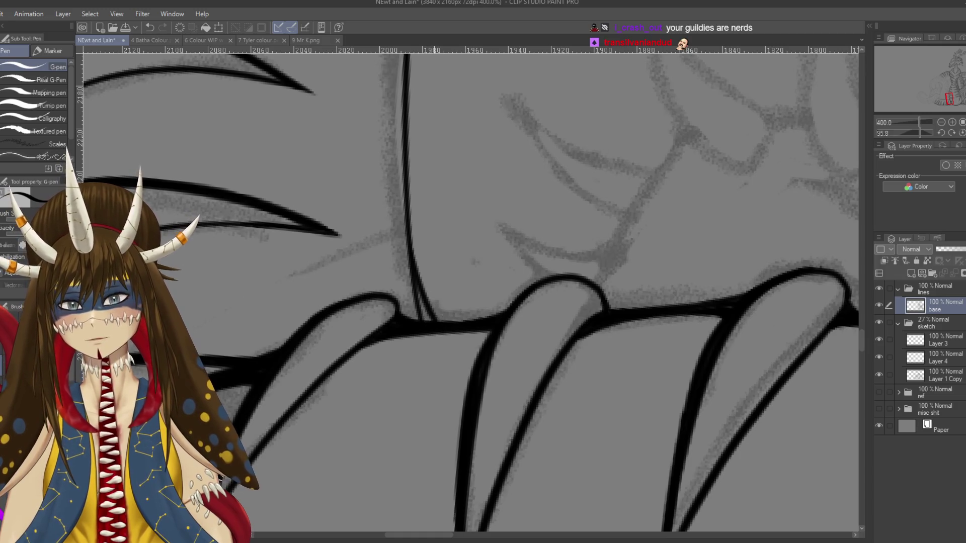
pyautogui.hotkey('ctrl', 'z')
pyautogui.moveTo(437, 326); pyautogui.dragTo(411, 240)
# Step: Retrace the vertical contour upward and redraw its middle section
pyautogui.moveTo(431, 322); pyautogui.dragTo(412, 188)
pyautogui.moveTo(429, 297); pyautogui.dragTo(416, 99)
pyautogui.scroll(-1, 412, 121)
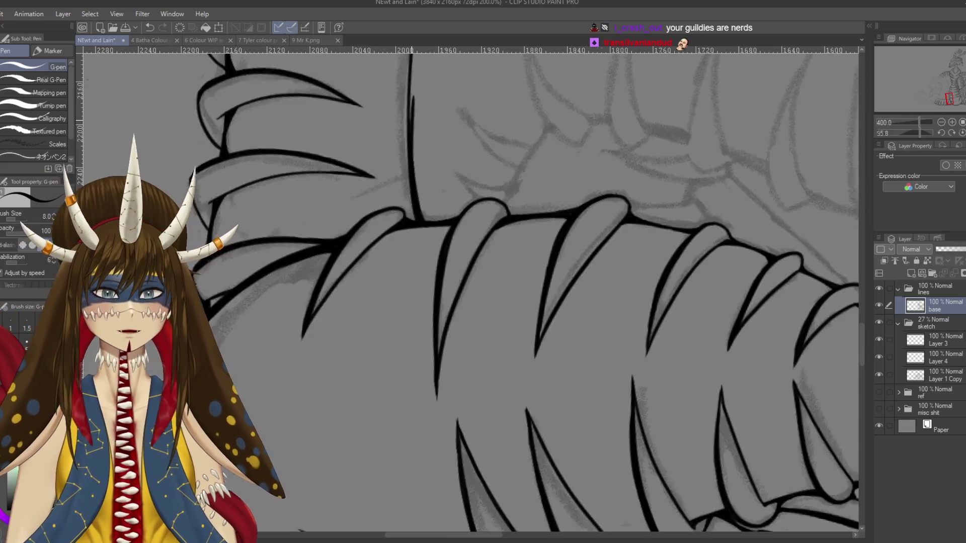
pyautogui.scroll(-1, 411, 121)
pyautogui.scroll(-1, 431, 302)
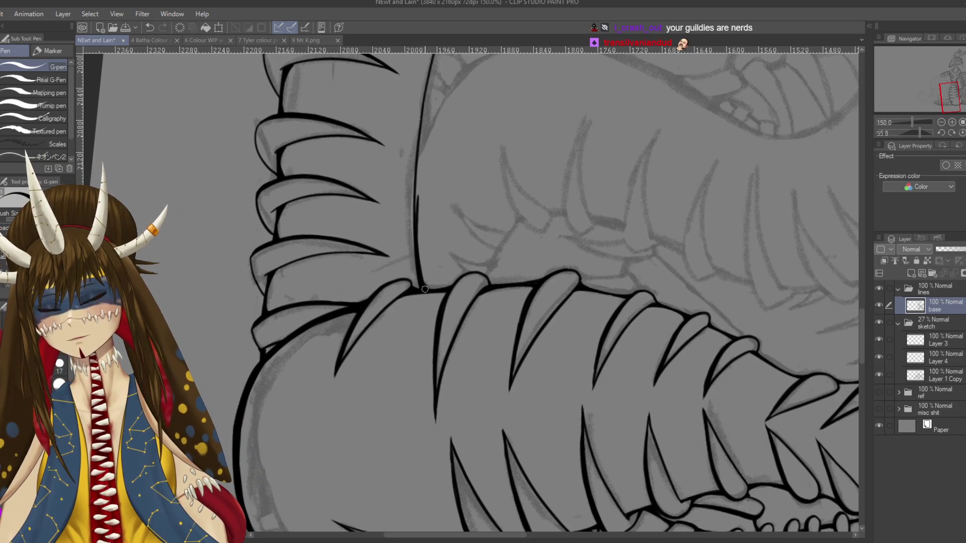
pyautogui.hotkey('ctrl', 'z')
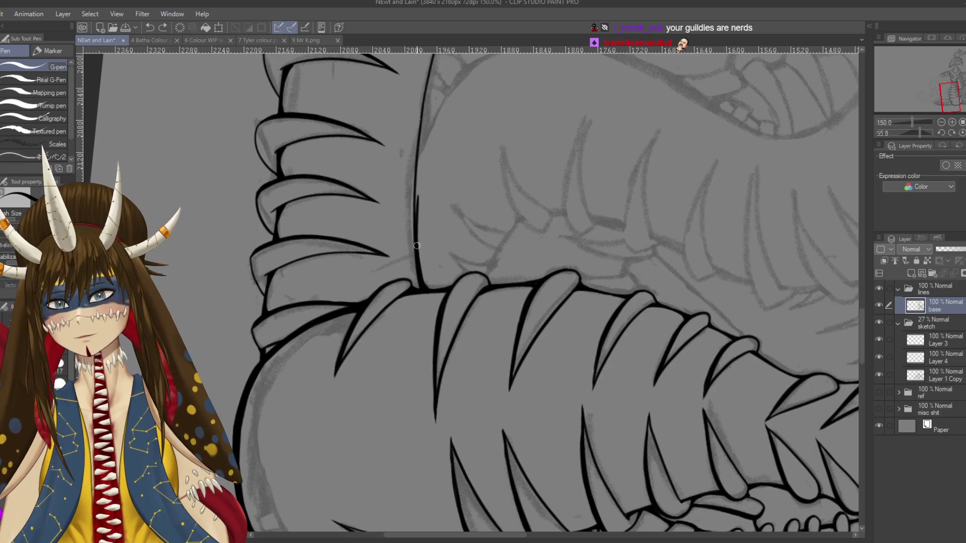
pyautogui.moveTo(416, 220); pyautogui.dragTo(420, 187)
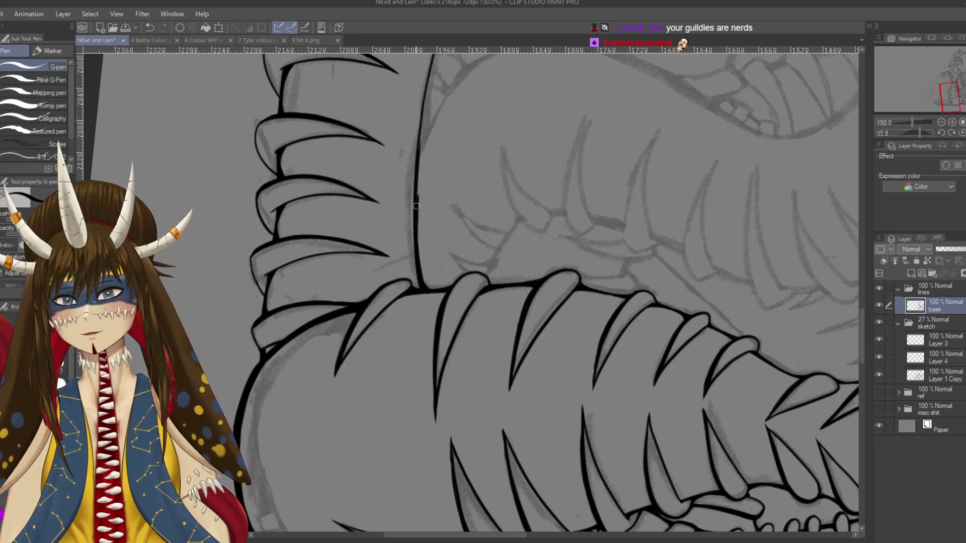
pyautogui.press('e')
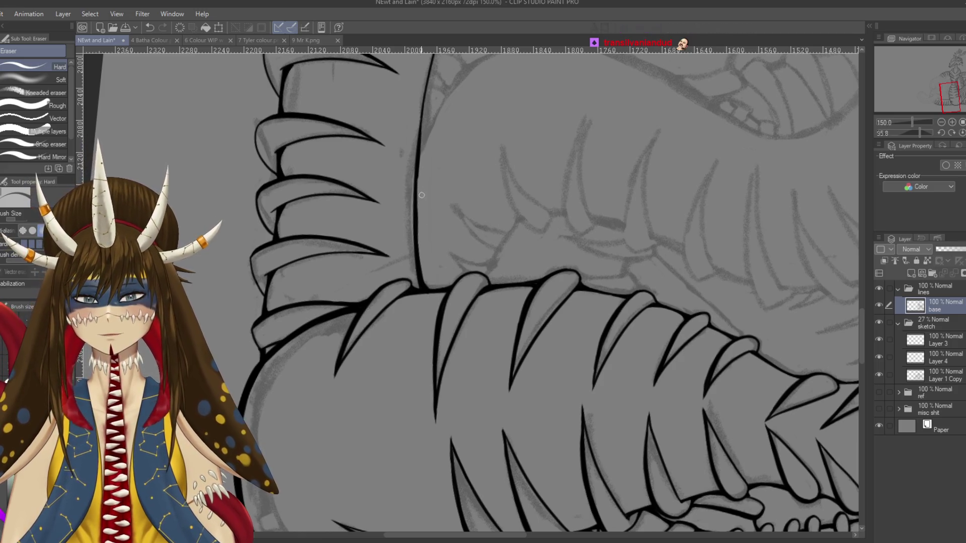
pyautogui.press('p')
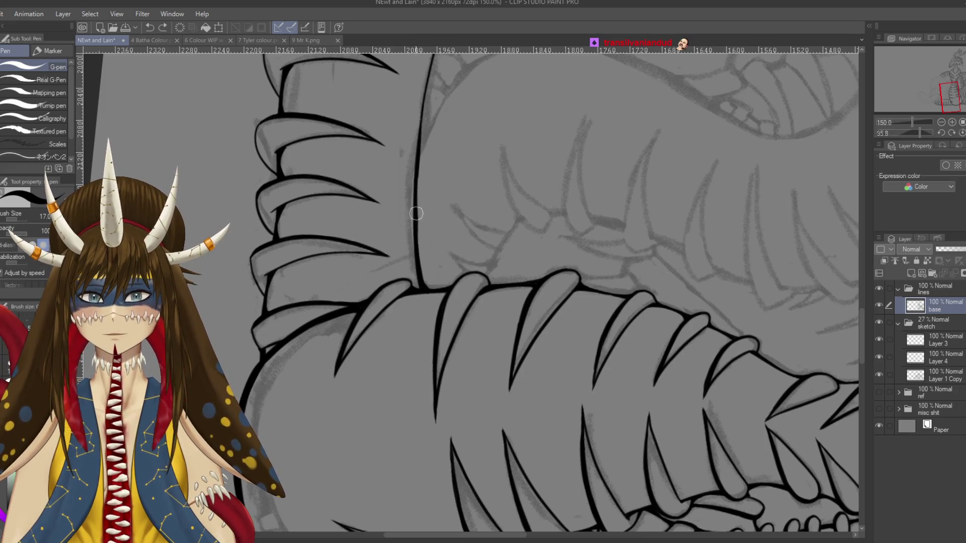
# Step: With a slightly smaller pen, start the upper contour near the top spikes
pyautogui.moveTo(416, 174); pyautogui.dragTo(404, 270)
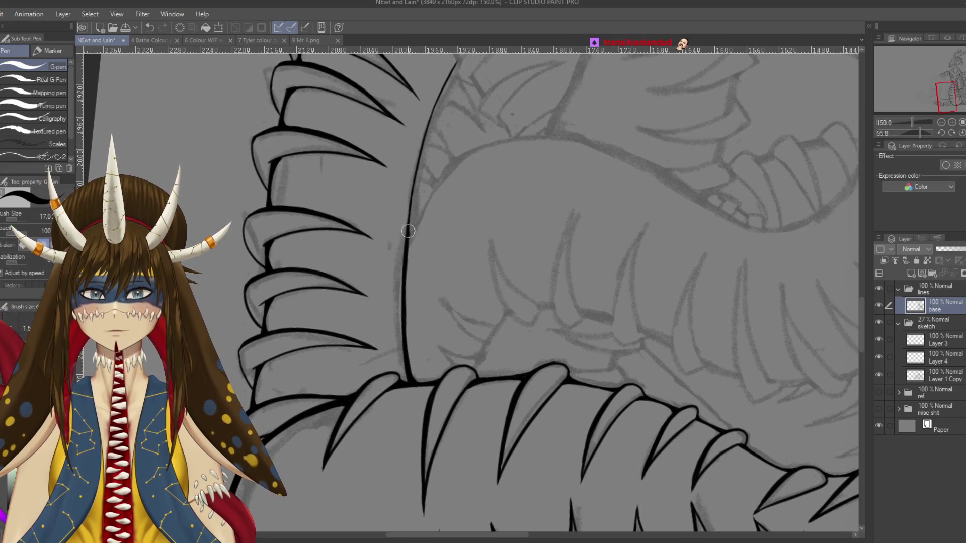
pyautogui.moveTo(408, 231); pyautogui.dragTo(431, 134)
pyautogui.hotkey('ctrl', 'z')
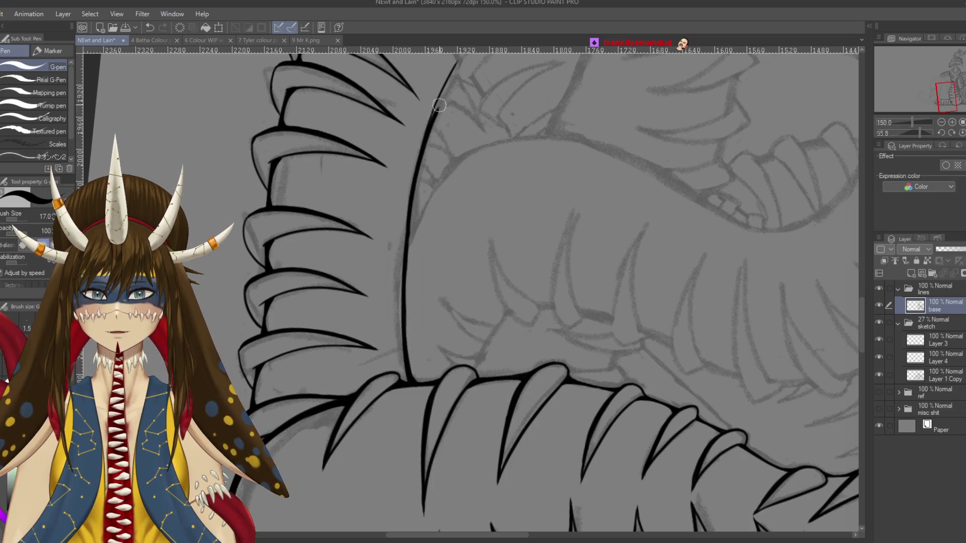
pyautogui.hotkey('ctrl', 'z')
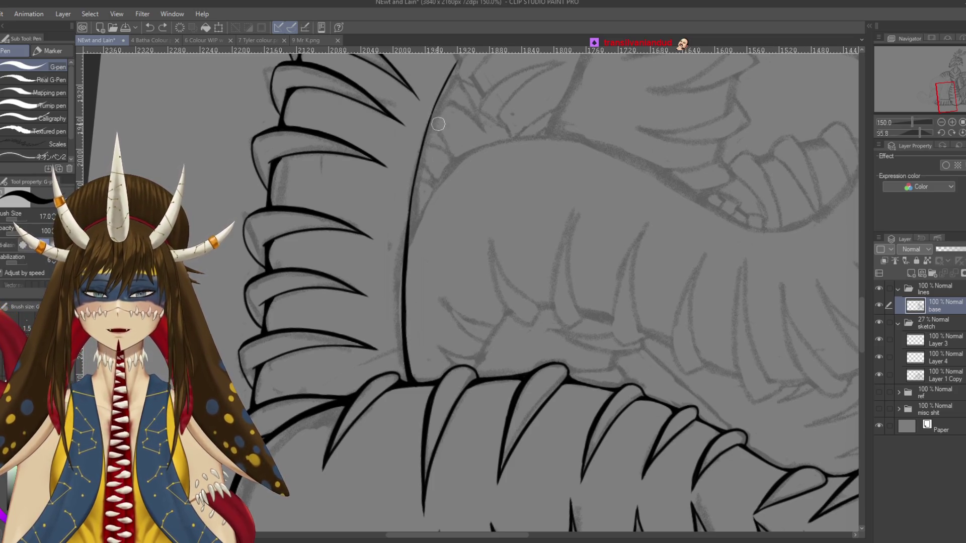
pyautogui.moveTo(461, 101); pyautogui.dragTo(478, 131)
pyautogui.press('[')
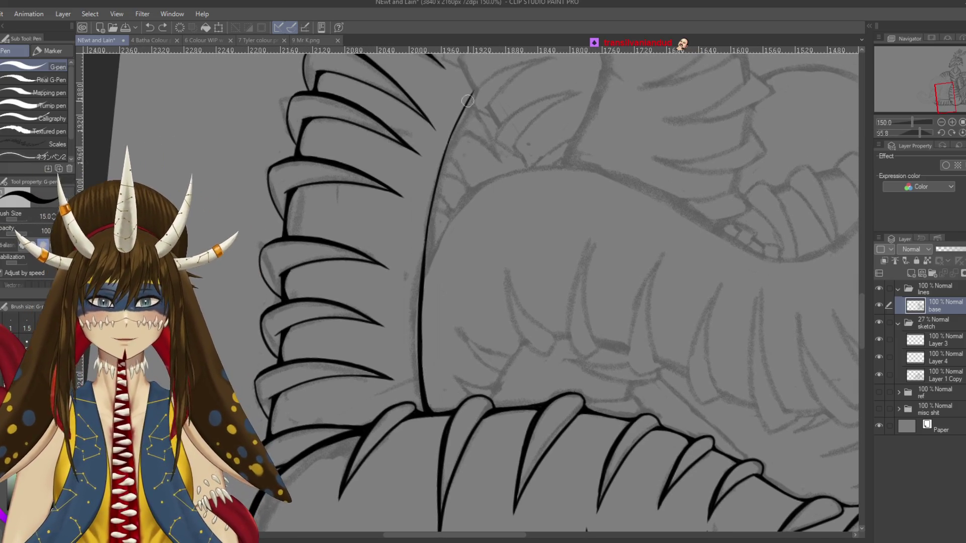
pyautogui.moveTo(476, 91); pyautogui.dragTo(458, 122)
# Step: Redraw the upper contour down through its middle section, undoing failed strokes
pyautogui.moveTo(476, 86); pyautogui.dragTo(425, 222)
pyautogui.hotkey('ctrl', 'z')
pyautogui.moveTo(474, 90); pyautogui.dragTo(421, 241)
pyautogui.hotkey('ctrl', 'z')
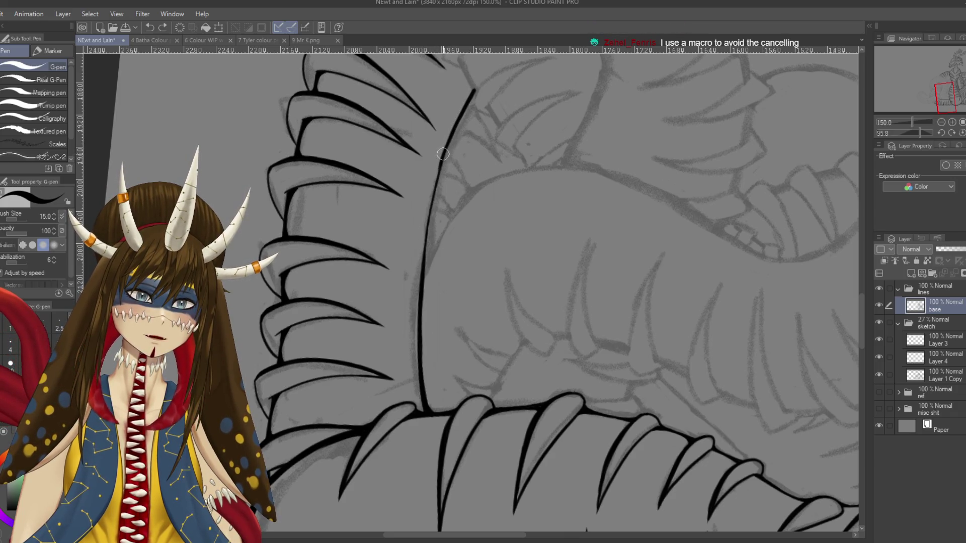
pyautogui.moveTo(429, 206); pyautogui.dragTo(422, 240)
pyautogui.hotkey('ctrl', 'z')
pyautogui.moveTo(445, 154); pyautogui.dragTo(421, 274)
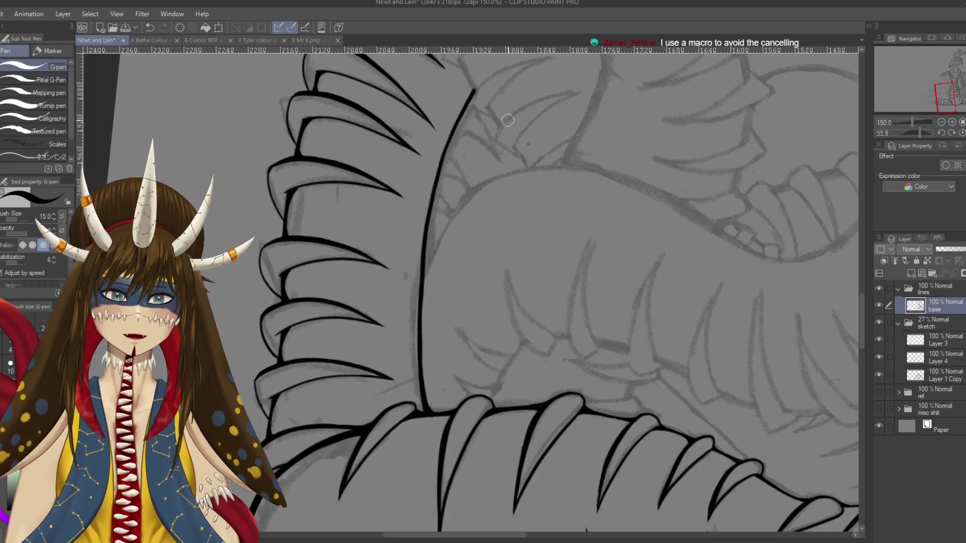
pyautogui.press('[')
pyautogui.press('[')
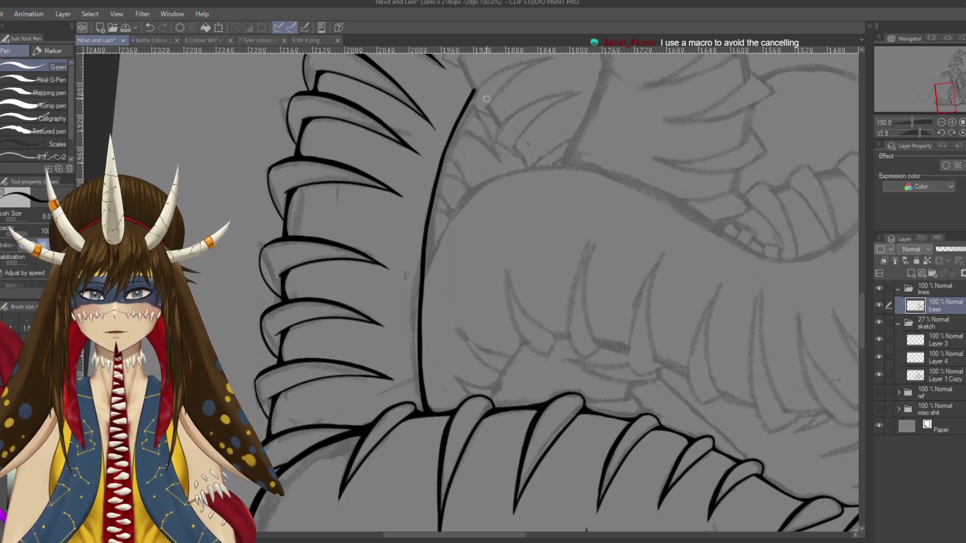
# Step: Save the drawing and flip the view horizontally to check the lines
pyautogui.press('r')
pyautogui.hotkey('ctrl', 'z')
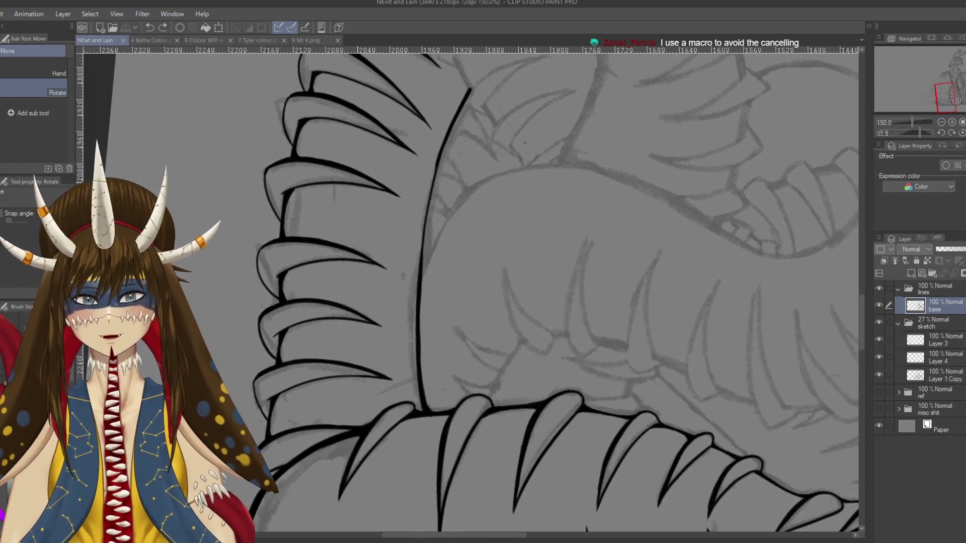
pyautogui.press('p')
pyautogui.hotkey('ctrl', 'y')
pyautogui.hotkey('ctrl', 's')
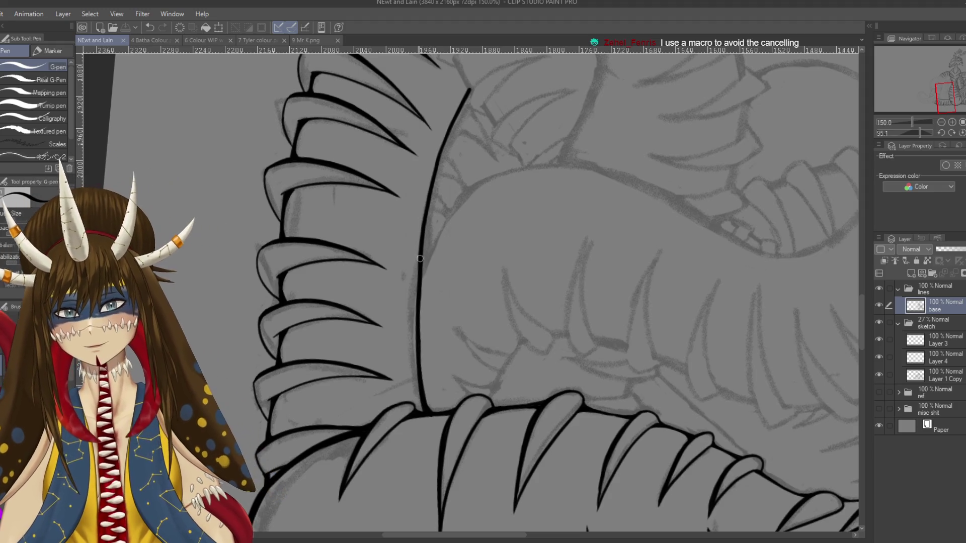
pyautogui.moveTo(420, 258); pyautogui.dragTo(412, 307)
pyautogui.hotkey('ctrl', 'z')
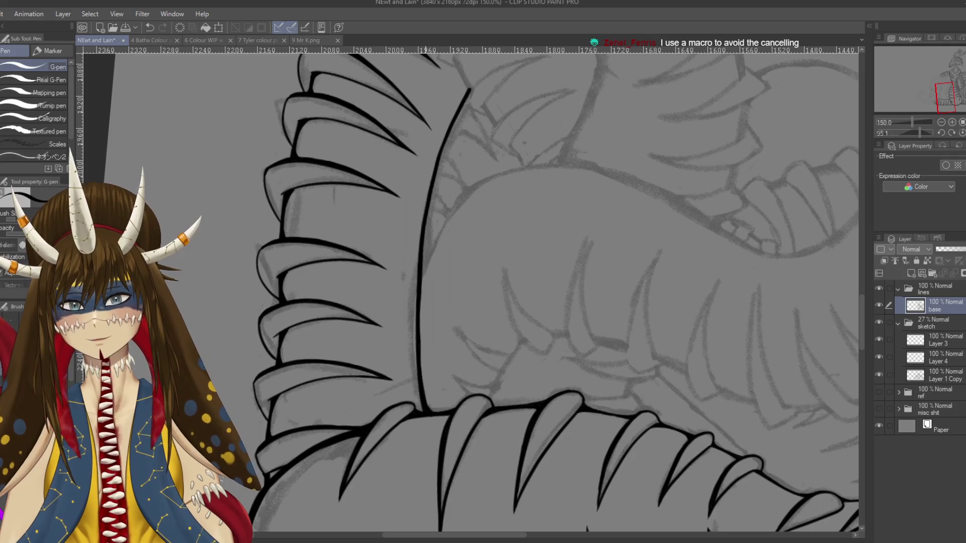
pyautogui.press('r')
pyautogui.moveTo(420, 286); pyautogui.dragTo(554, 251)
# Step: Zoom out to review the whole dragon, then zoom and rotate back onto the lower coils
pyautogui.press('p')
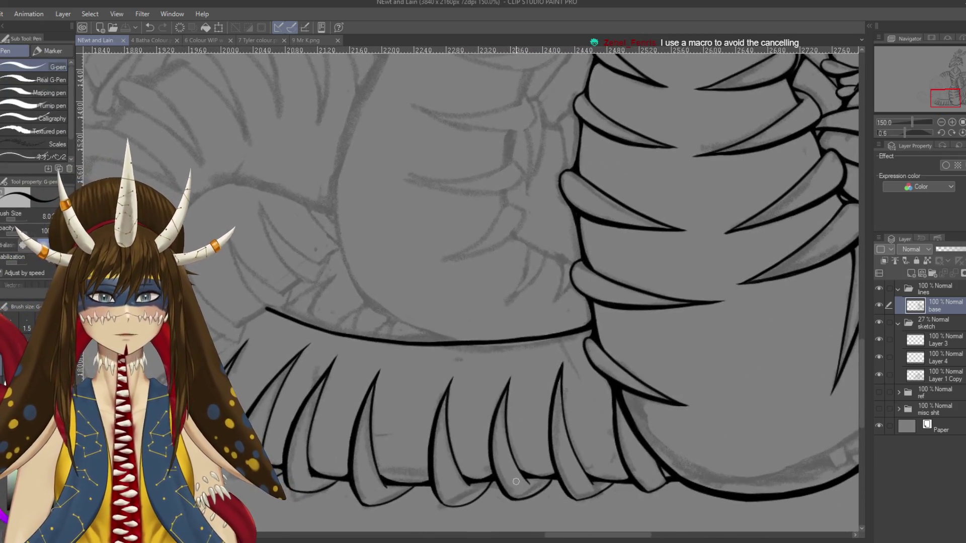
pyautogui.hotkey('ctrl', '0')
pyautogui.hotkey('ctrl', '-')
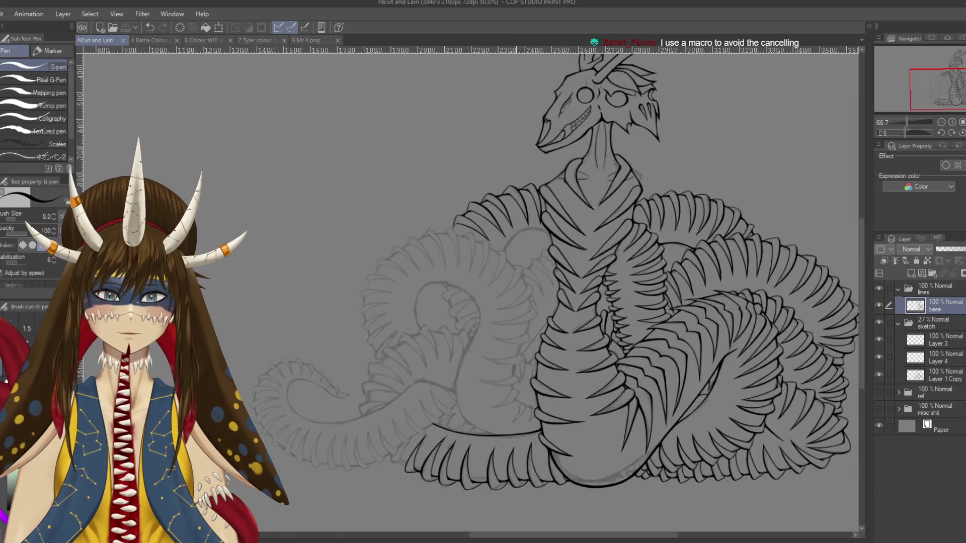
pyautogui.hotkey('ctrl', '-')
pyautogui.hotkey('ctrl', '+')
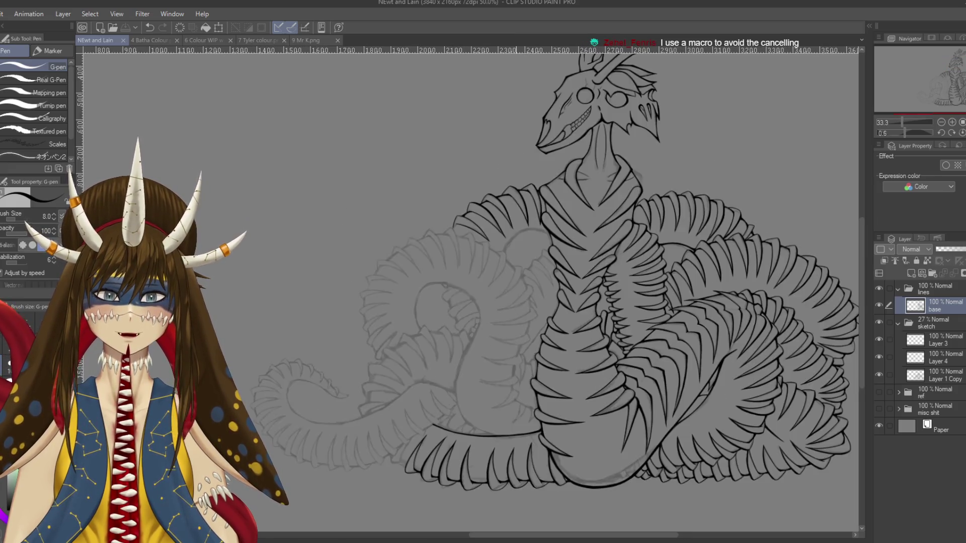
pyautogui.hotkey('ctrl', '+')
pyautogui.hotkey('ctrl', '+')
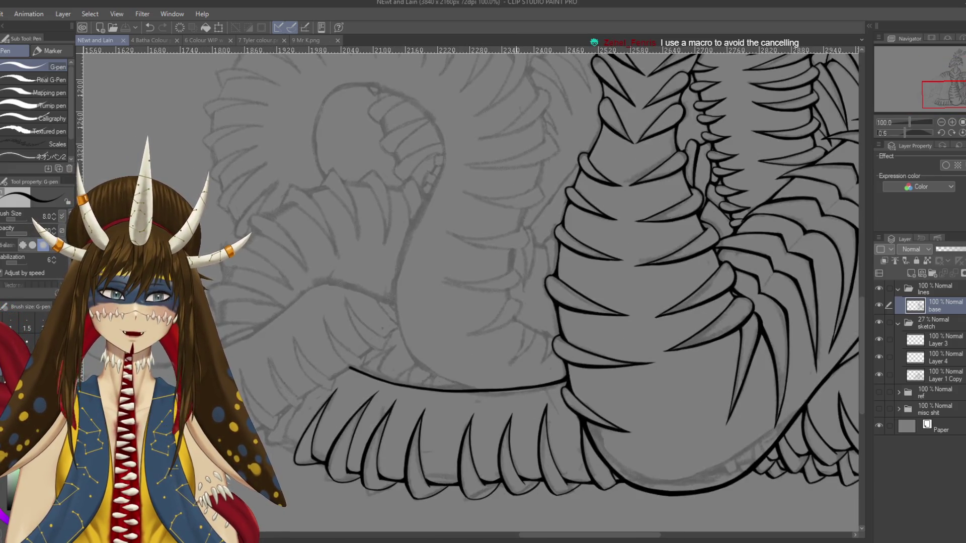
pyautogui.hotkey('ctrl', '+')
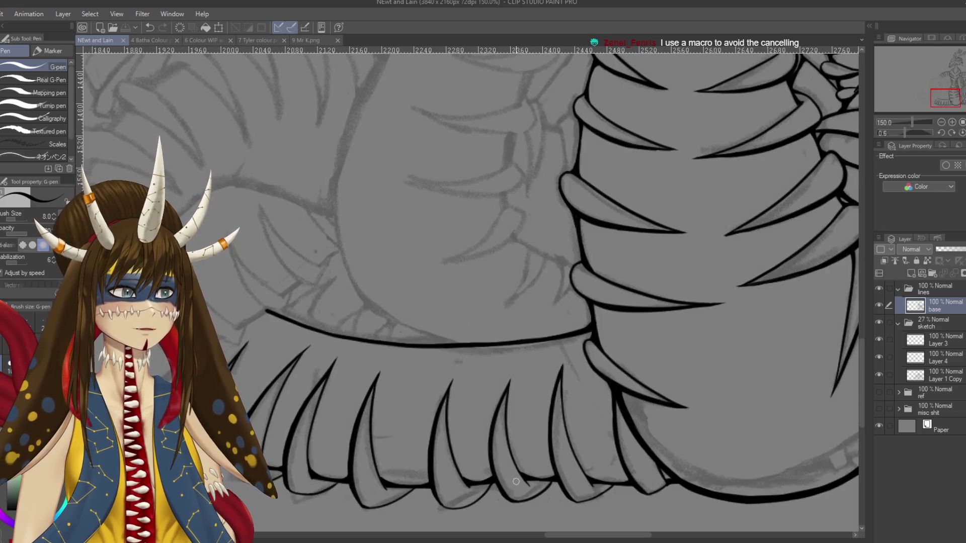
pyautogui.press('r')
pyautogui.moveTo(503, 302)
pyautogui.mouseDown()
pyautogui.moveTo(554, 202)
pyautogui.moveTo(486, 241)
pyautogui.moveTo(500, 232)
pyautogui.mouseUp()
pyautogui.hotkey('ctrl', '+')
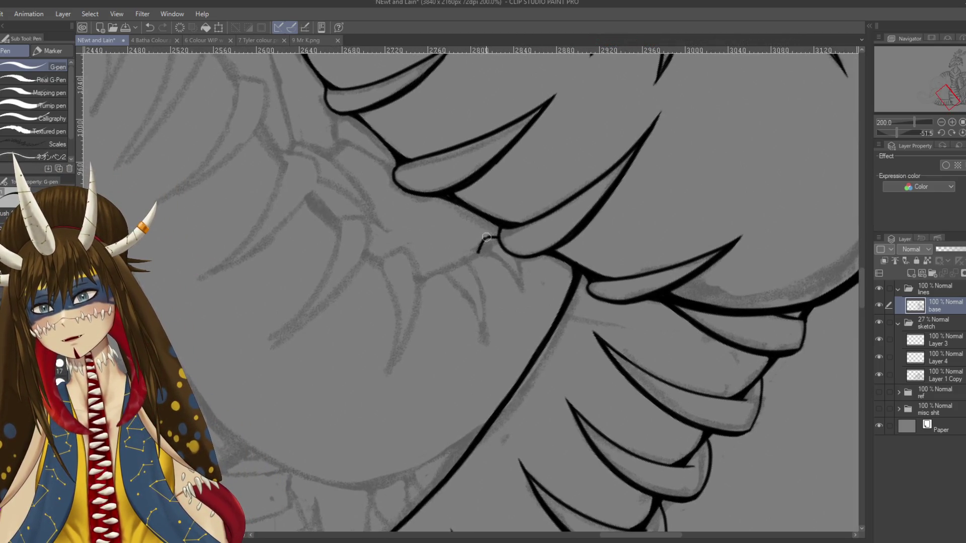
# Step: Ink the small hooked spike outline under the scale plate, undoing stray strokes
pyautogui.hotkey('ctrl', 'z')
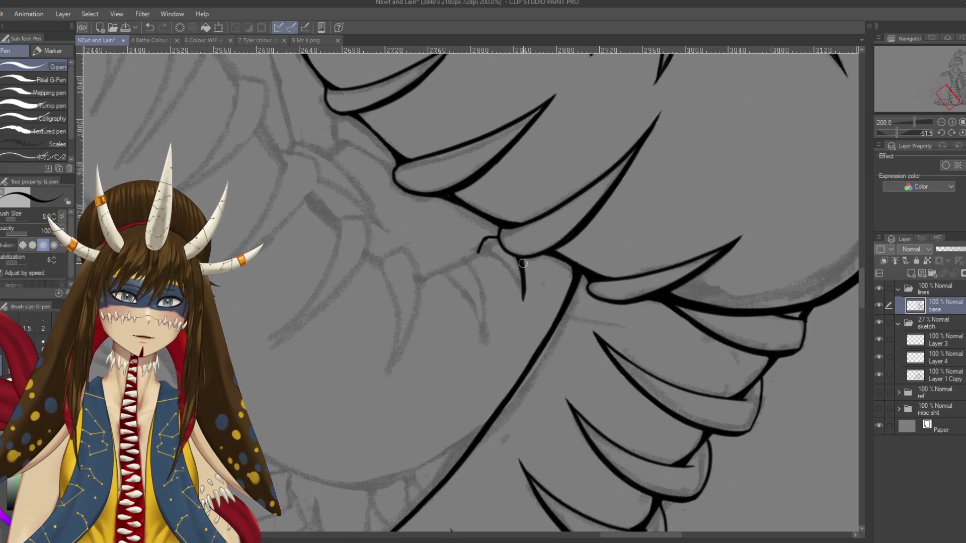
pyautogui.hotkey('ctrl', 'z')
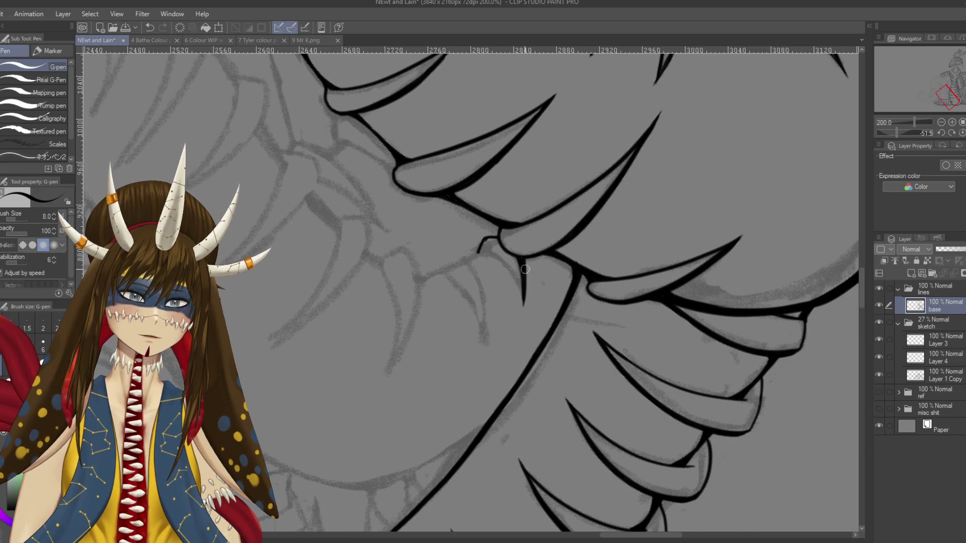
pyautogui.moveTo(526, 259)
pyautogui.mouseDown()
pyautogui.moveTo(503, 302)
pyautogui.moveTo(522, 283)
pyautogui.mouseUp()
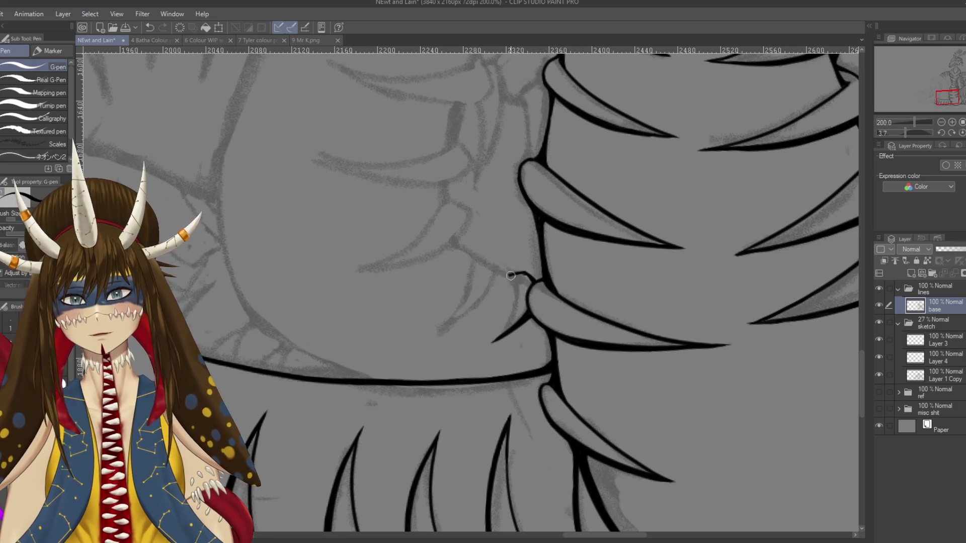
pyautogui.moveTo(521, 287)
pyautogui.mouseDown()
pyautogui.moveTo(509, 327)
pyautogui.moveTo(487, 352)
pyautogui.mouseUp()
pyautogui.hotkey('ctrl', 'z')
pyautogui.hotkey('ctrl', 'z')
pyautogui.moveTo(509, 274); pyautogui.dragTo(502, 333)
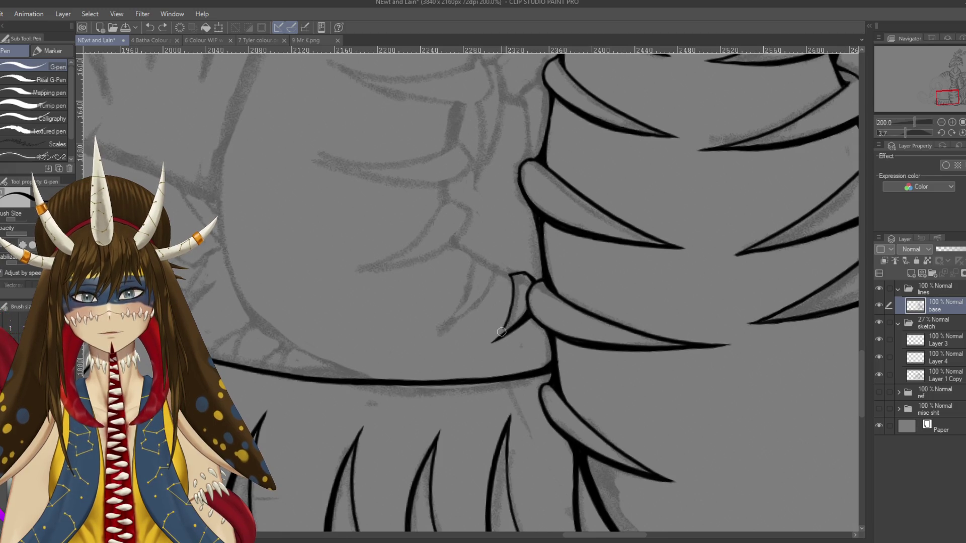
pyautogui.press('e')
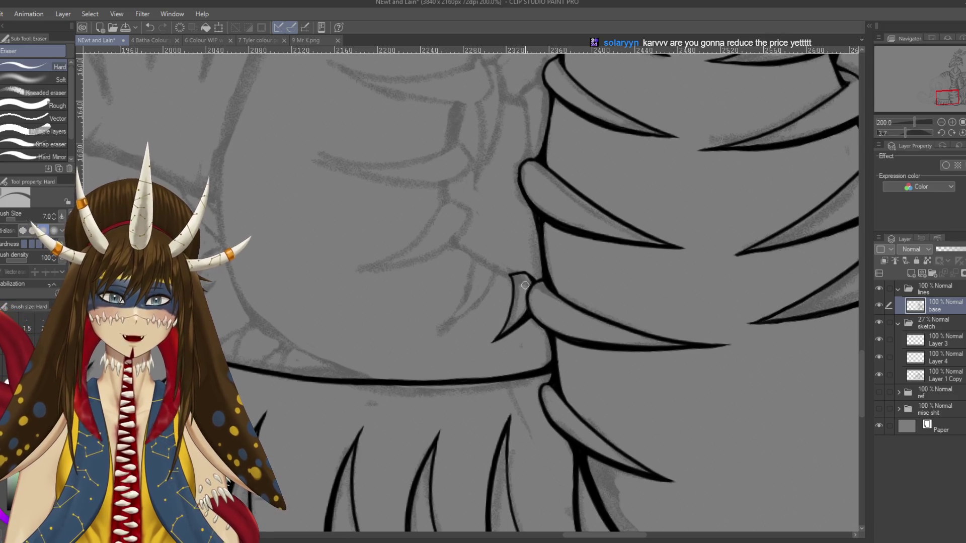
pyautogui.press('p')
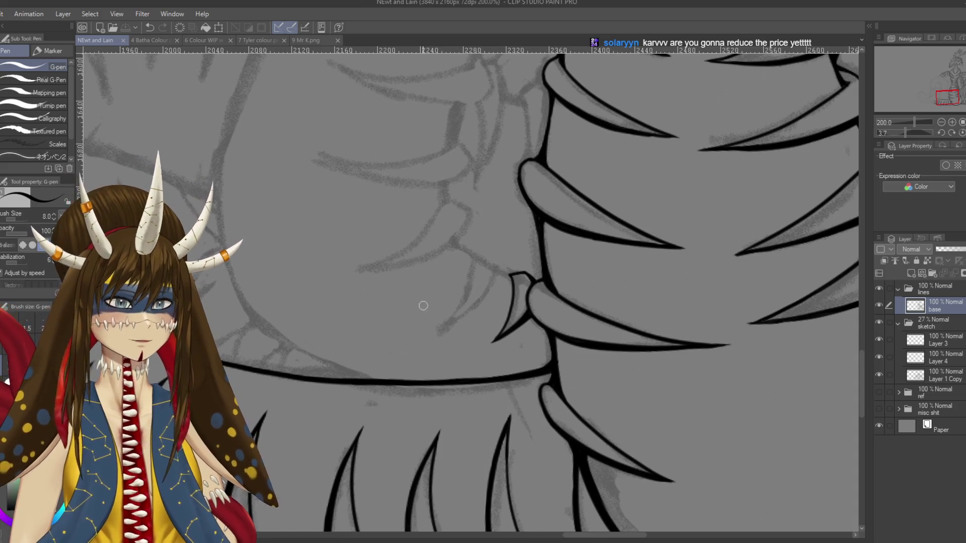
# Step: Tilt the canvas to a steeper angle and ink the next spike's curved outline, redrawing it until it sits right
pyautogui.moveTo(423, 304); pyautogui.dragTo(390, 330)
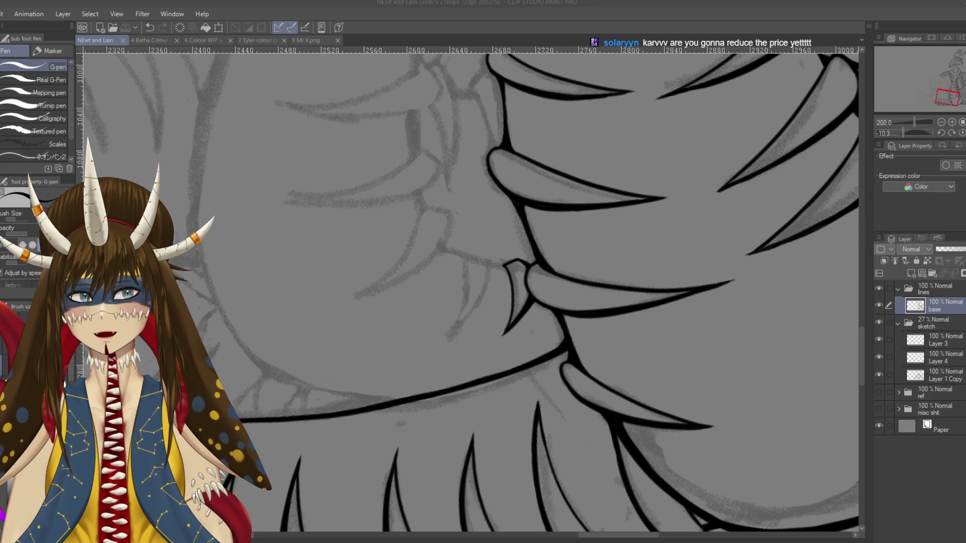
pyautogui.click(449, 295)
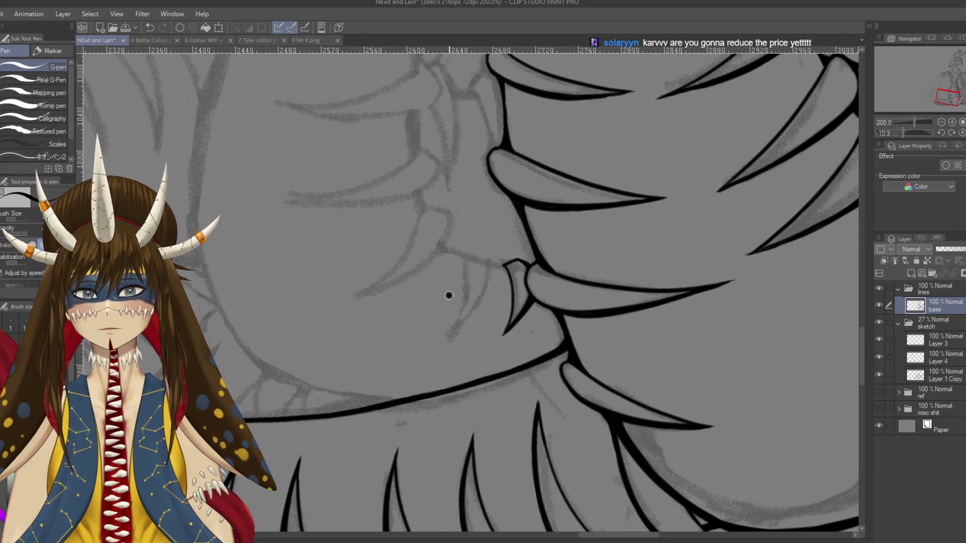
pyautogui.hotkey('ctrl', 'z')
pyautogui.press('r')
pyautogui.moveTo(383, 363); pyautogui.dragTo(371, 332)
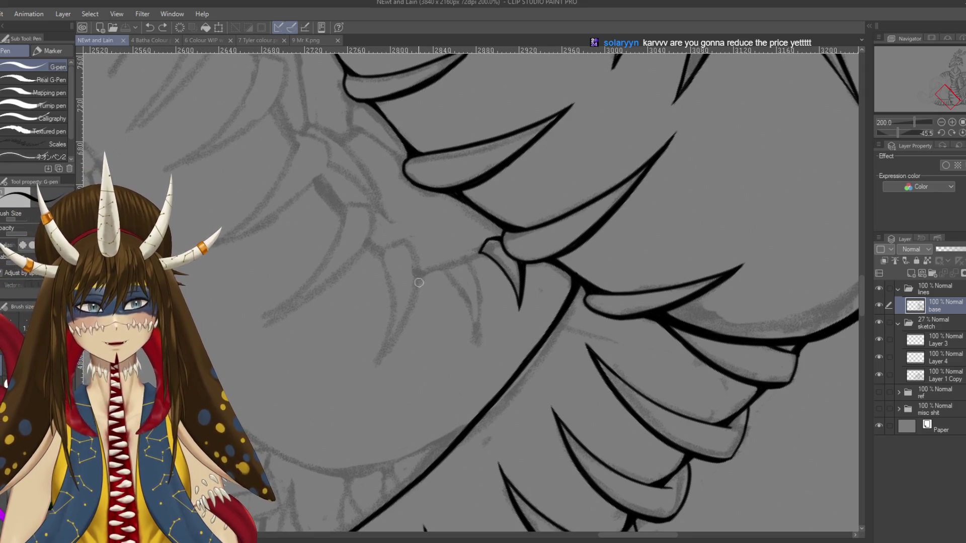
pyautogui.moveTo(447, 256)
pyautogui.mouseDown()
pyautogui.moveTo(441, 265)
pyautogui.moveTo(471, 264)
pyautogui.mouseUp()
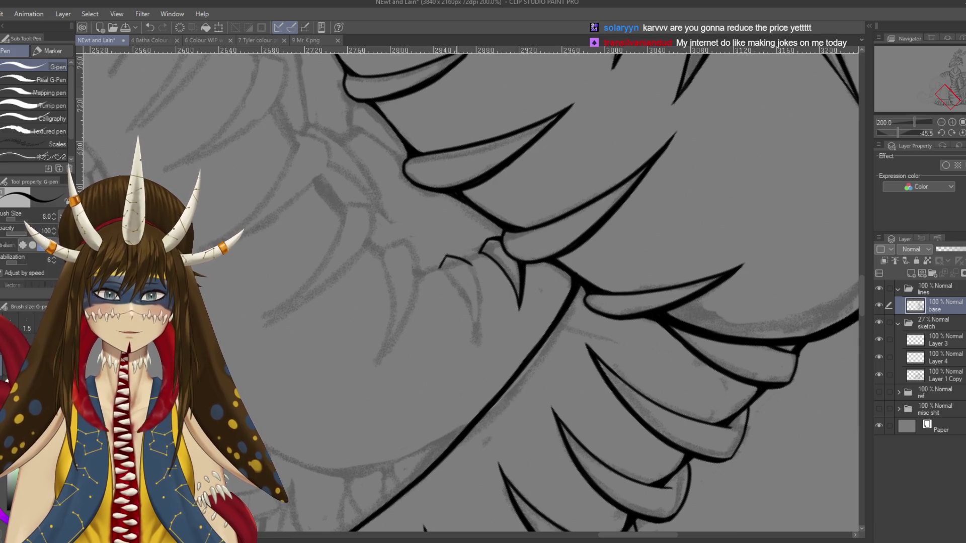
pyautogui.hotkey('ctrl', 'z')
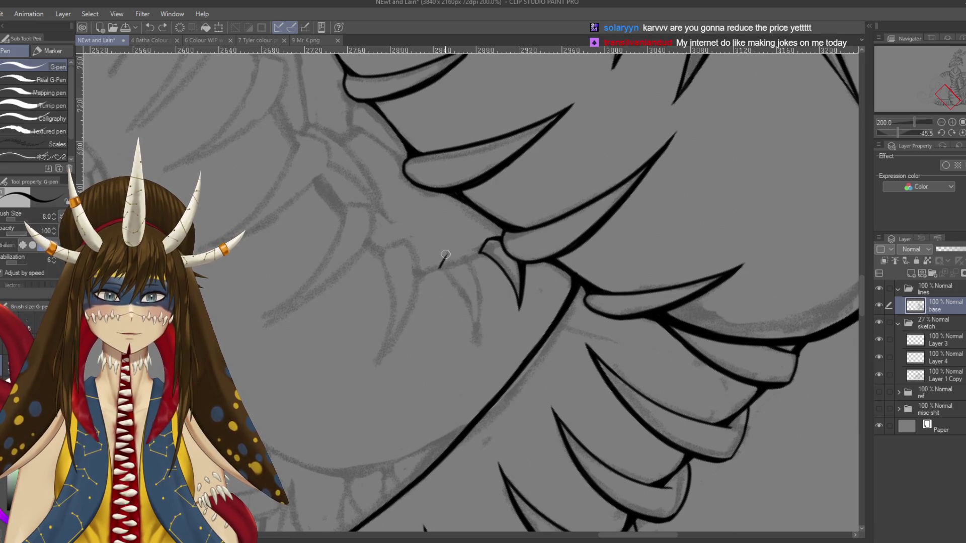
pyautogui.moveTo(473, 270); pyautogui.dragTo(476, 346)
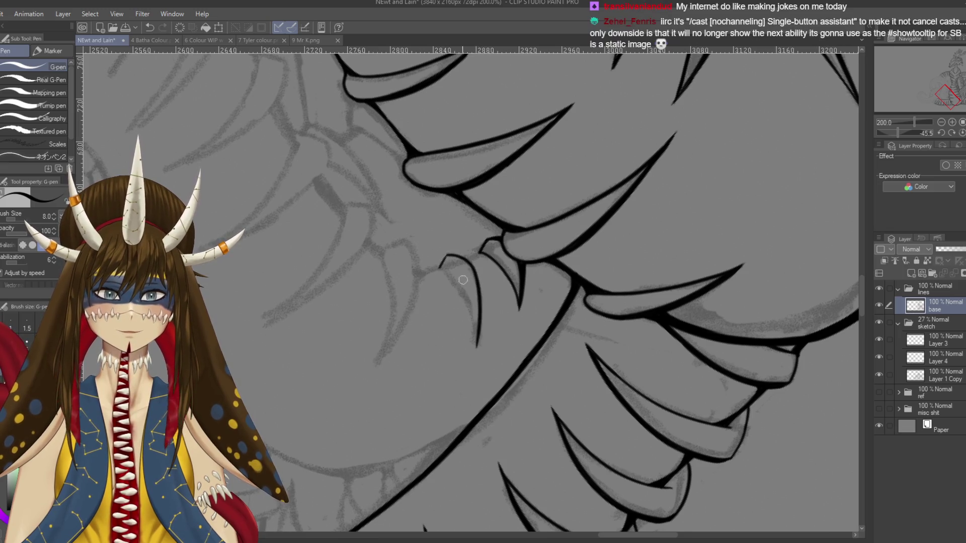
pyautogui.moveTo(443, 267); pyautogui.dragTo(477, 350)
pyautogui.hotkey('ctrl', 'z')
pyautogui.moveTo(441, 265); pyautogui.dragTo(477, 351)
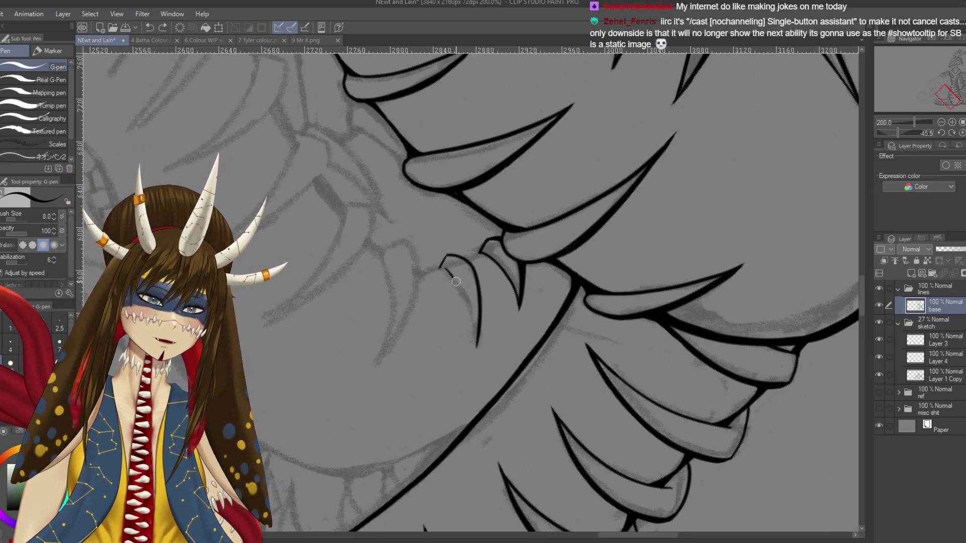
# Step: Trim the new spike's tip with the Hard eraser, redraw the base and fang edge lines, and save
pyautogui.press('e')
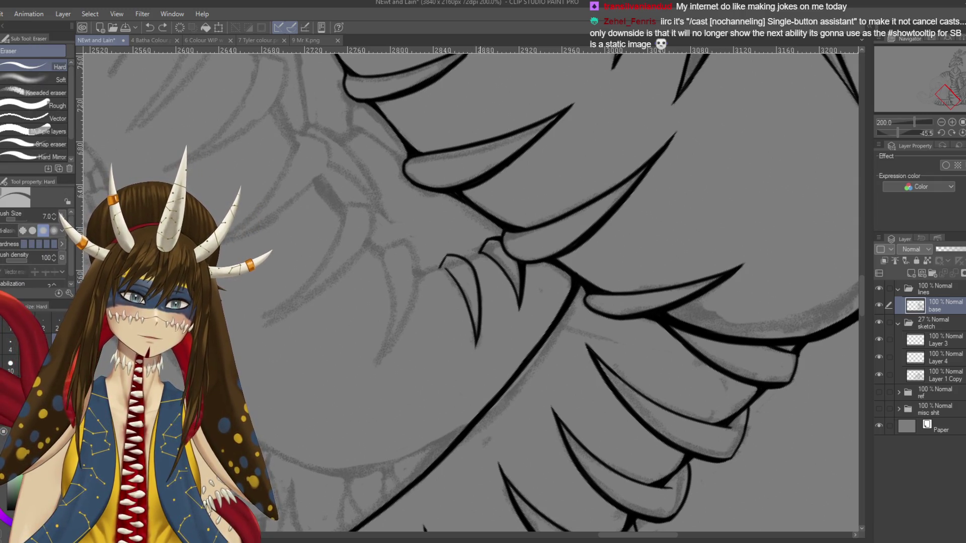
pyautogui.moveTo(476, 346); pyautogui.dragTo(477, 351)
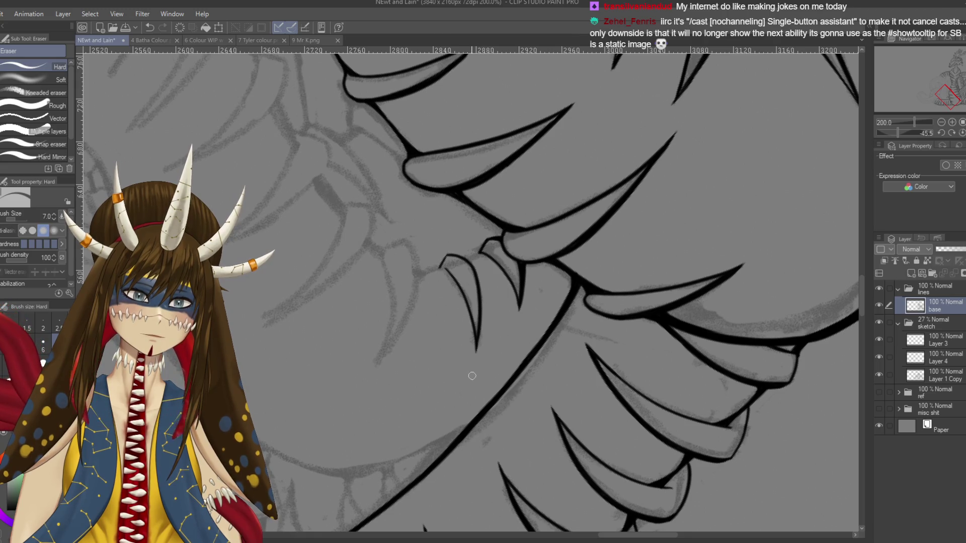
pyautogui.press('p')
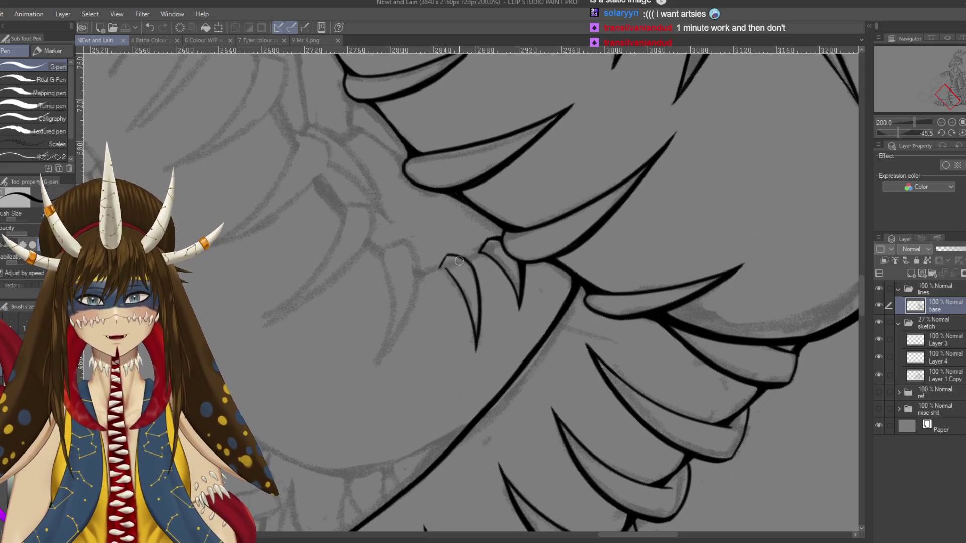
pyautogui.hotkey('ctrl', 'z')
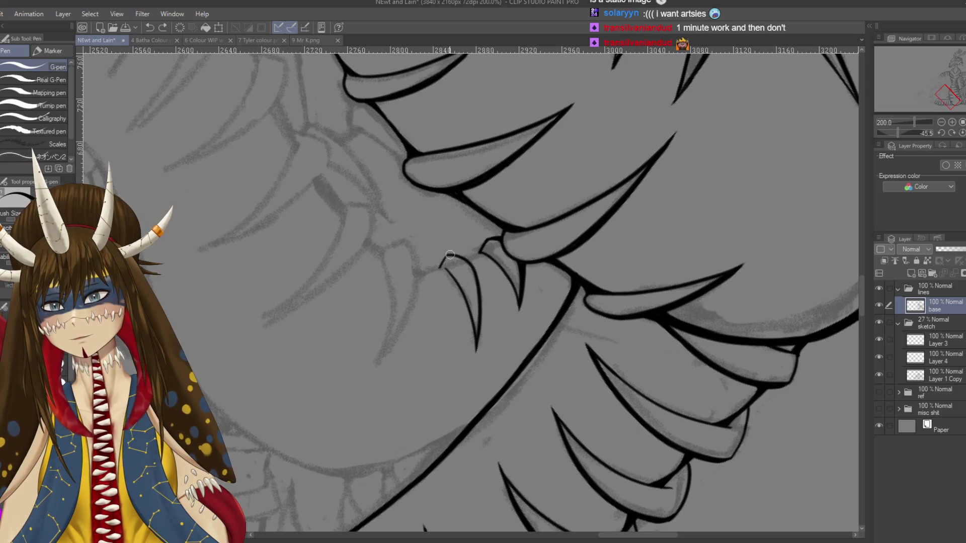
pyautogui.moveTo(451, 256)
pyautogui.mouseDown()
pyautogui.moveTo(463, 254)
pyautogui.moveTo(477, 277)
pyautogui.mouseUp()
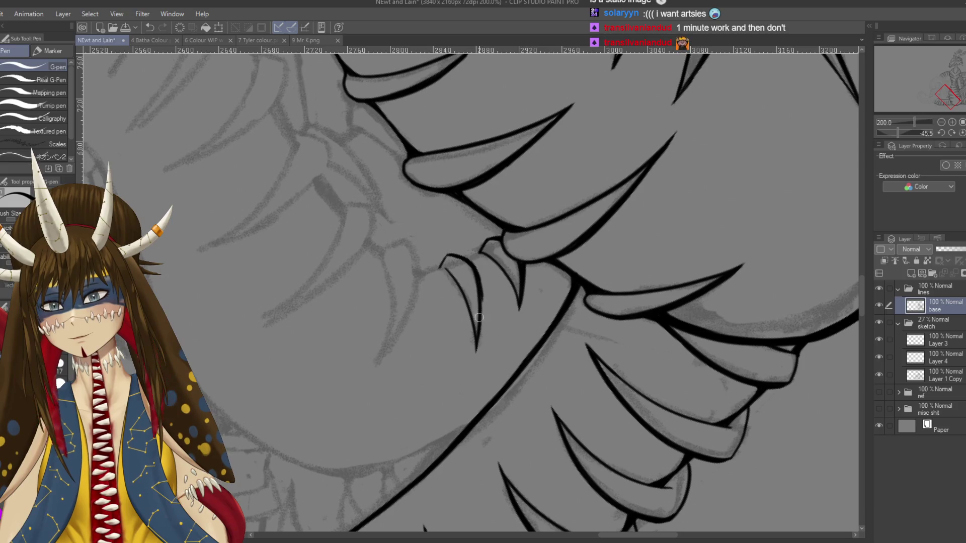
pyautogui.moveTo(479, 318); pyautogui.dragTo(502, 290)
pyautogui.hotkey('ctrl', 's')
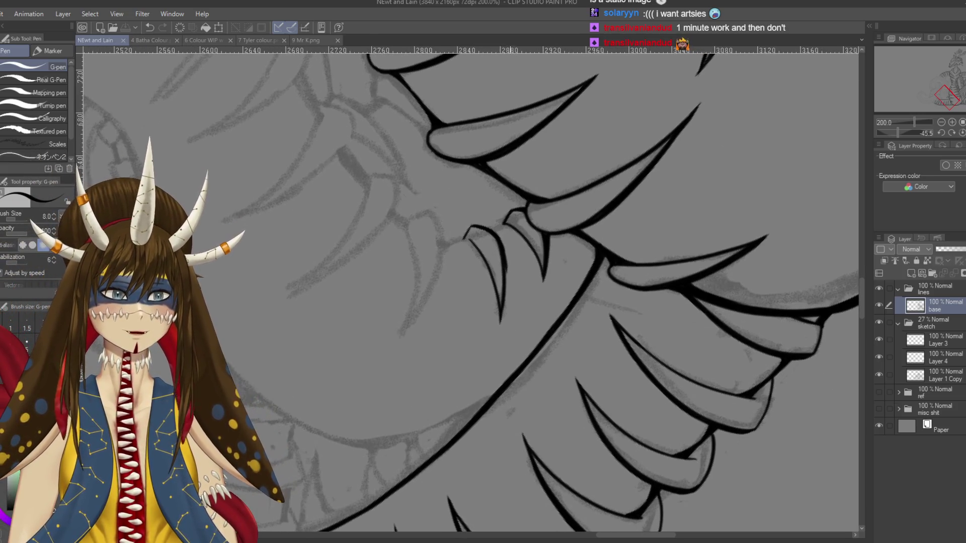
pyautogui.hotkey('ctrl', 'z')
pyautogui.moveTo(498, 241); pyautogui.dragTo(507, 287)
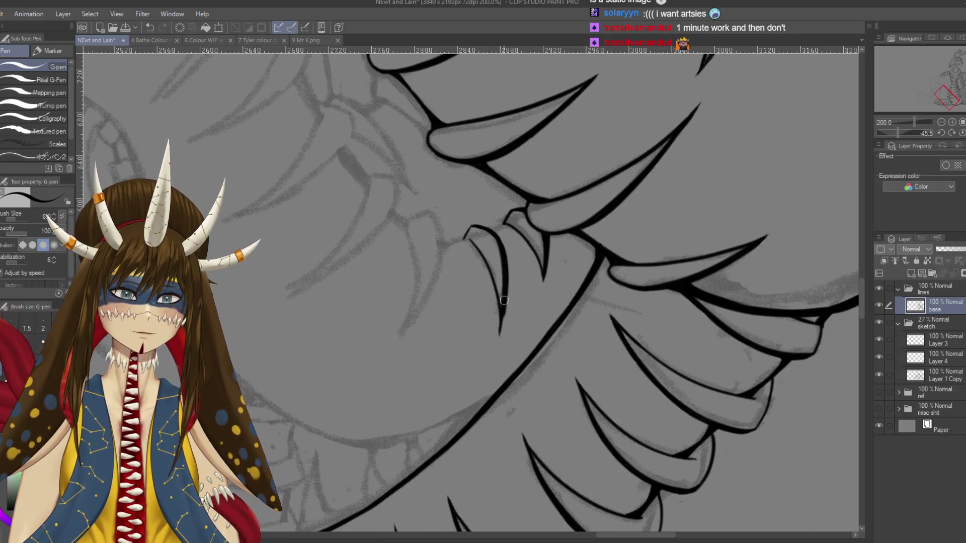
pyautogui.press('e')
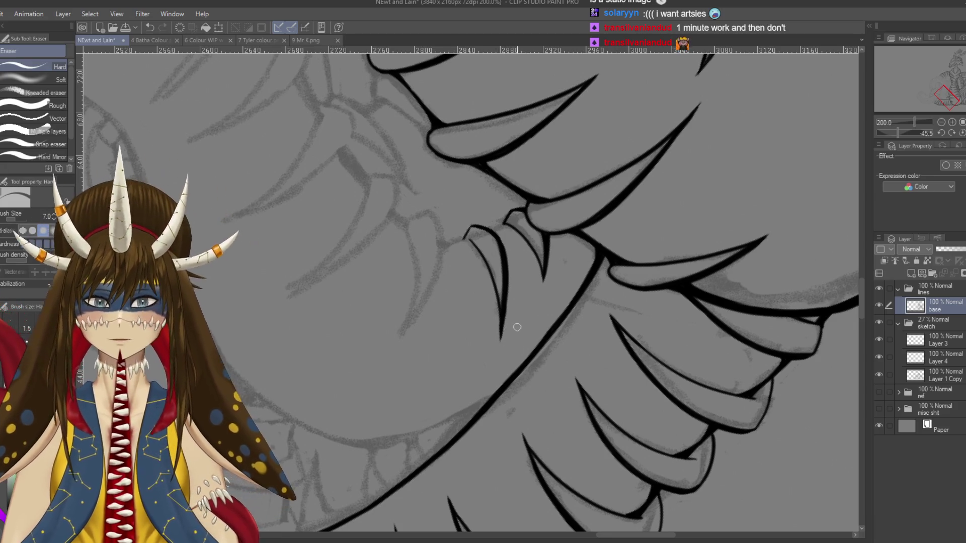
# Step: Return to the spike cluster and try the left spike's hooked top and long edge, undoing overlong strokes
pyautogui.press('r')
pyautogui.moveTo(516, 340)
pyautogui.mouseDown()
pyautogui.moveTo(534, 302)
pyautogui.moveTo(499, 282)
pyautogui.mouseUp()
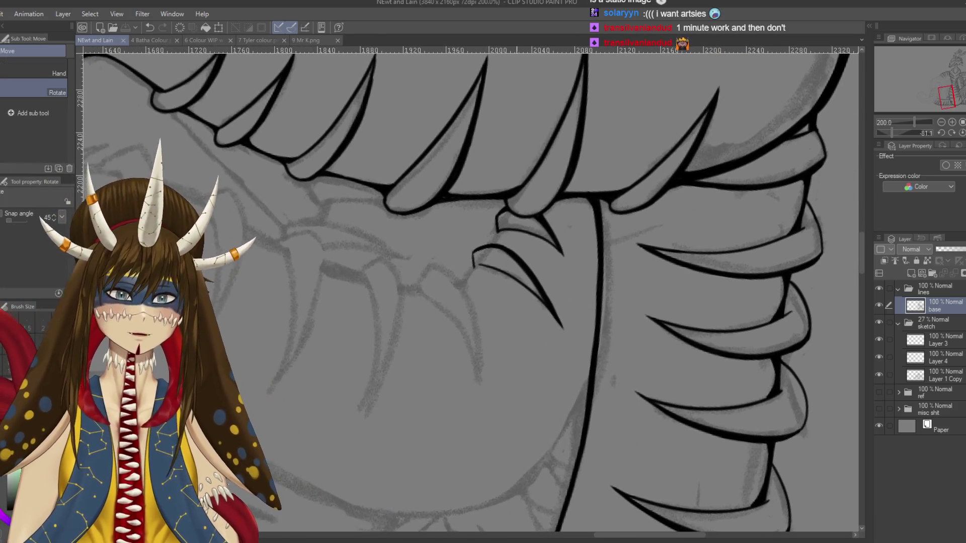
pyautogui.press('p')
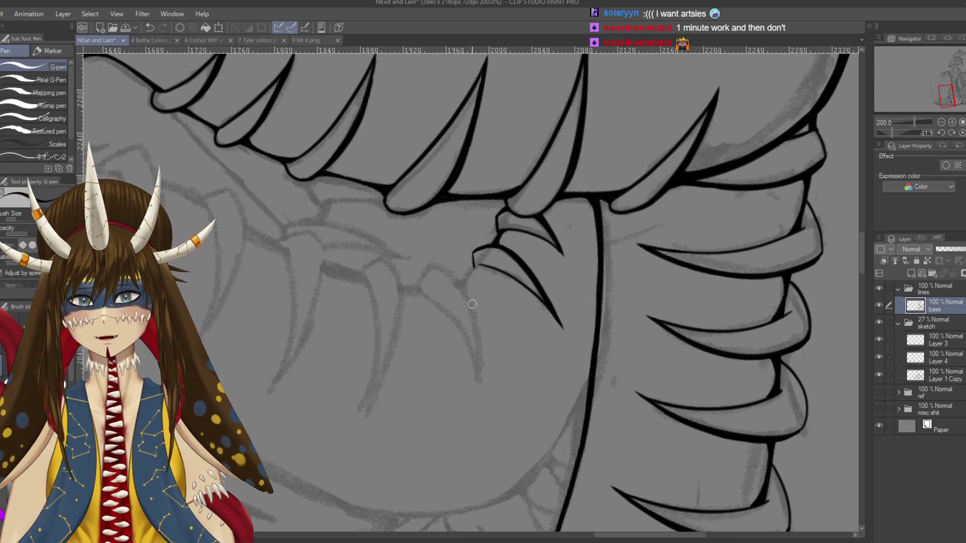
pyautogui.moveTo(477, 301); pyautogui.dragTo(509, 282)
pyautogui.moveTo(451, 256)
pyautogui.mouseDown()
pyautogui.moveTo(483, 254)
pyautogui.moveTo(471, 375)
pyautogui.mouseUp()
pyautogui.hotkey('ctrl', 'z')
pyautogui.moveTo(487, 250)
pyautogui.mouseDown()
pyautogui.moveTo(470, 256)
pyautogui.moveTo(471, 378)
pyautogui.mouseUp()
pyautogui.hotkey('ctrl', 'z')
pyautogui.moveTo(463, 258); pyautogui.dragTo(470, 398)
pyautogui.hotkey('ctrl', 'z')
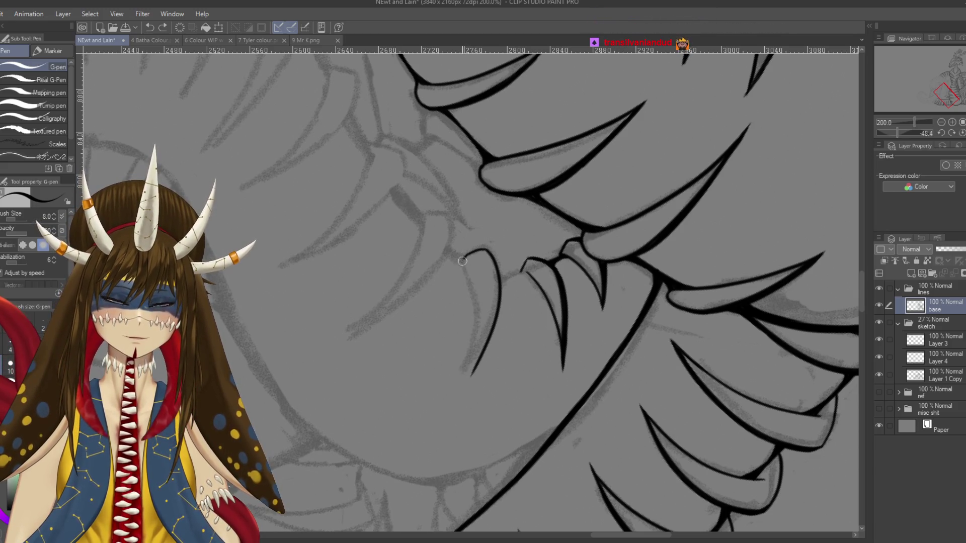
# Step: Redraw the left spike line and the spike's right edge, then re-ink the fang's right edge
pyautogui.moveTo(473, 311); pyautogui.dragTo(471, 377)
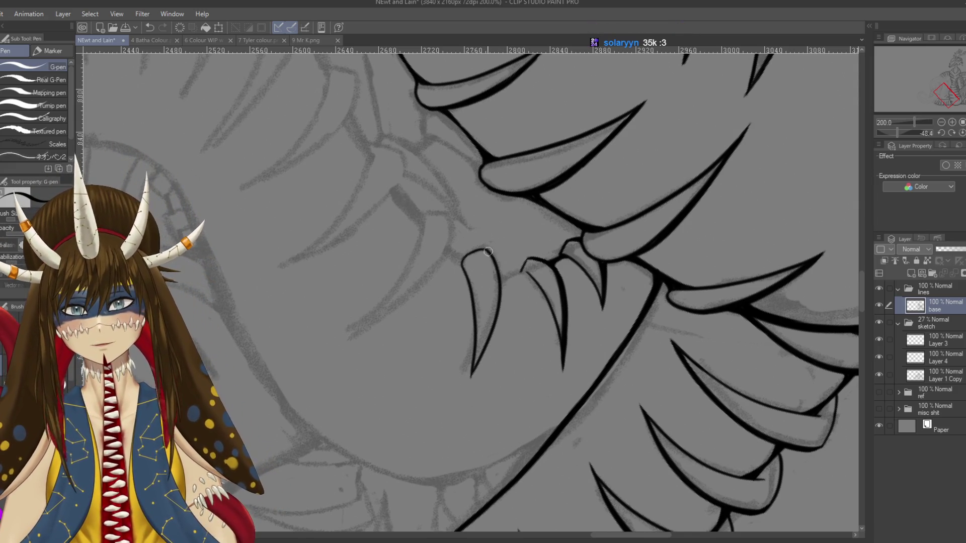
pyautogui.hotkey('ctrl', 'z')
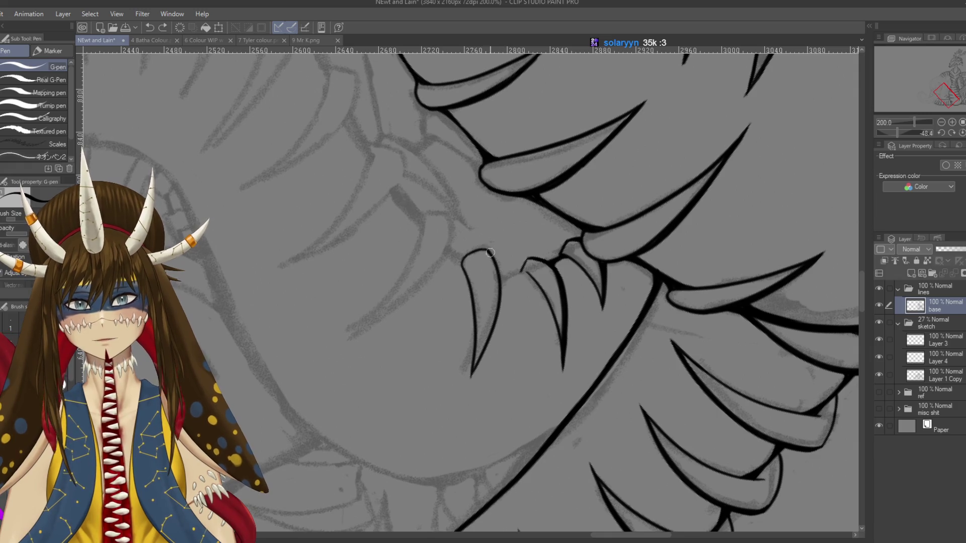
pyautogui.moveTo(495, 259); pyautogui.dragTo(503, 289)
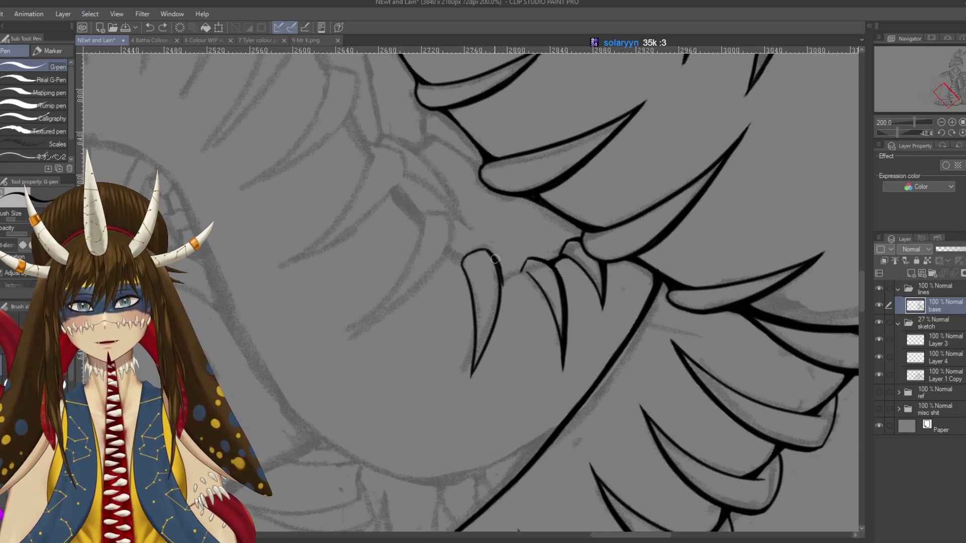
pyautogui.moveTo(498, 263); pyautogui.dragTo(502, 302)
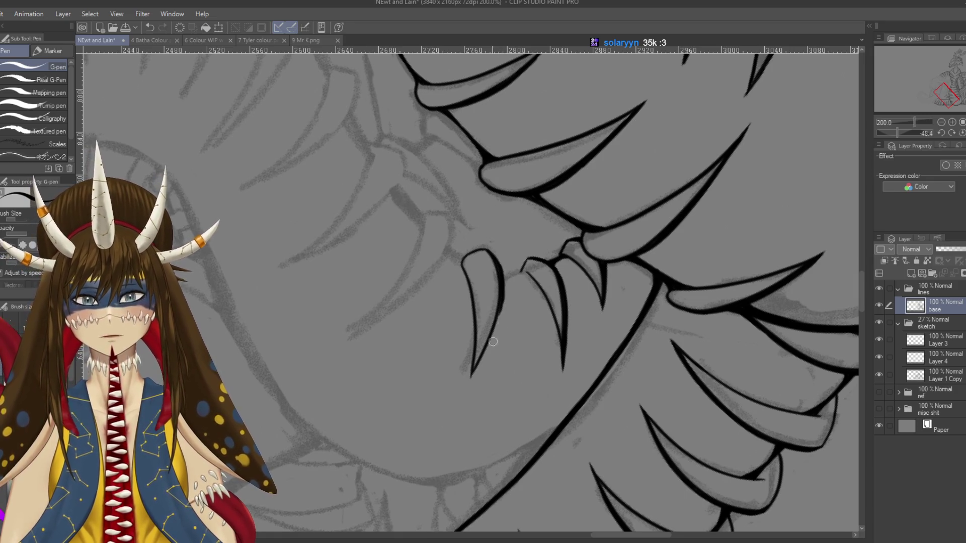
pyautogui.press('e')
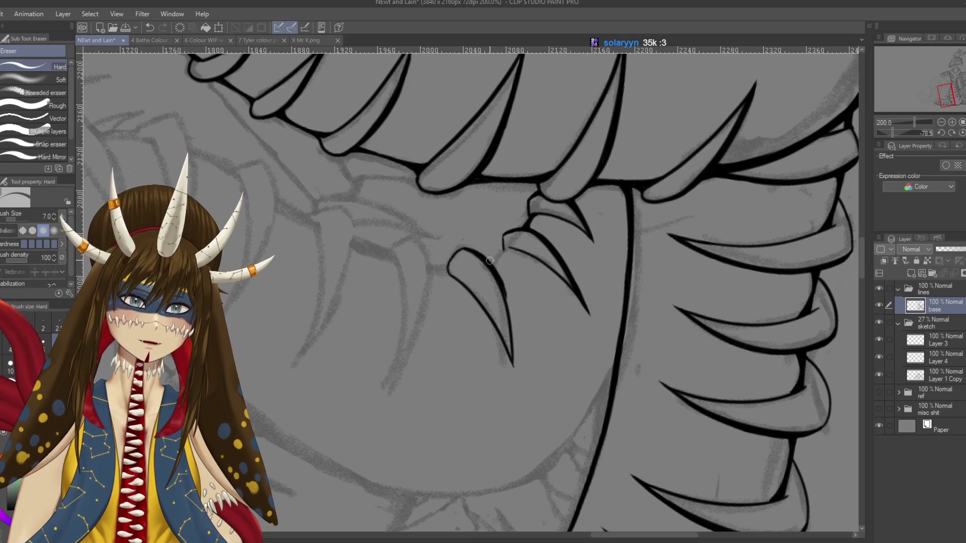
pyautogui.press('p')
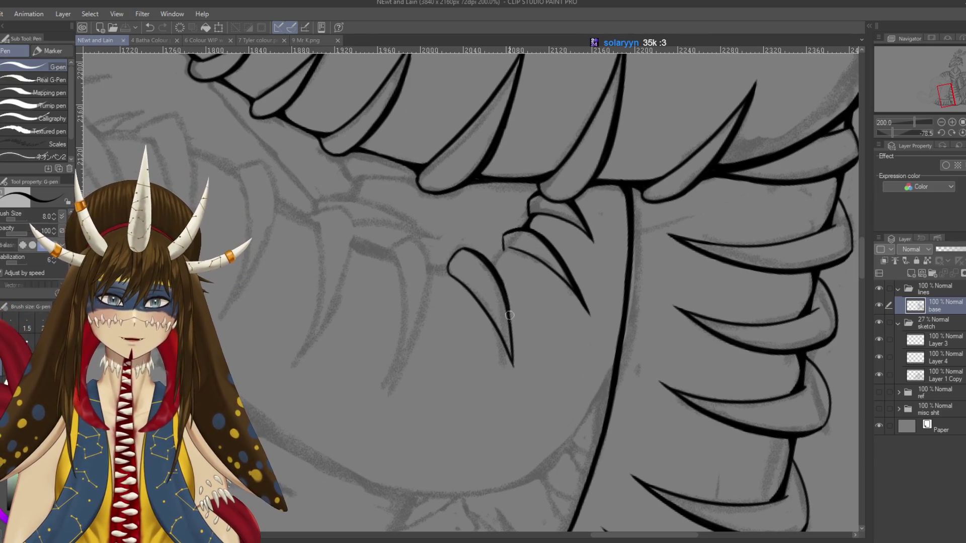
pyautogui.moveTo(510, 316); pyautogui.dragTo(517, 377)
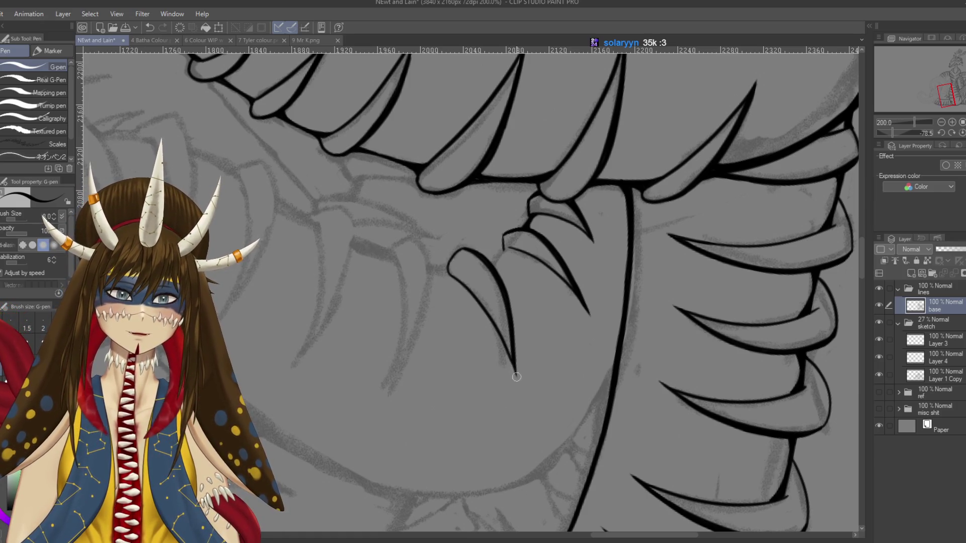
# Step: Rotate the canvas and add a reinforced short ink stroke near the fang tip
pyautogui.press('r')
pyautogui.moveTo(517, 377)
pyautogui.mouseDown()
pyautogui.moveTo(453, 252)
pyautogui.moveTo(480, 246)
pyautogui.mouseUp()
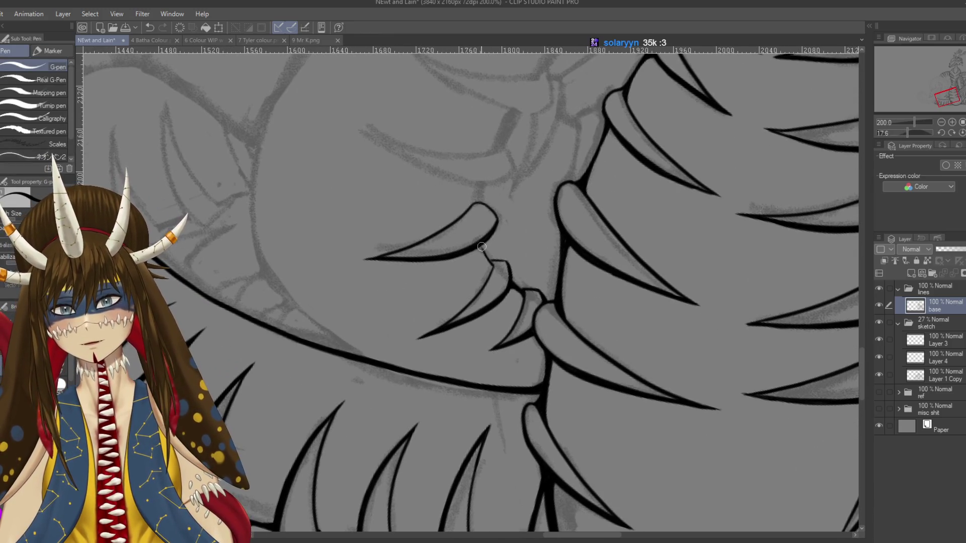
pyautogui.moveTo(481, 252); pyautogui.dragTo(492, 264)
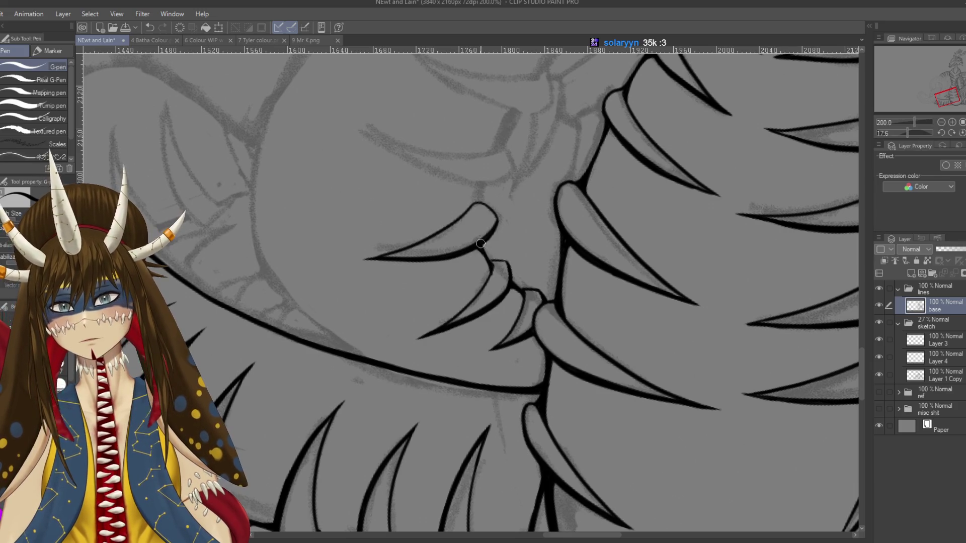
pyautogui.press('e')
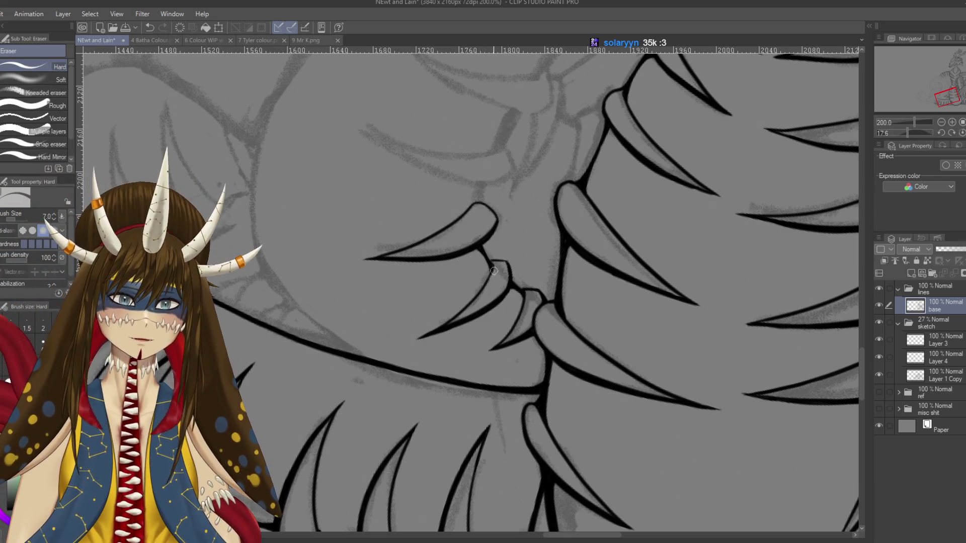
pyautogui.press('p')
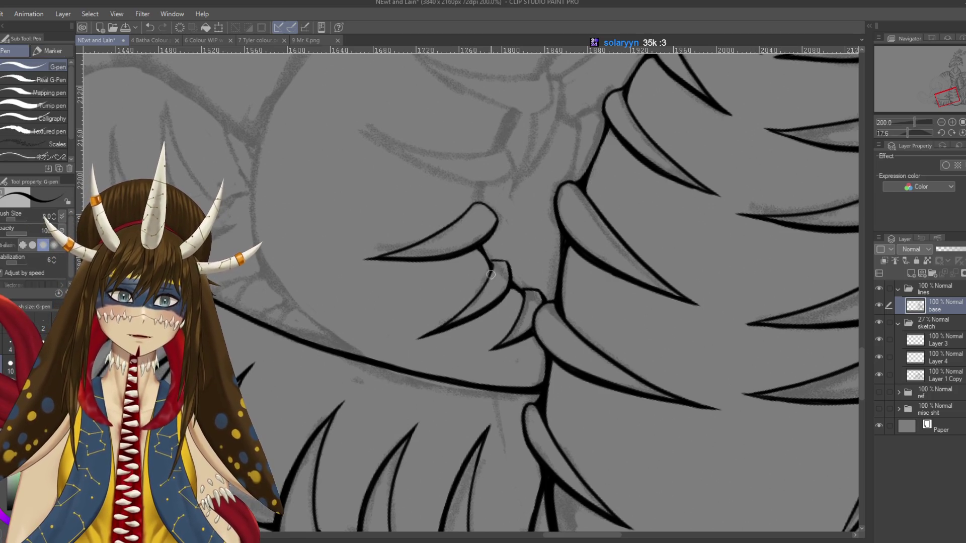
pyautogui.moveTo(480, 247); pyautogui.dragTo(492, 262)
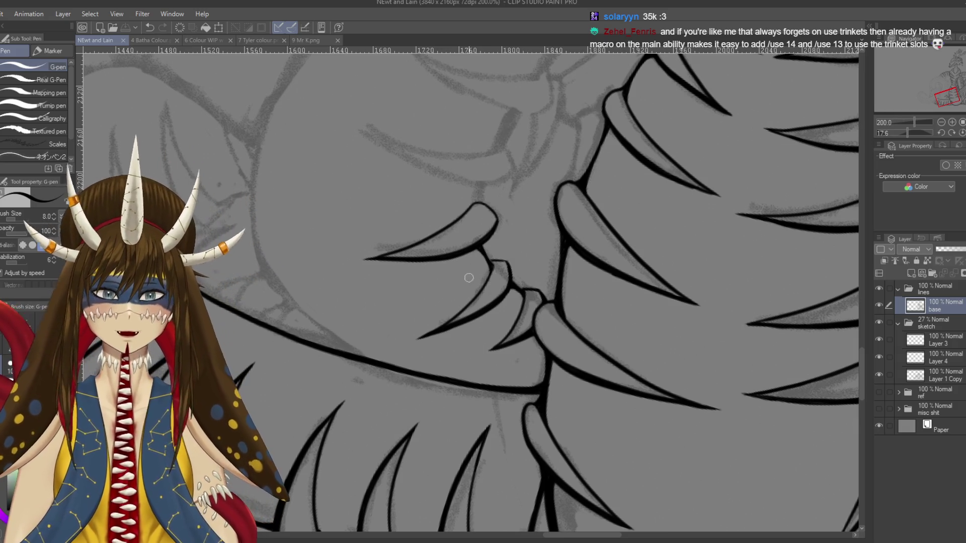
pyautogui.moveTo(400, 202); pyautogui.dragTo(523, 236)
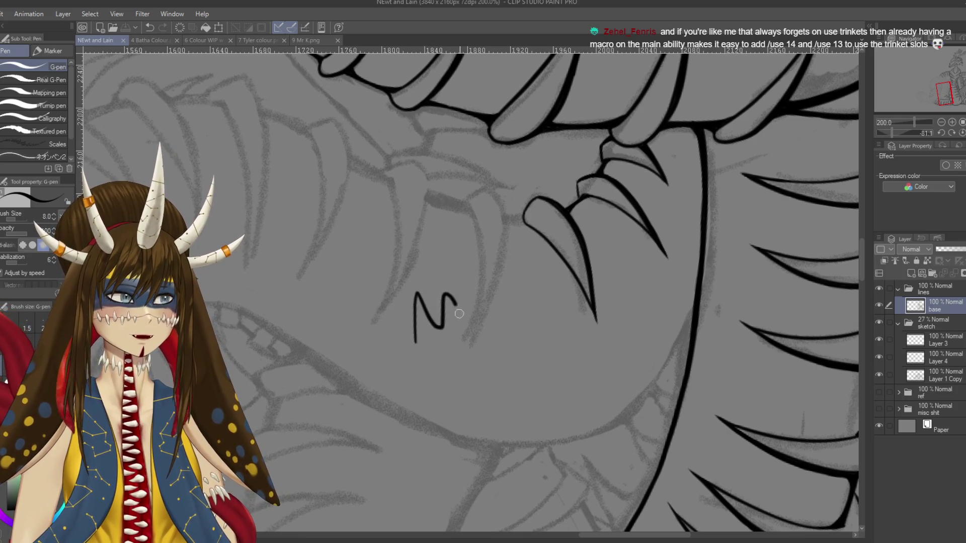
# Step: Remove a stray stroke, save, and ink the left fang's left edge down to its tip after several retries
pyautogui.moveTo(459, 314); pyautogui.dragTo(528, 300)
pyautogui.hotkey('ctrl', 'z')
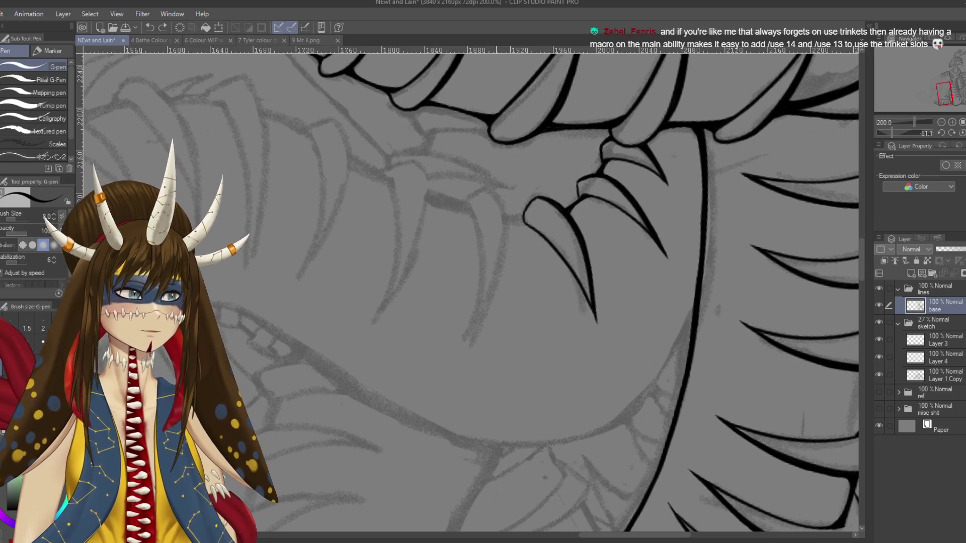
pyautogui.hotkey('ctrl', 's')
pyautogui.moveTo(468, 292); pyautogui.dragTo(498, 287)
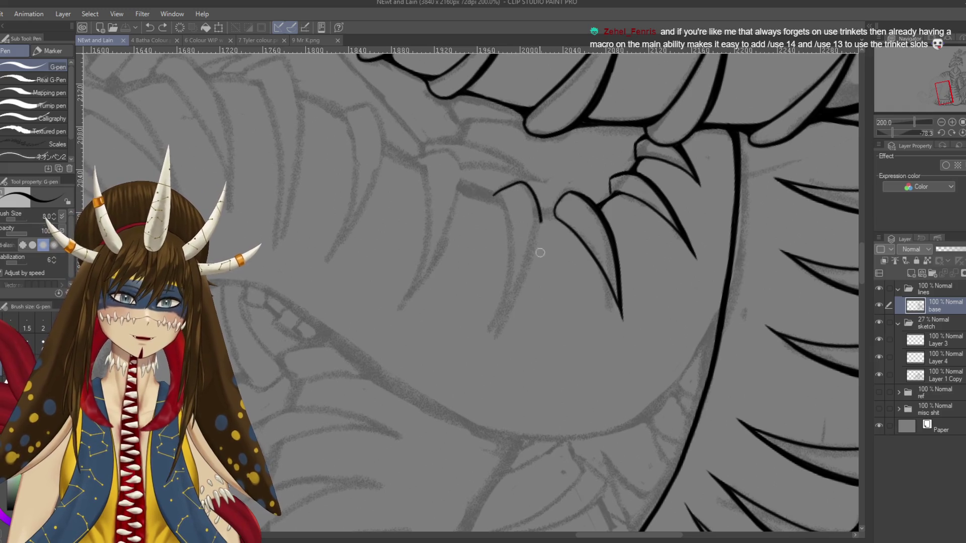
pyautogui.moveTo(540, 253); pyautogui.dragTo(498, 341)
pyautogui.hotkey('ctrl', 'z')
pyautogui.moveTo(533, 197); pyautogui.dragTo(487, 342)
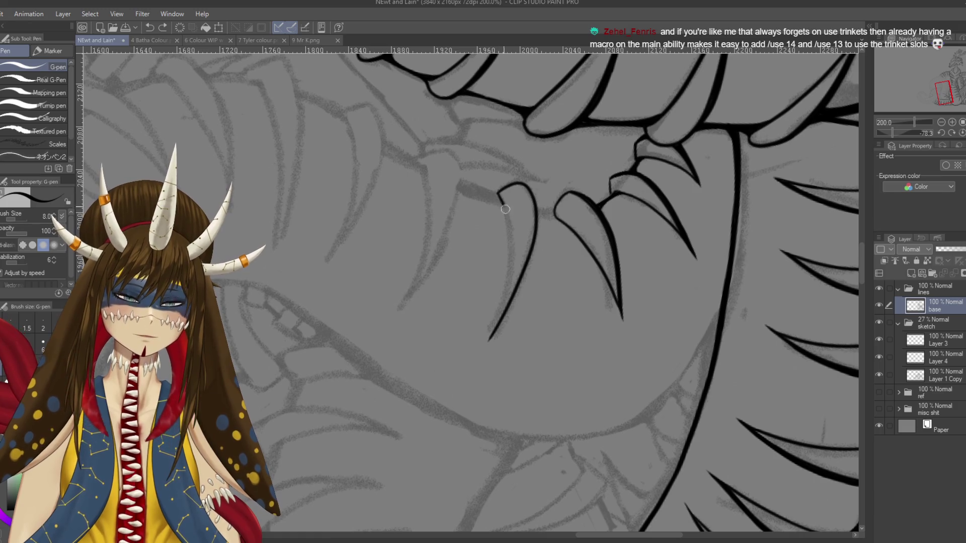
pyautogui.hotkey('ctrl', 'z')
pyautogui.moveTo(499, 197); pyautogui.dragTo(492, 338)
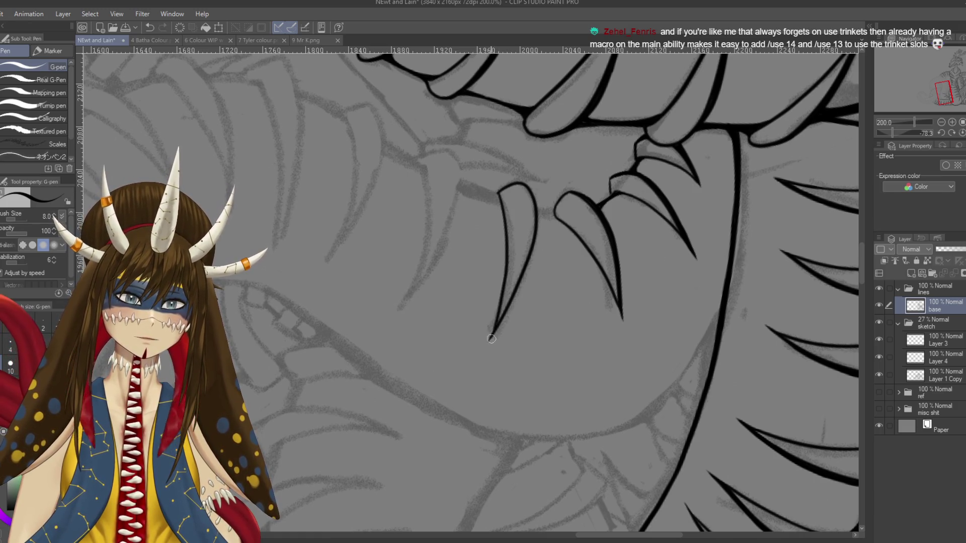
pyautogui.hotkey('ctrl', 'z')
pyautogui.moveTo(507, 248); pyautogui.dragTo(485, 337)
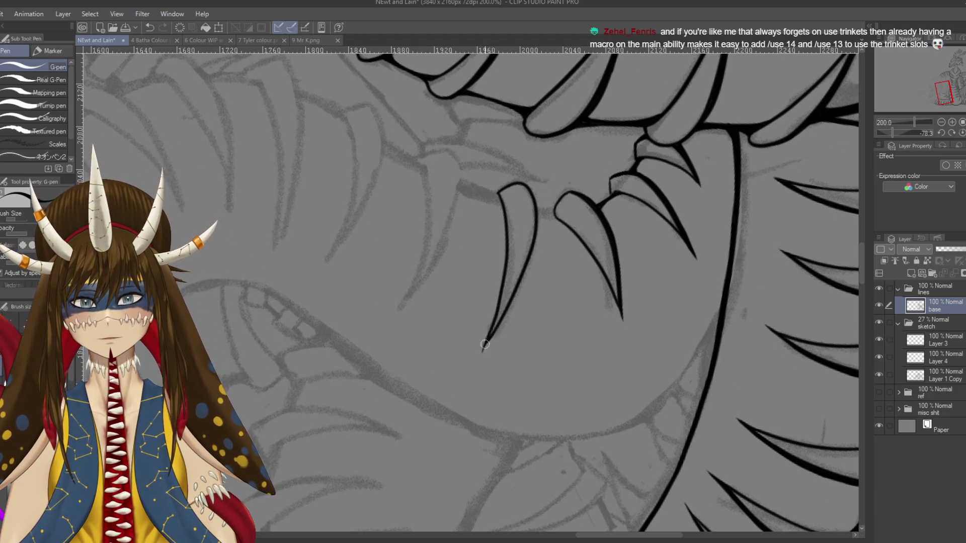
# Step: Ink the fang's right edge up from its tip, tidy with the Hard eraser, and save
pyautogui.press('e')
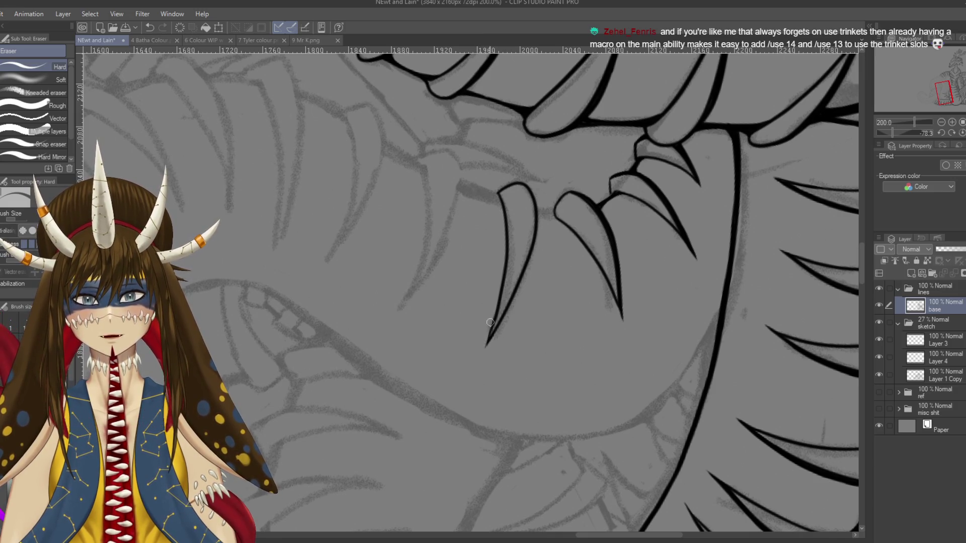
pyautogui.press('p')
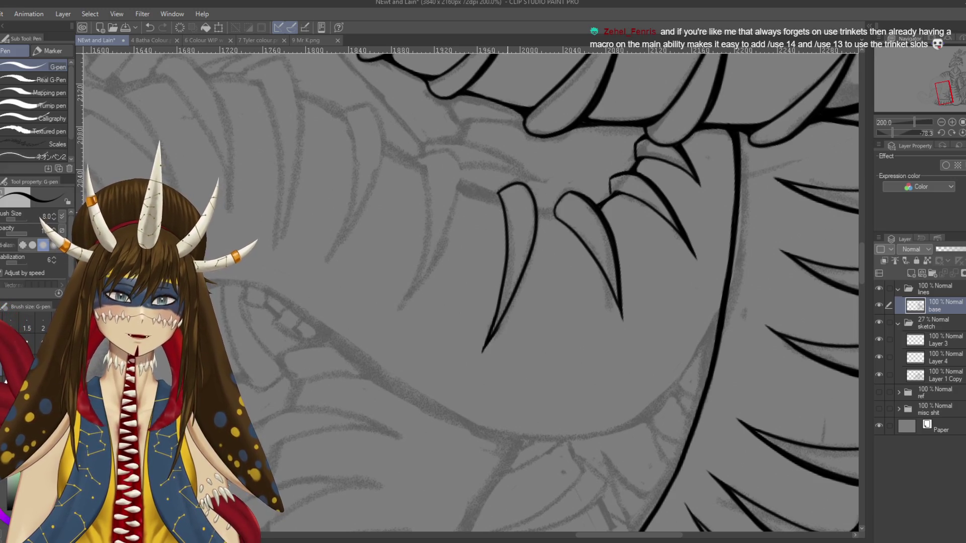
pyautogui.moveTo(546, 375); pyautogui.dragTo(583, 336)
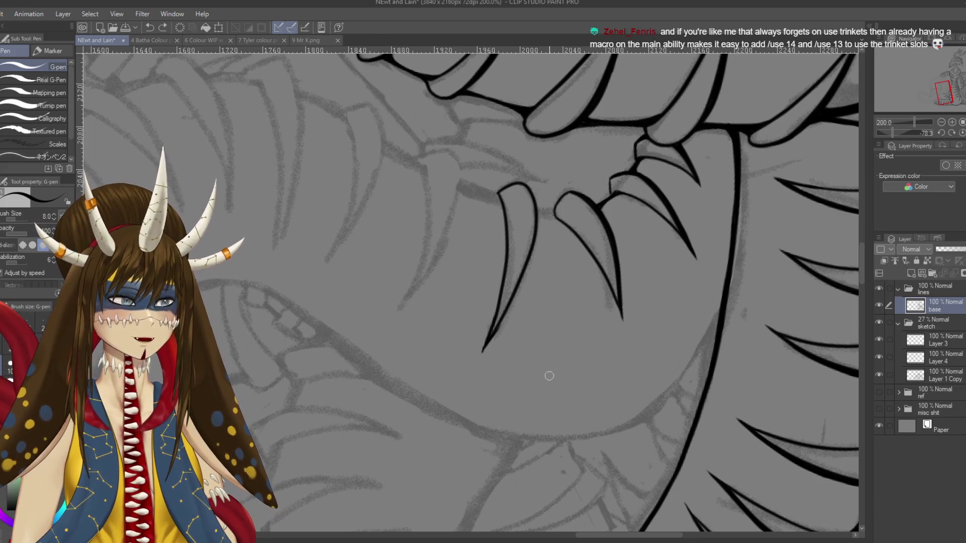
pyautogui.hotkey('ctrl', 's')
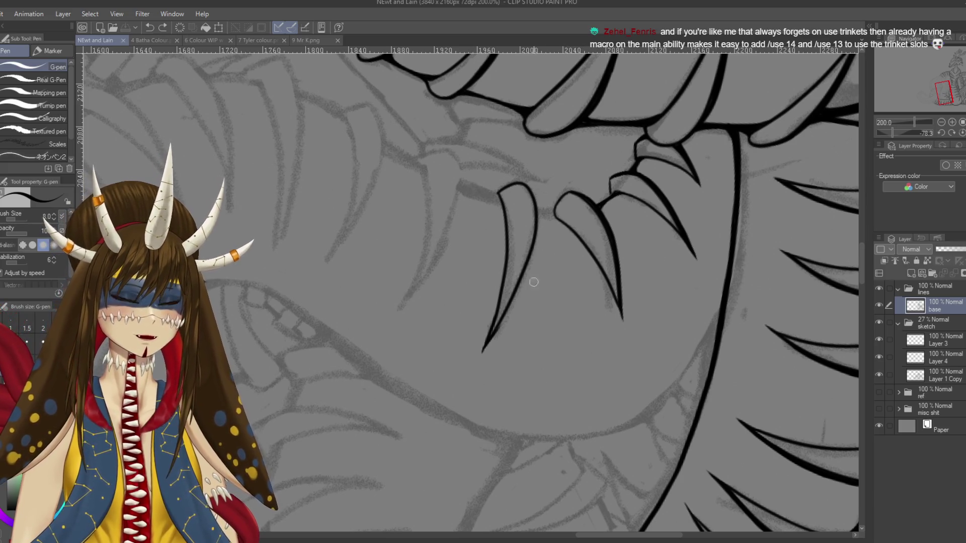
pyautogui.press('e')
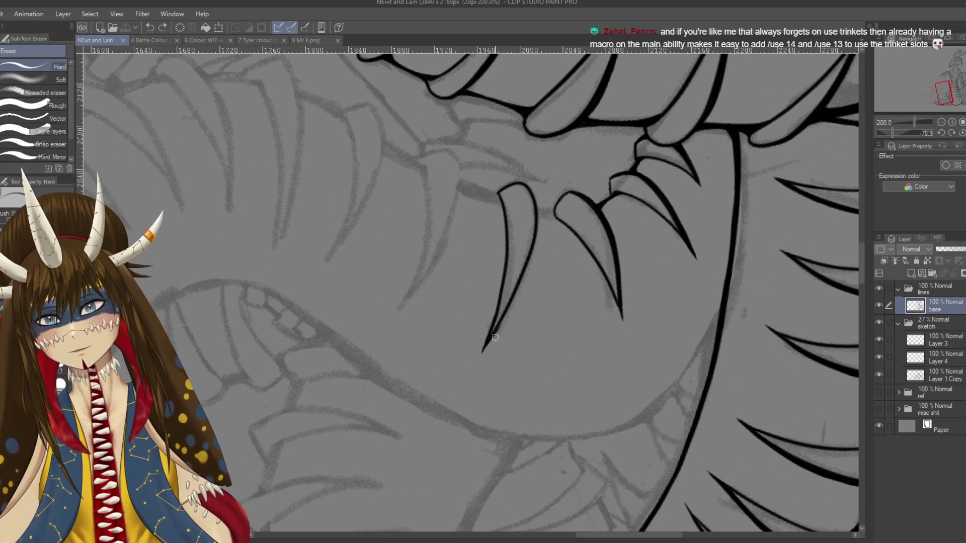
pyautogui.press('p')
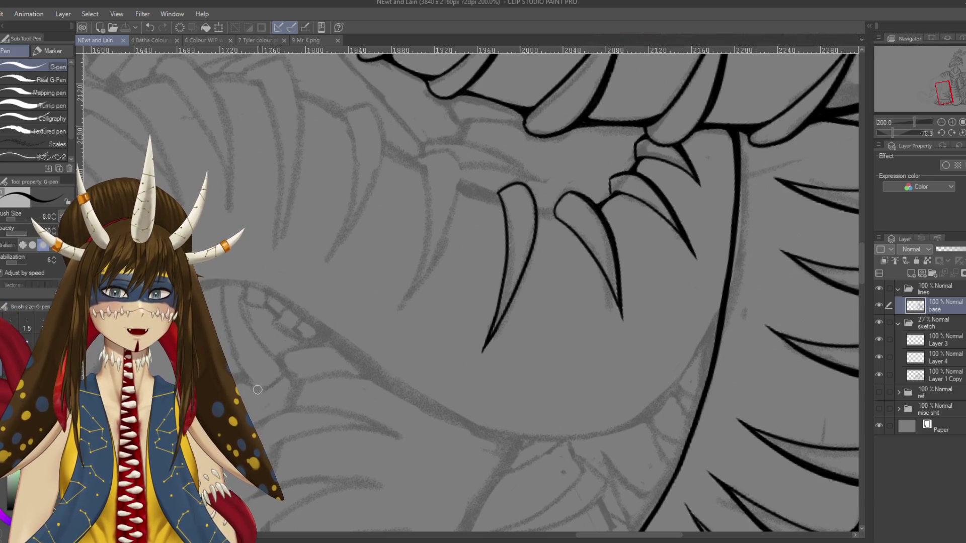
pyautogui.hotkey('ctrl', 's')
# Step: Add a short stroke at the fang tip, re-ink its right edge, and thicken the left and lower outlines
pyautogui.moveTo(526, 187); pyautogui.dragTo(529, 188)
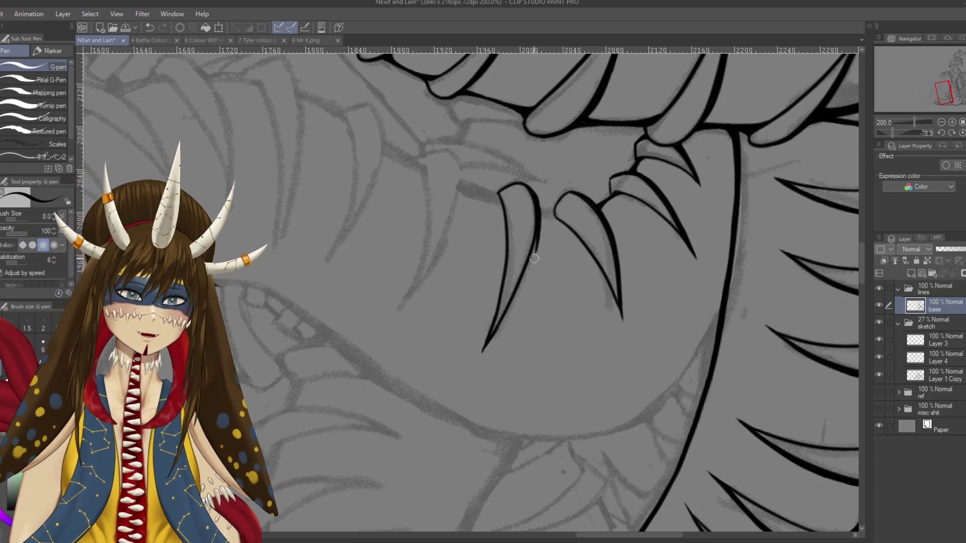
pyautogui.moveTo(539, 197); pyautogui.dragTo(510, 315)
pyautogui.moveTo(525, 281); pyautogui.dragTo(492, 340)
pyautogui.moveTo(518, 294); pyautogui.dragTo(481, 361)
pyautogui.hotkey('ctrl', 'z')
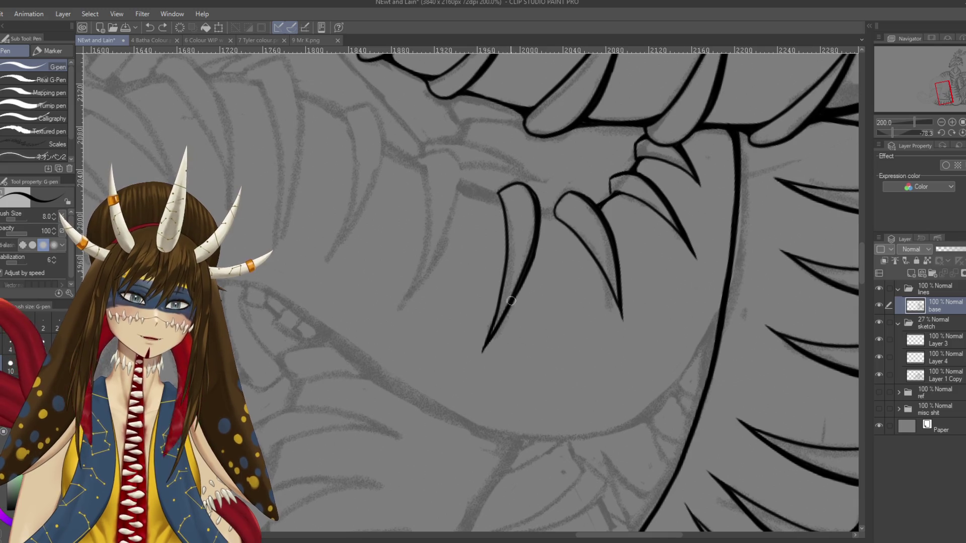
pyautogui.press('e')
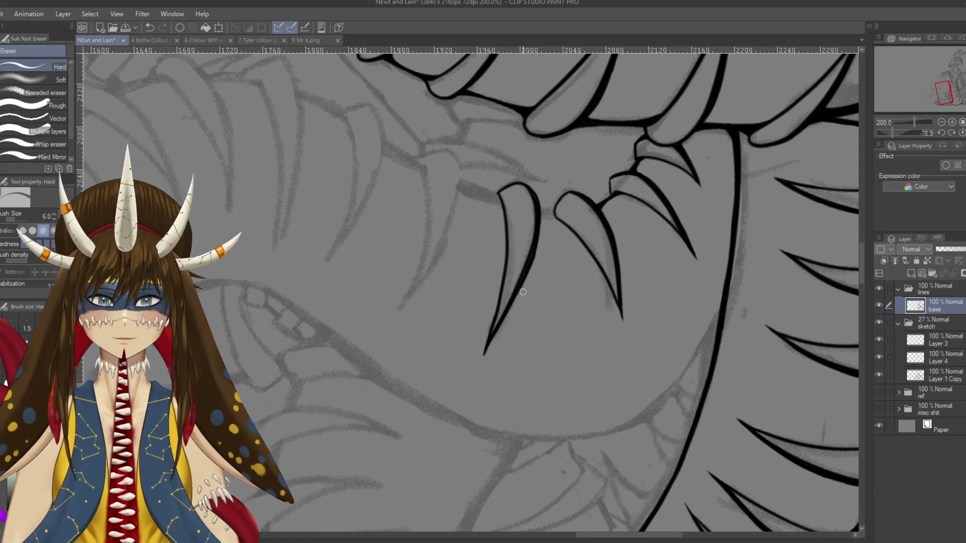
pyautogui.press('p')
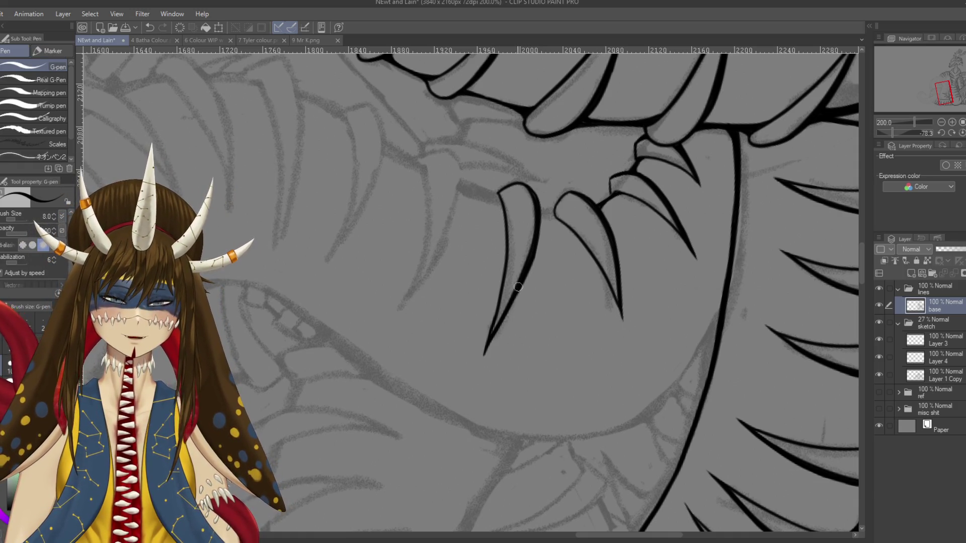
# Step: Redraw the fang's inner right edge and tidy it with the Hard eraser
pyautogui.hotkey('ctrl', 'z')
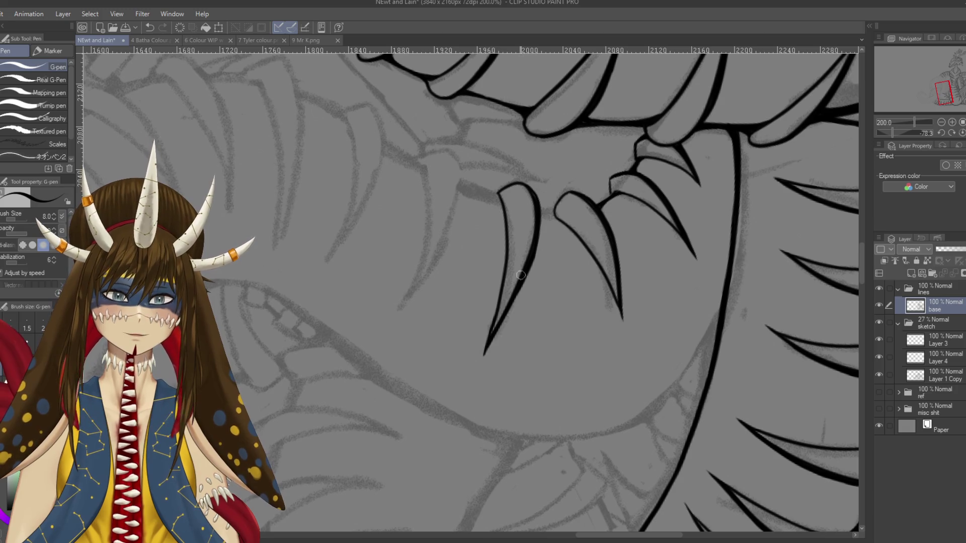
pyautogui.moveTo(539, 201); pyautogui.dragTo(534, 251)
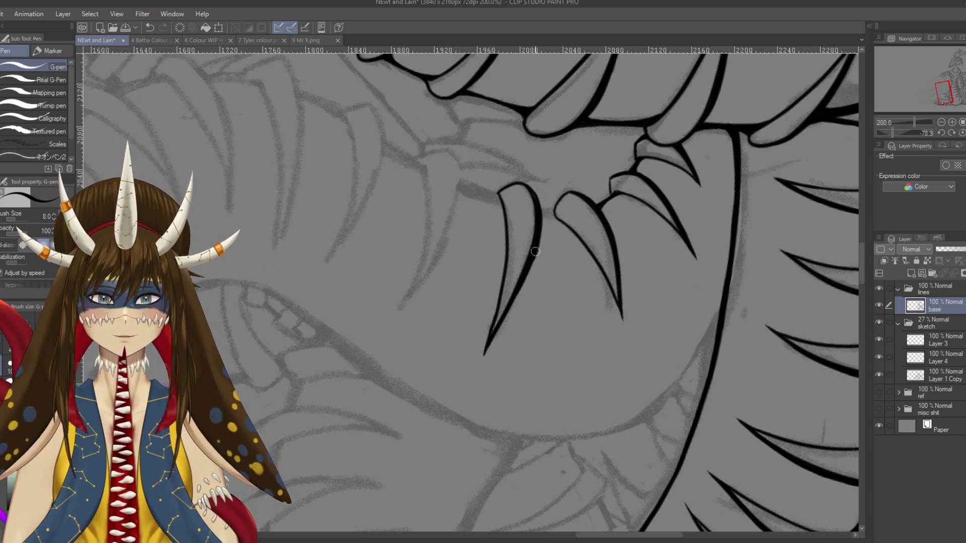
pyautogui.press('e')
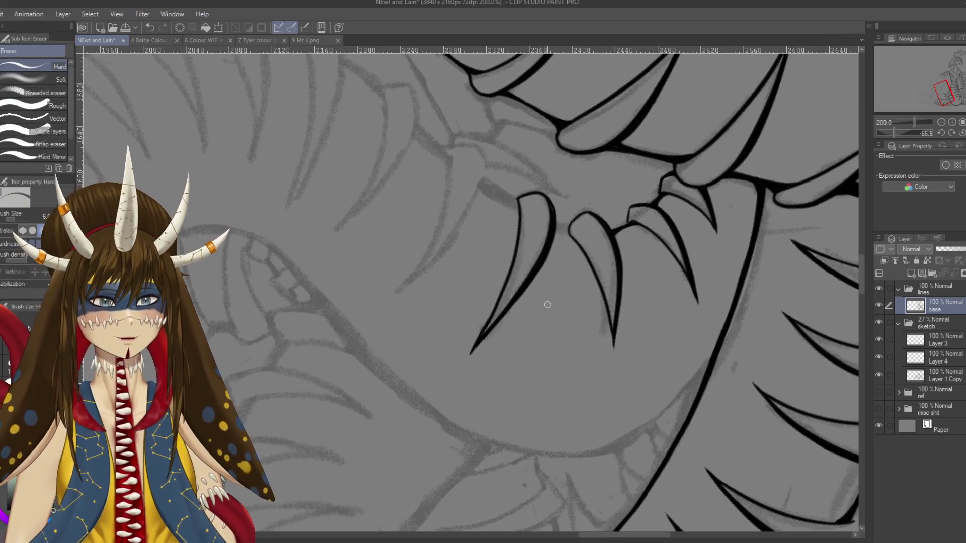
pyautogui.press('p')
pyautogui.moveTo(540, 290); pyautogui.dragTo(545, 299)
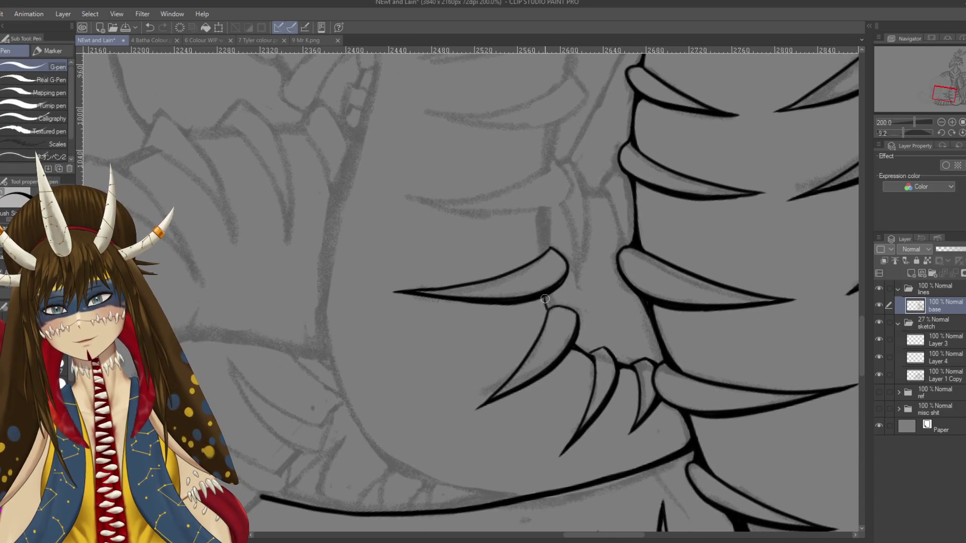